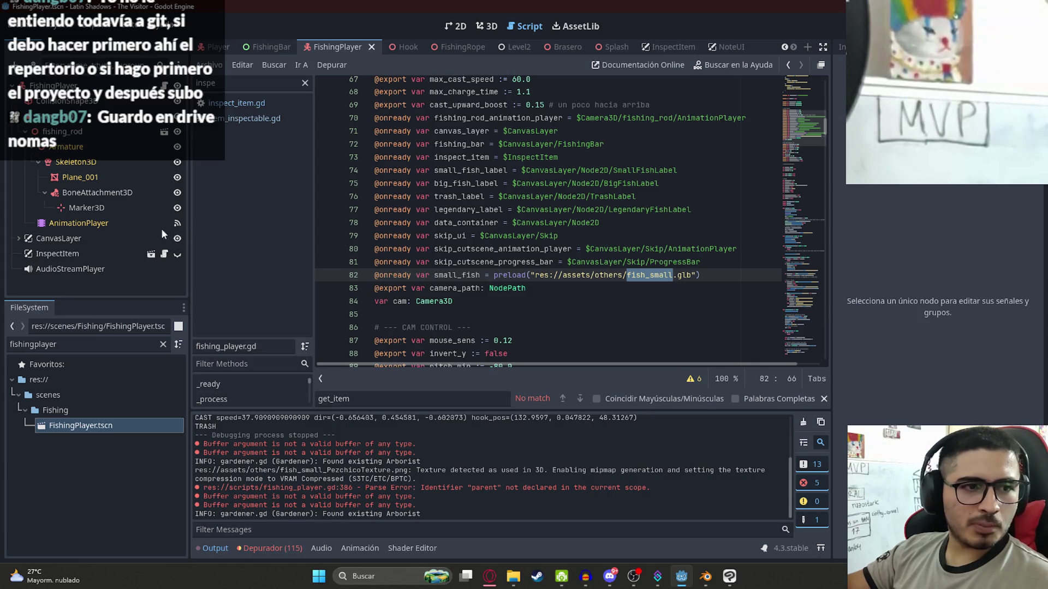
# Return to the fish_small preload on line 82, then bring up the Mis Videojuegos folder
pyautogui.click(646, 304)
pyautogui.click(591, 275)
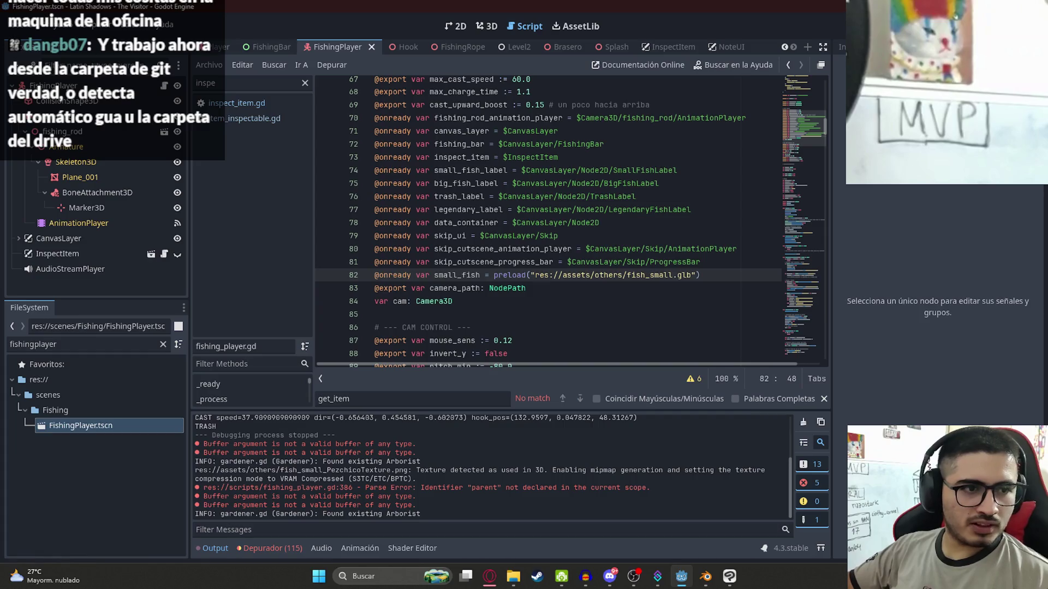
pyautogui.click(511, 576)
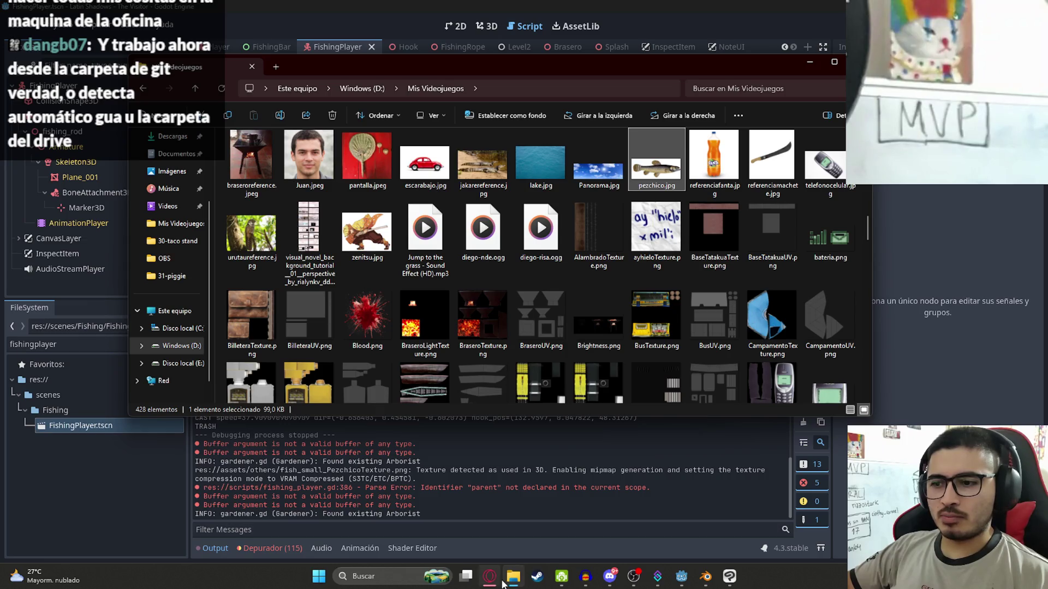
# Open the juegoterror1 GitHub repository in a new Opera GX tab from the 'githu' suggestion
pyautogui.click(498, 583)
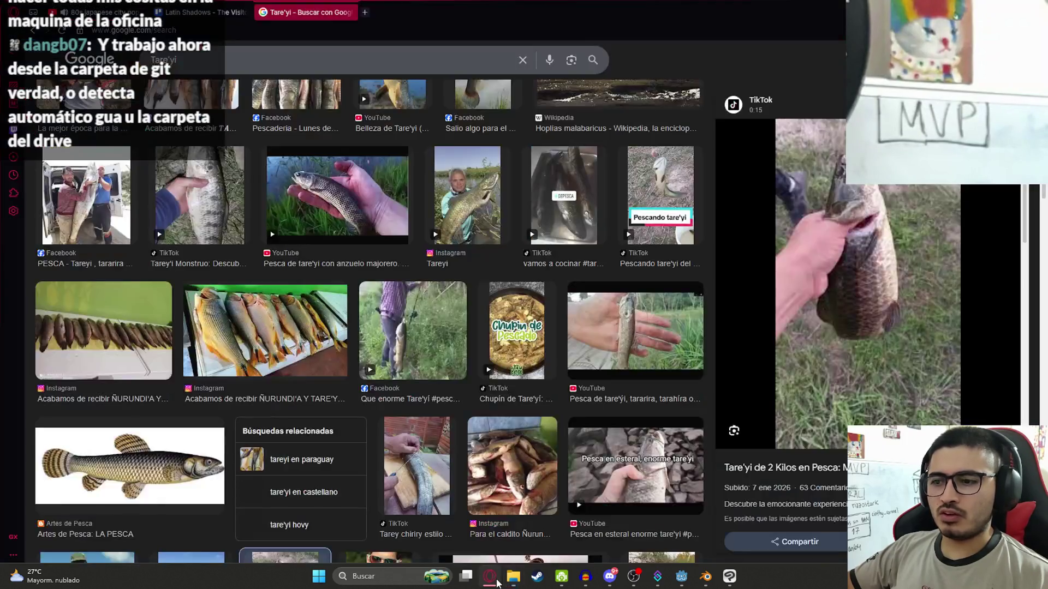
pyautogui.click(364, 14)
pyautogui.write('githu')
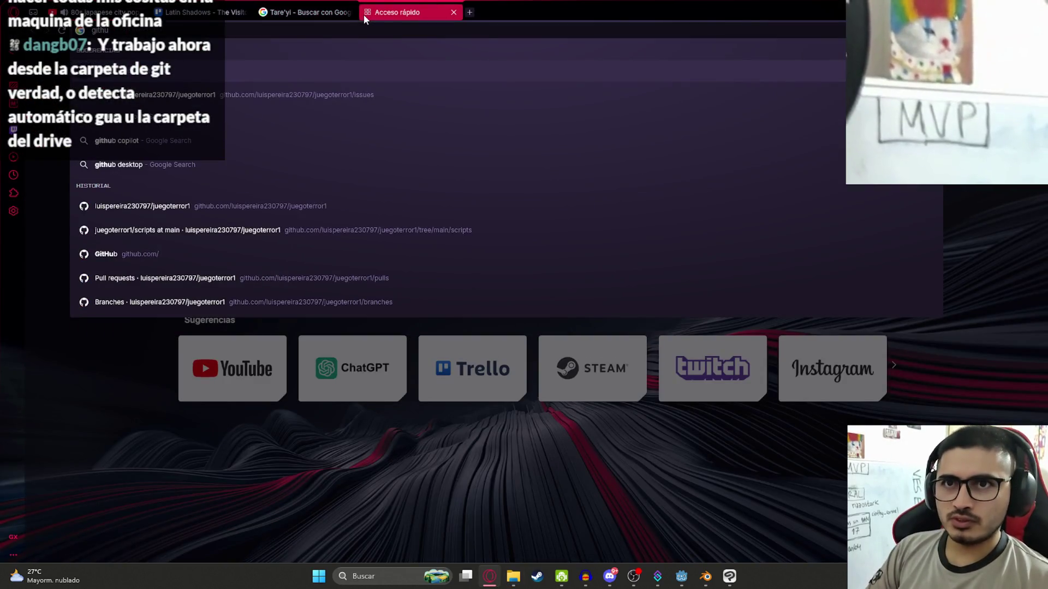
pyautogui.press('Return')
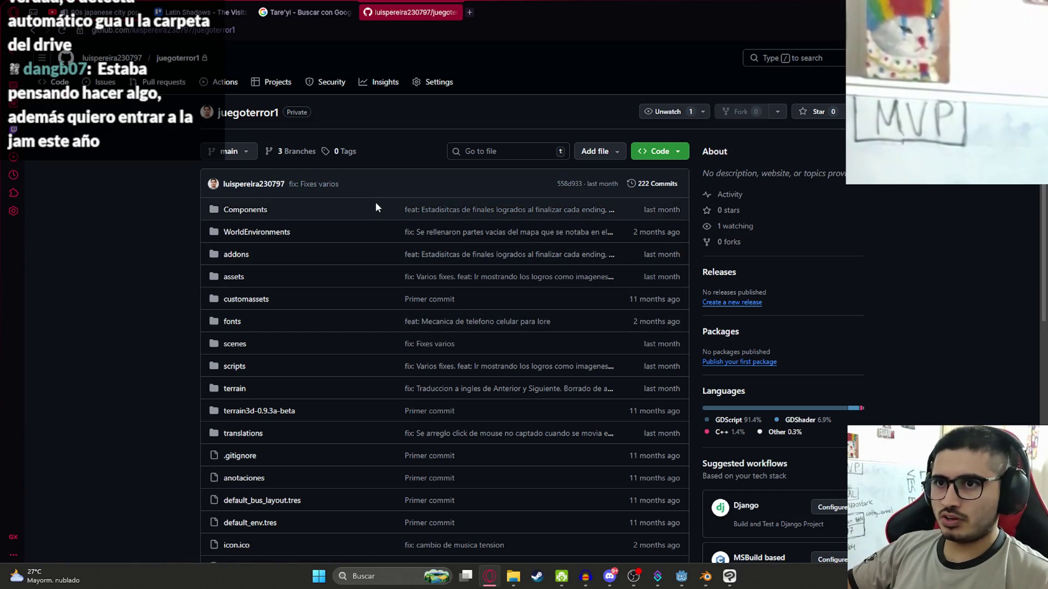
# Look over the repository on the v2 branch, then switch back to main
pyautogui.click(229, 152)
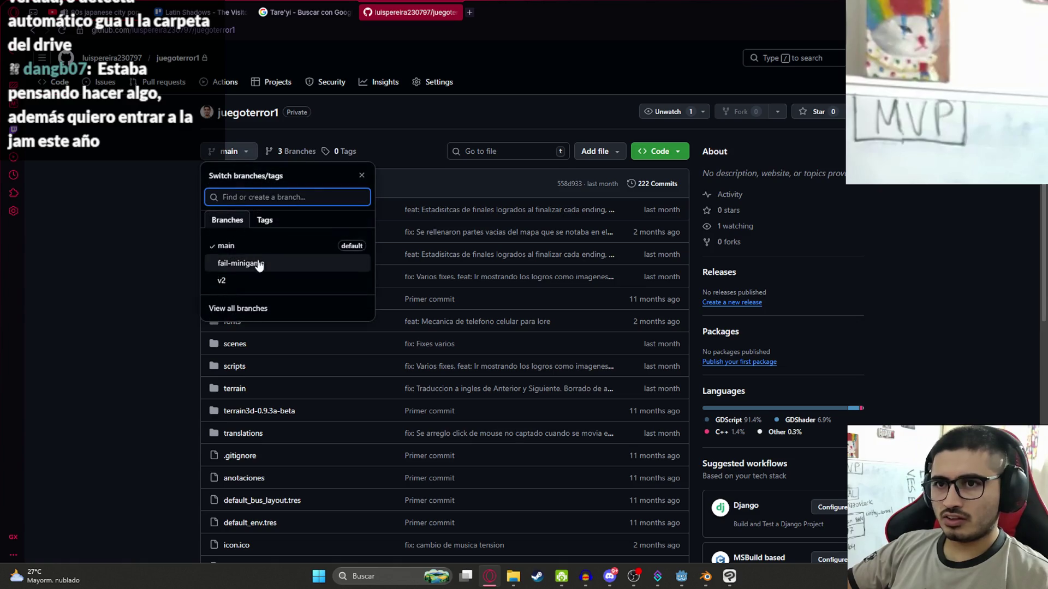
pyautogui.click(229, 284)
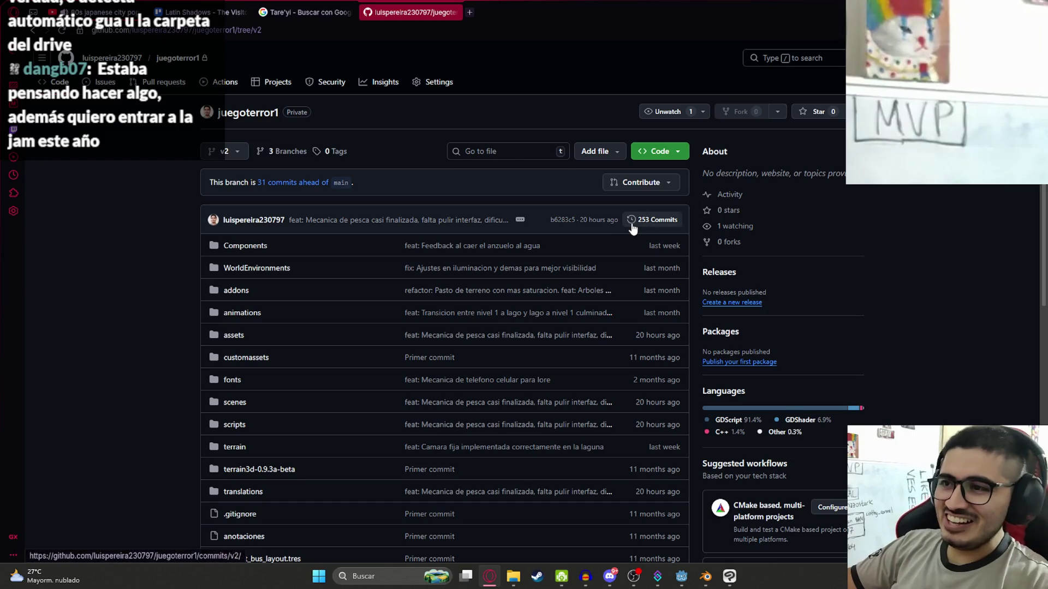
pyautogui.scroll(-4, 546, 306)
pyautogui.scroll(4, 657, 319)
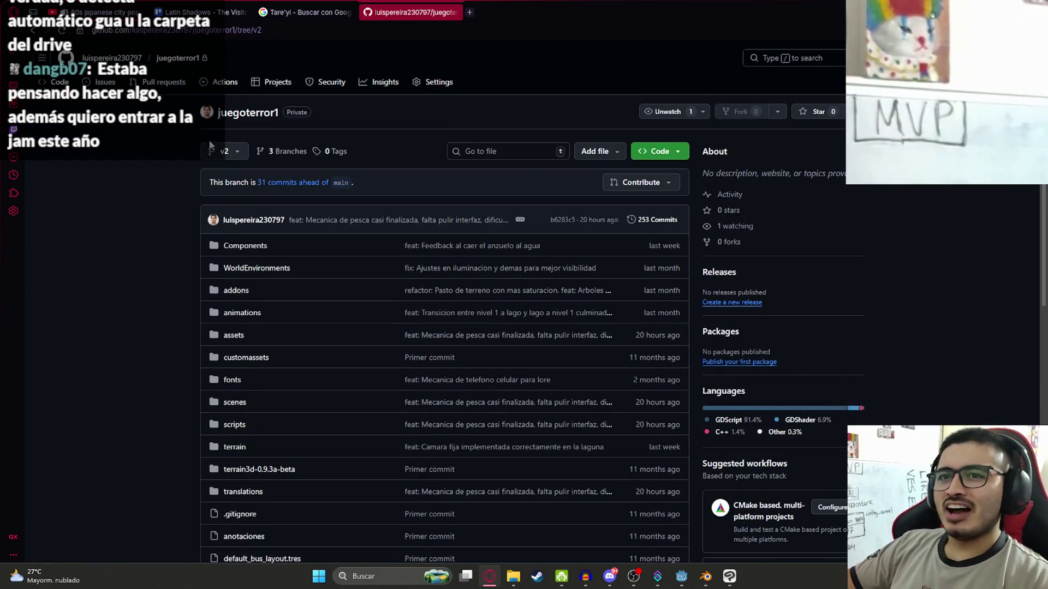
pyautogui.click(211, 147)
pyautogui.click(218, 245)
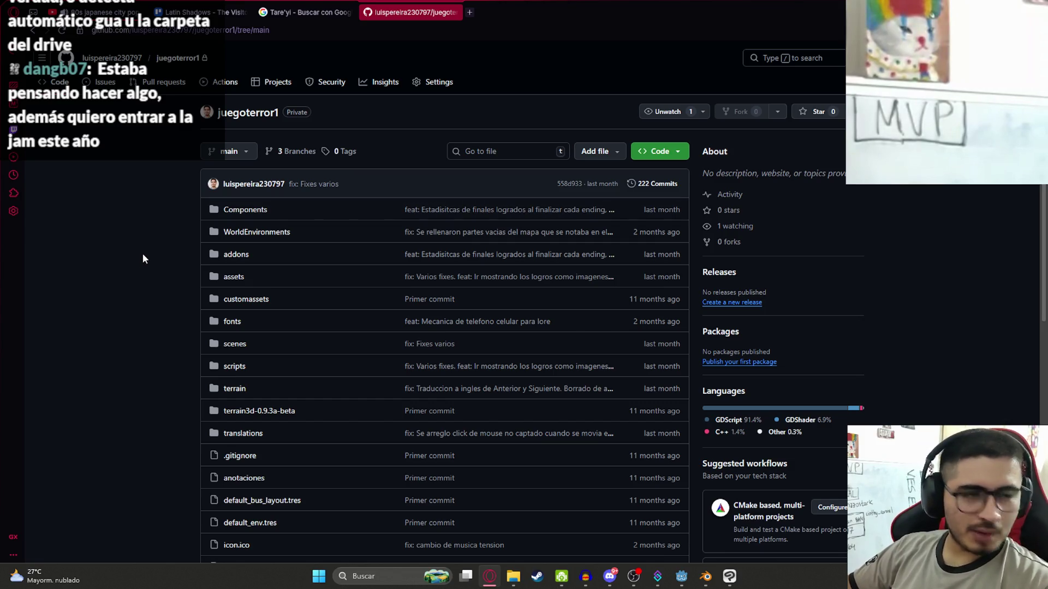
# Copy the main branch's HTTPS clone URL and return to Mis Videojuegos
pyautogui.click(647, 155)
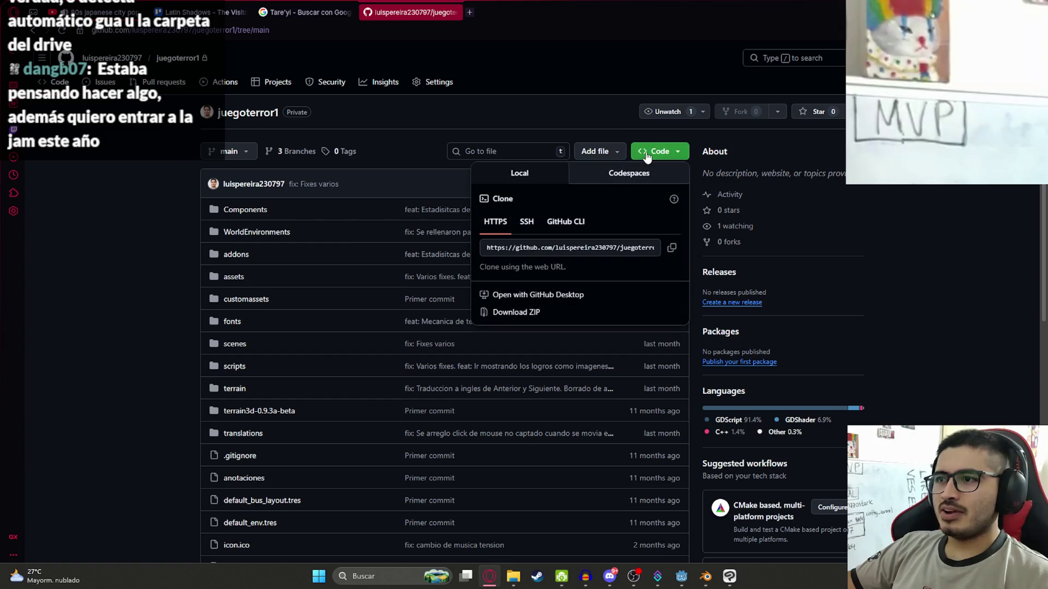
pyautogui.click(673, 249)
pyautogui.click(513, 577)
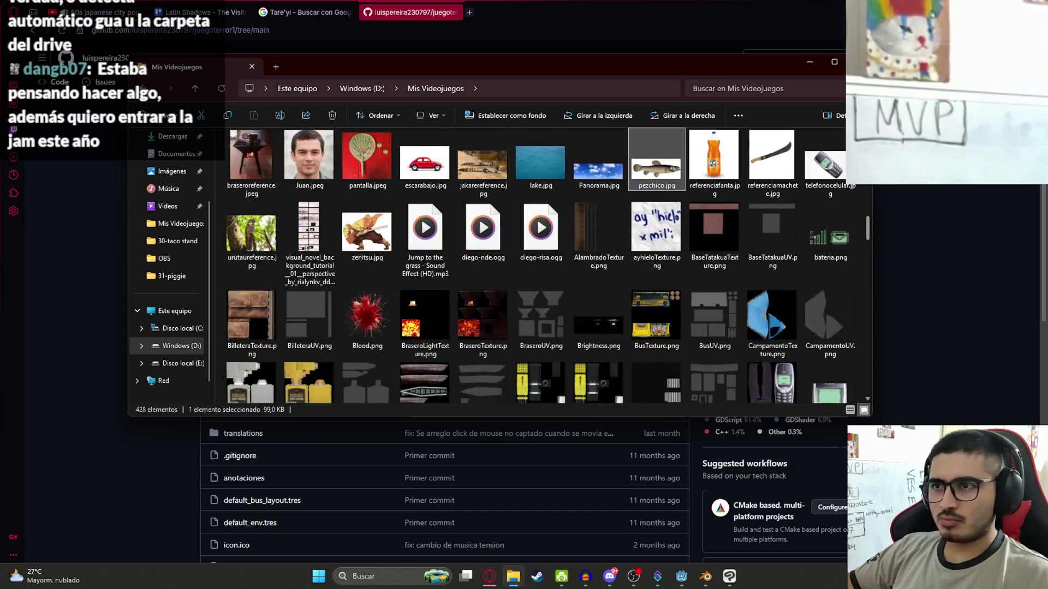
# Create a new folder named test inside Mis Videojuegos
pyautogui.scroll(5, 736, 189)
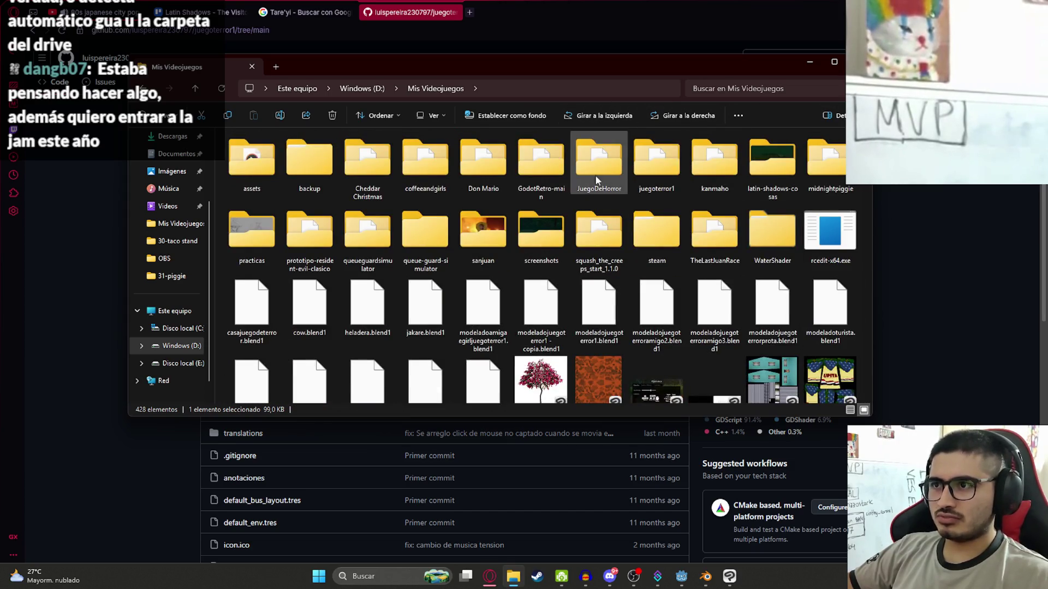
pyautogui.rightClick(343, 207)
pyautogui.moveTo(422, 272)
pyautogui.click(529, 274)
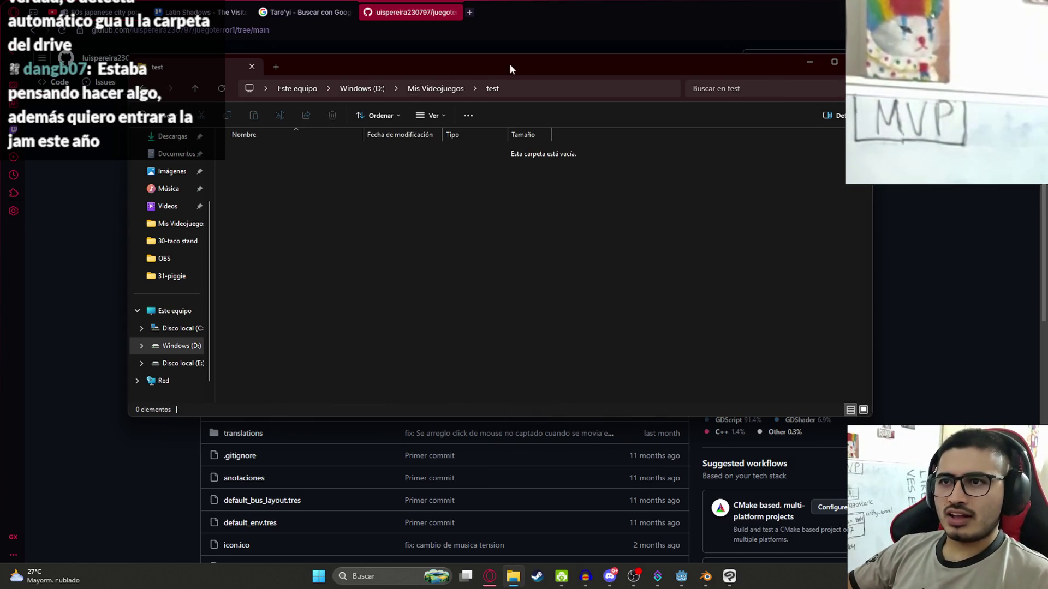
# Open a Command Prompt in the test folder with cmd in the address bar
pyautogui.click(545, 96)
pyautogui.write('cmd')
pyautogui.press('Return')
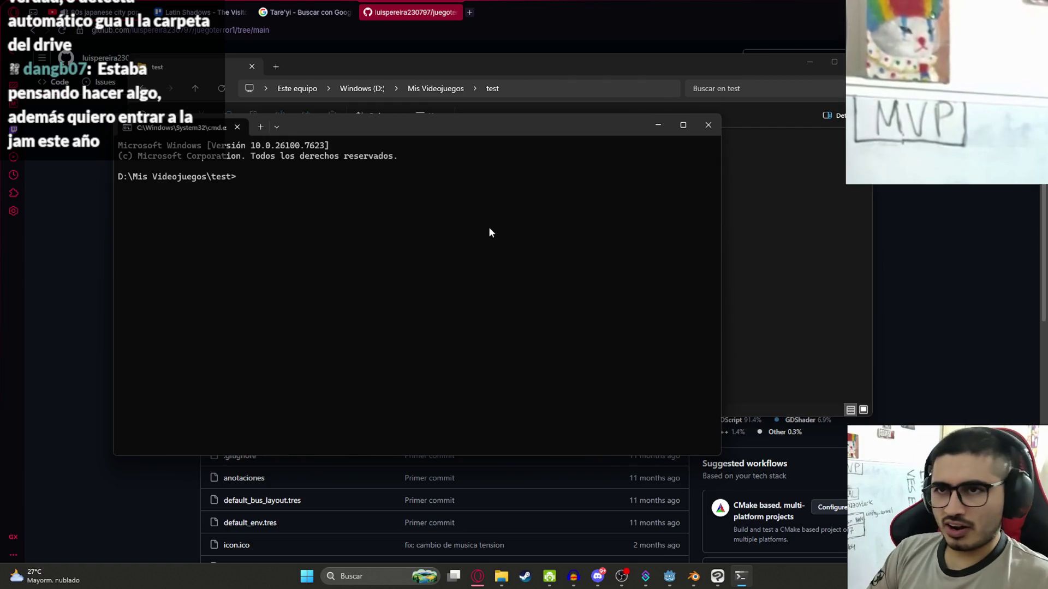
# Run git clone with the copied juegoterror1 URL to clone it into the test folder
pyautogui.write('git cl')
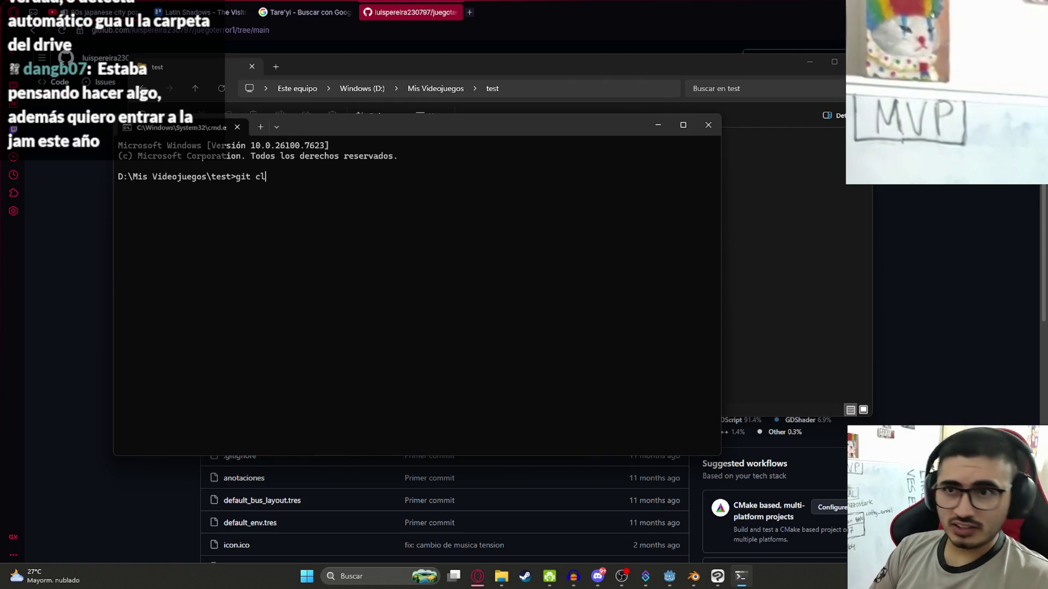
pyautogui.write('one')
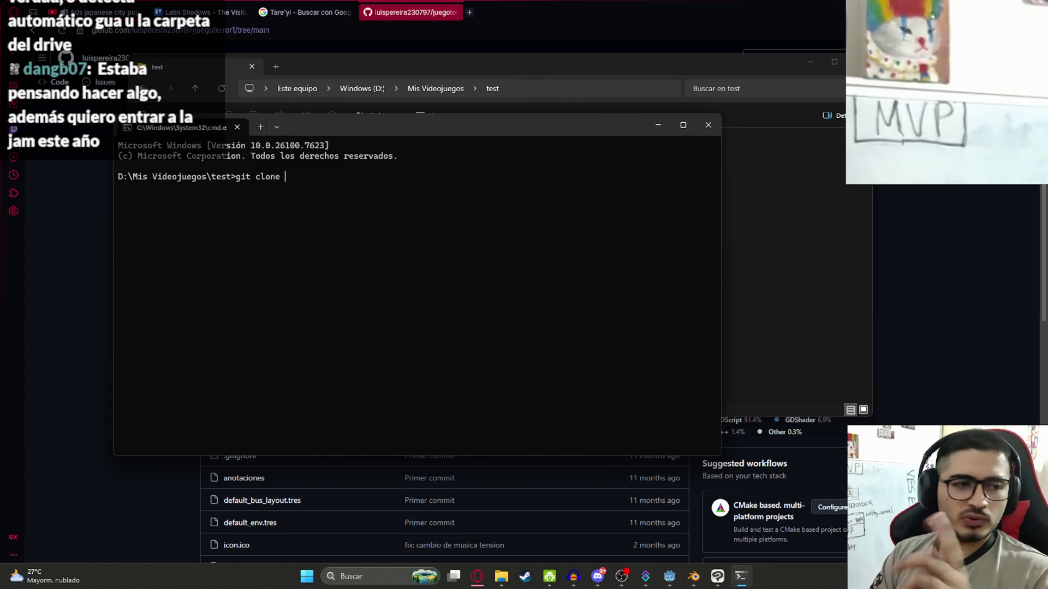
pyautogui.hotkey('ctrl', 'v')
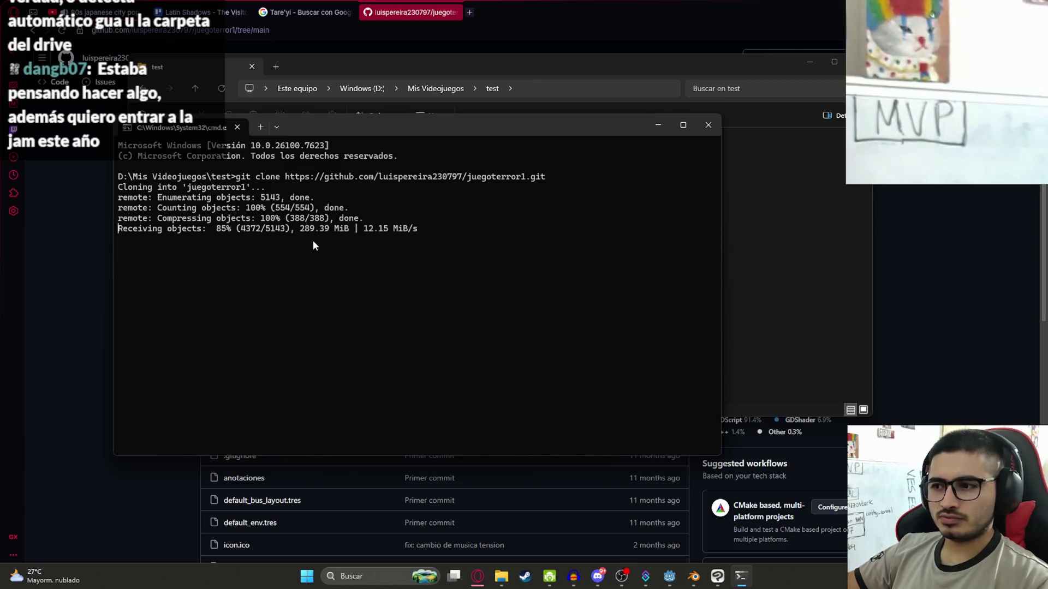
pyautogui.scroll(-2, 445, 507)
pyautogui.scroll(2, 445, 508)
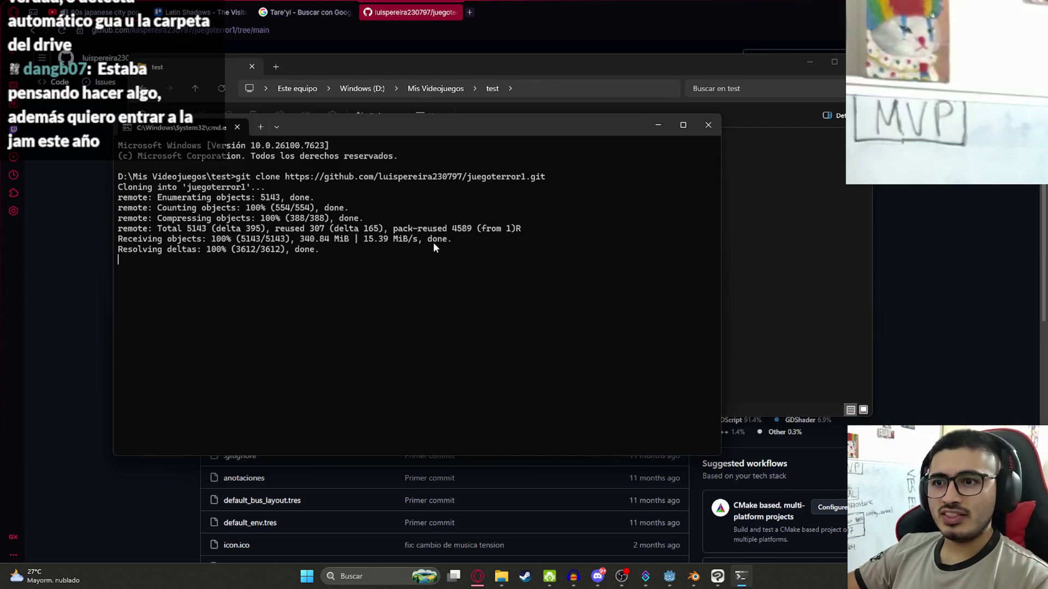
pyautogui.click(747, 306)
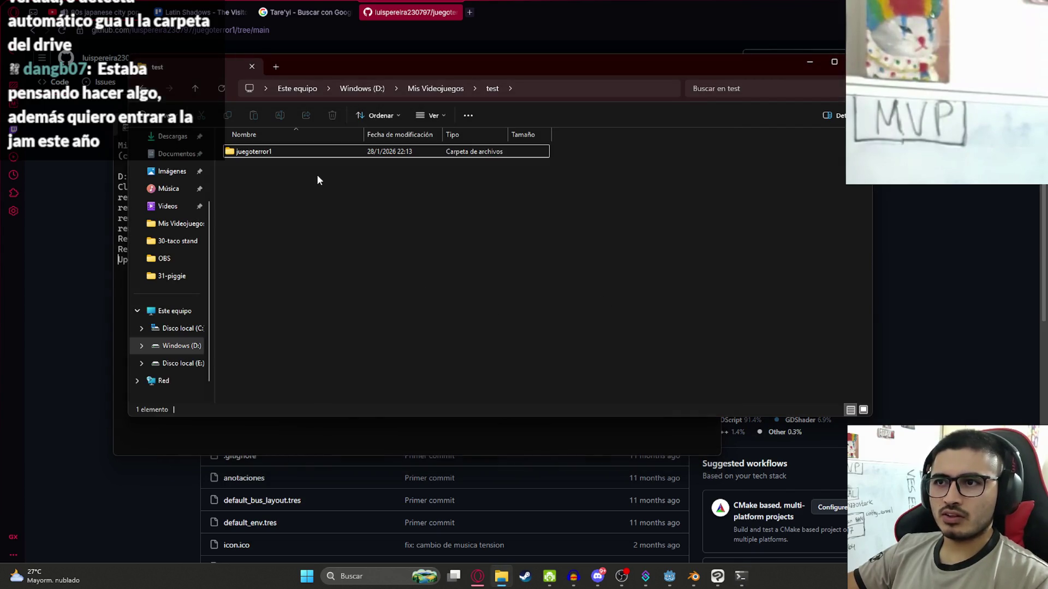
# Open the cloned juegoterror1 folder and check its Properties: about 756 MB, 1,832 files
pyautogui.doubleClick(317, 154)
pyautogui.rightClick(333, 285)
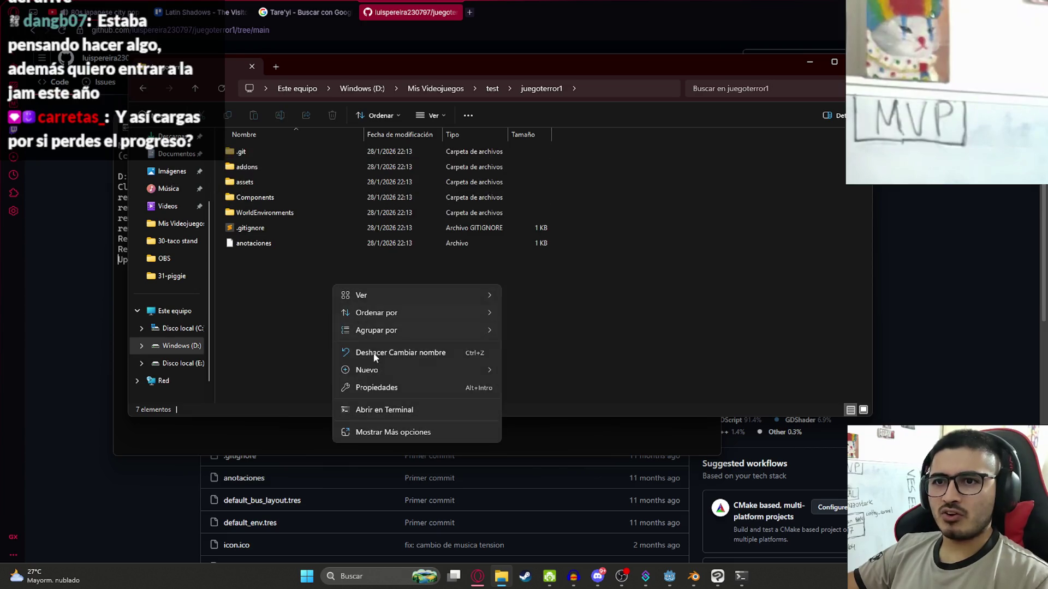
pyautogui.click(367, 432)
pyautogui.click(369, 443)
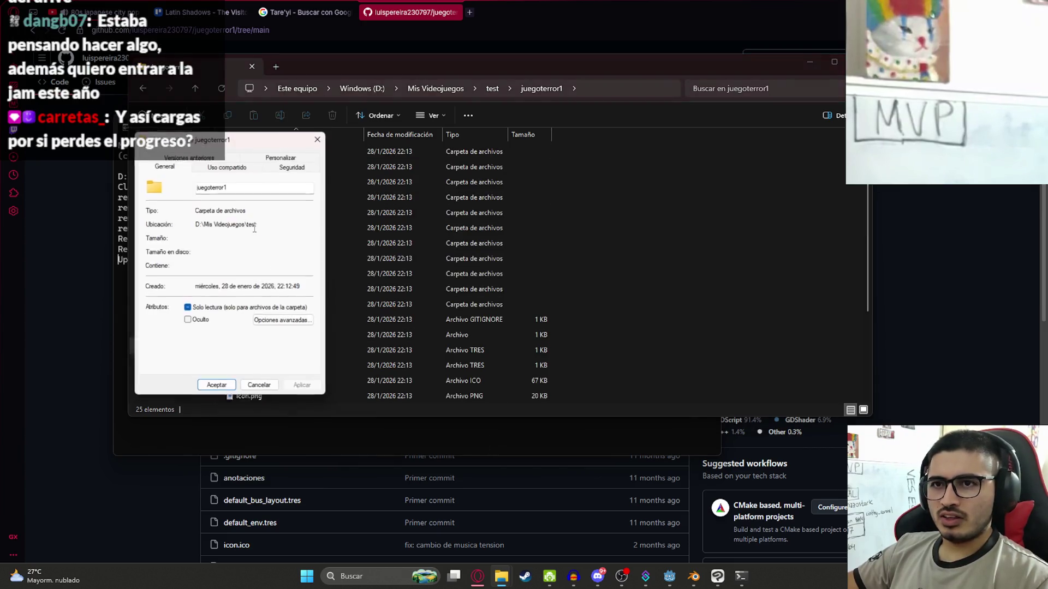
pyautogui.click(321, 135)
# Compare with the clone output and recheck the juegoterror1 folder's size in Properties
pyautogui.click(121, 295)
pyautogui.click(838, 257)
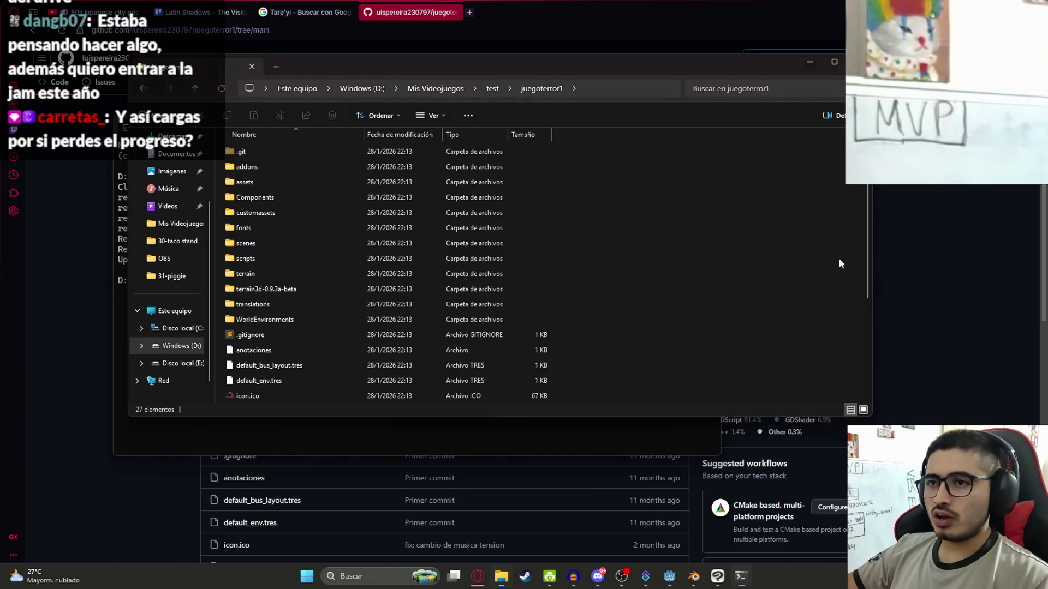
pyautogui.rightClick(661, 342)
pyautogui.click(698, 489)
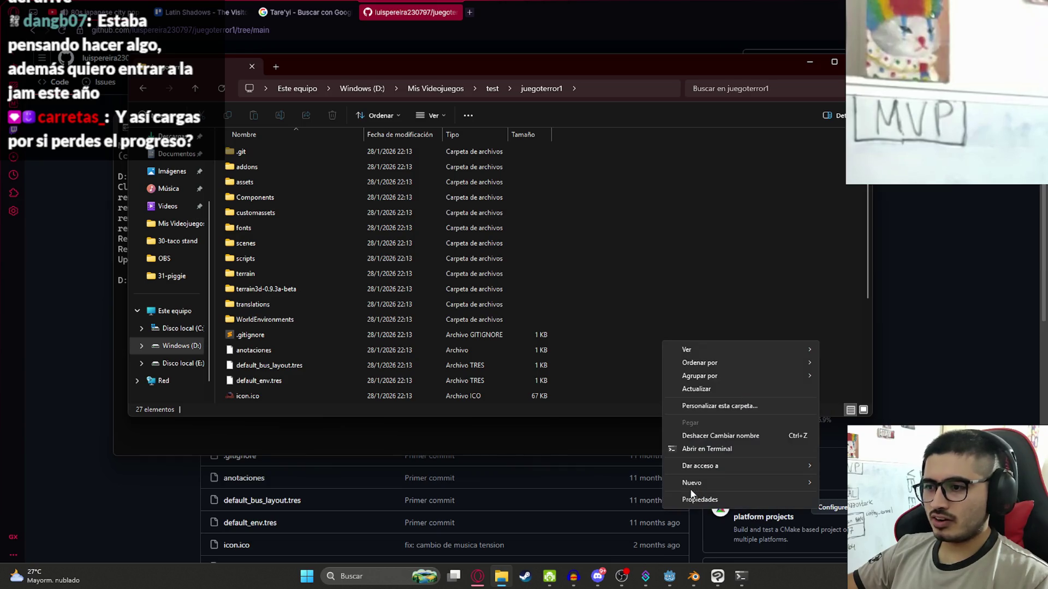
pyautogui.click(692, 495)
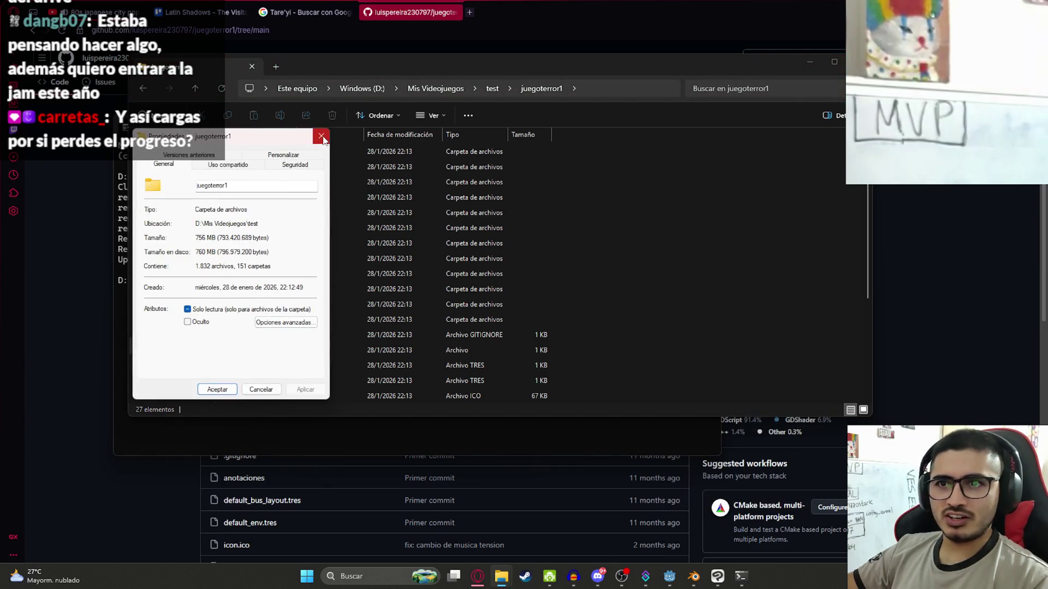
pyautogui.click(322, 138)
# Select all 27 cloned items, then return to the GitHub repository page
pyautogui.scroll(-5, 702, 310)
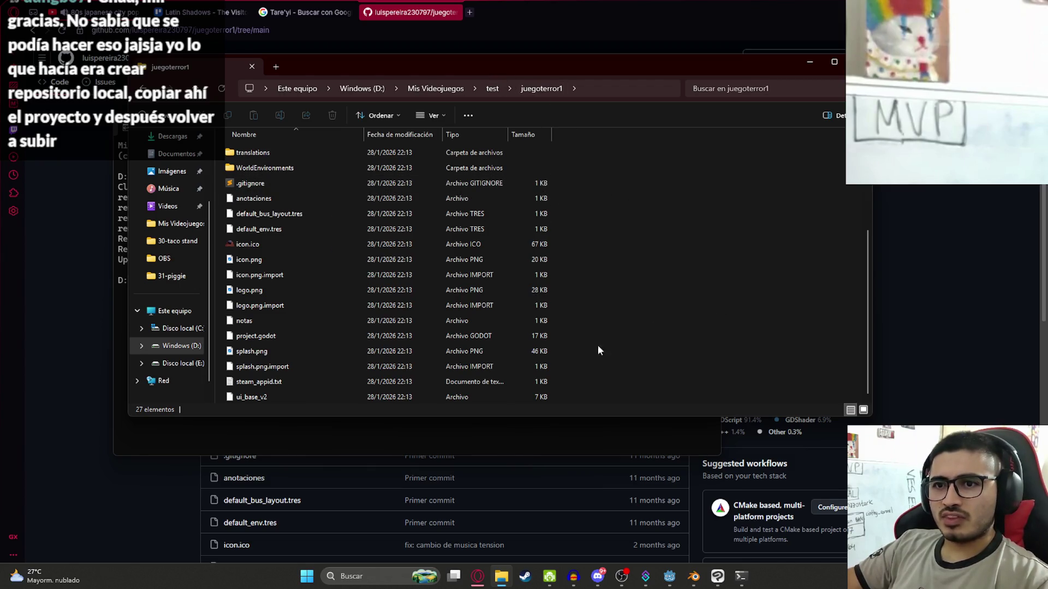
pyautogui.scroll(4, 598, 345)
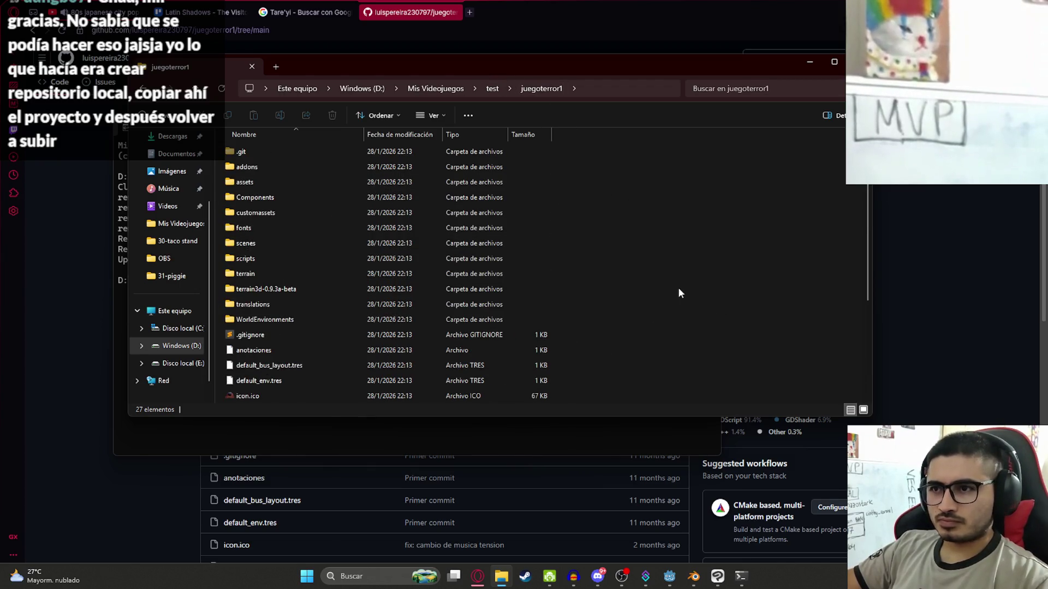
pyautogui.moveTo(670, 326); pyautogui.dragTo(670, 145)
pyautogui.click(942, 201)
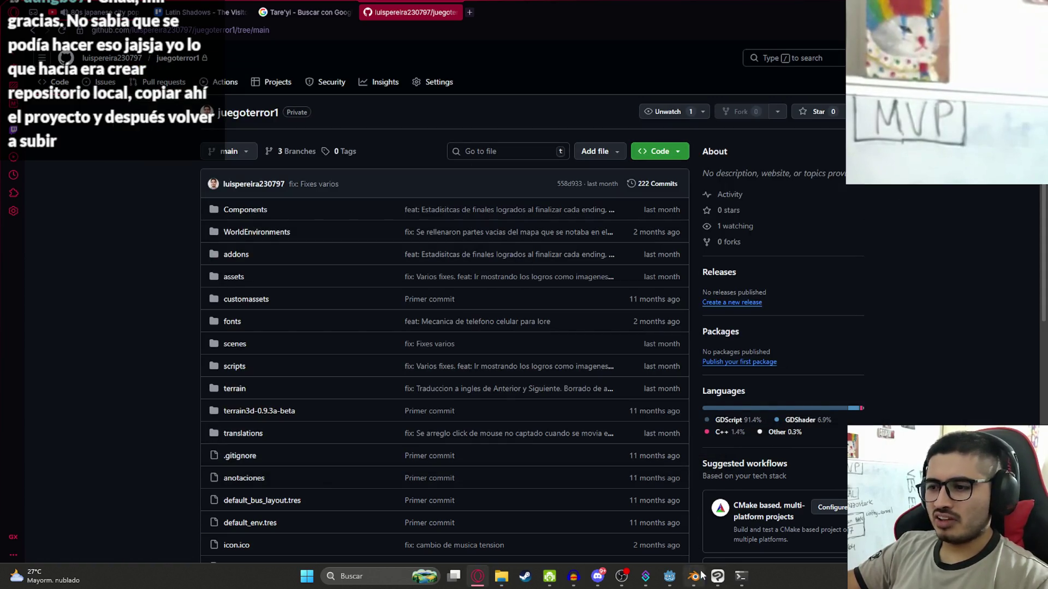
# Run git status in the test folder, which reports it is not a git repository
pyautogui.click(741, 576)
pyautogui.write('git stauts')
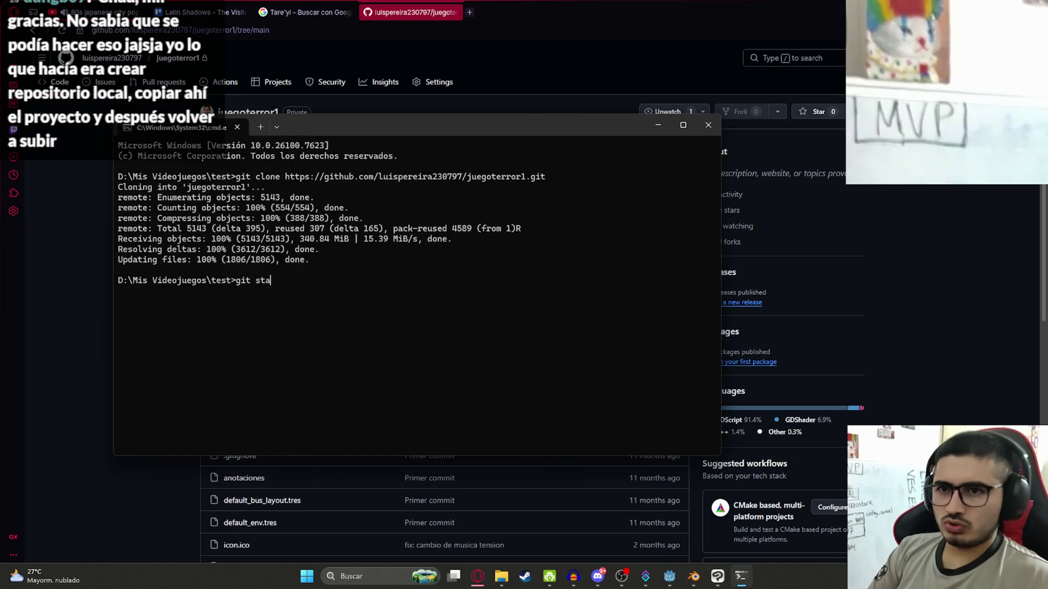
pyautogui.press('Return')
pyautogui.write('git status')
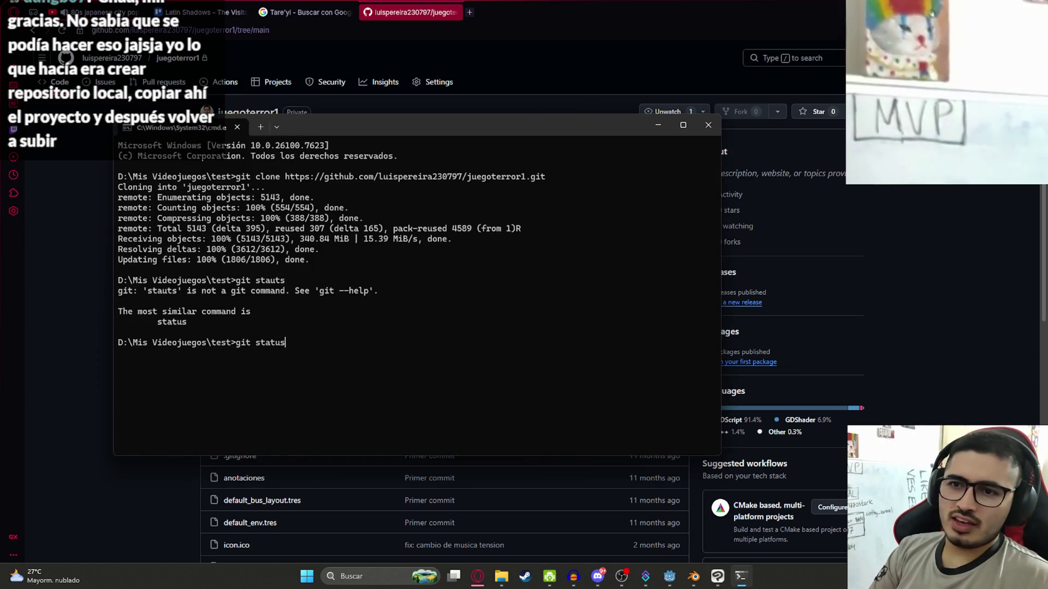
pyautogui.press('Return')
# Begin typing 'git add . c', then bring up the juegoterror1 folder in File Explorer
pyautogui.write('it ad .')
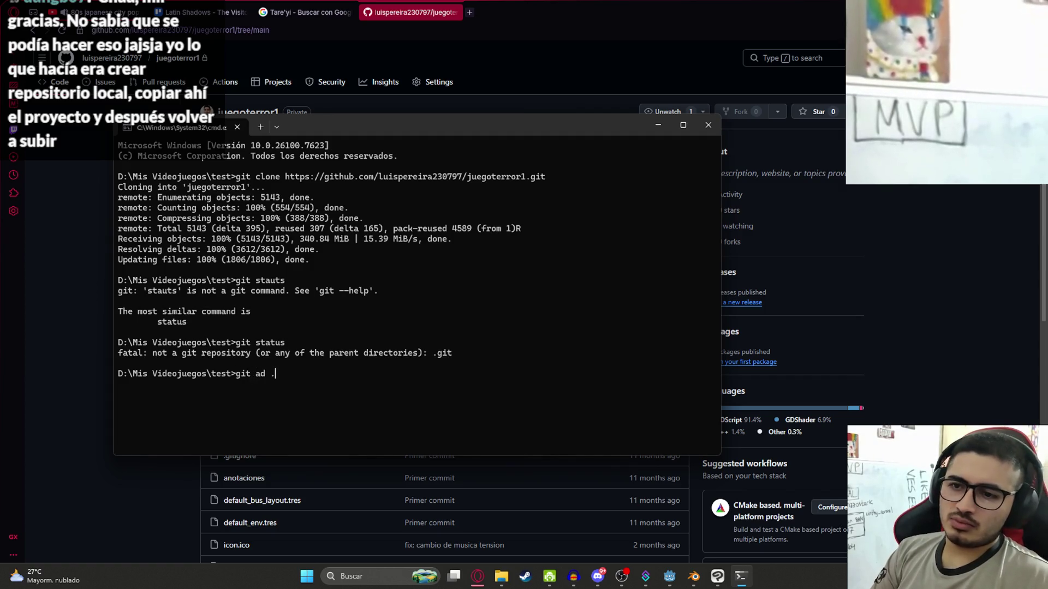
pyautogui.press('BackSpace')
pyautogui.press('BackSpace')
pyautogui.write('d . c')
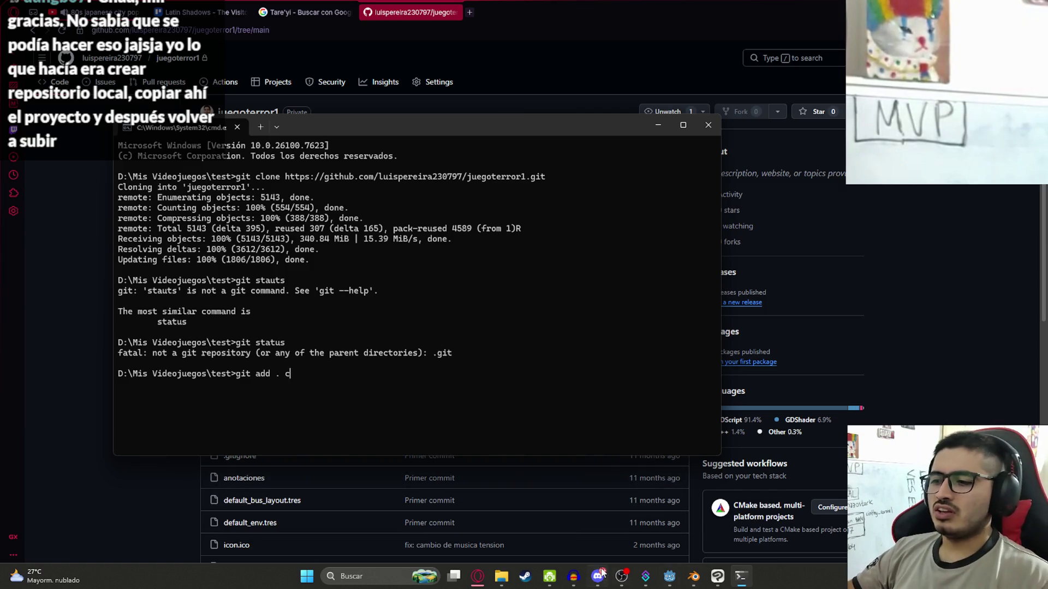
pyautogui.click(502, 579)
pyautogui.click(822, 184)
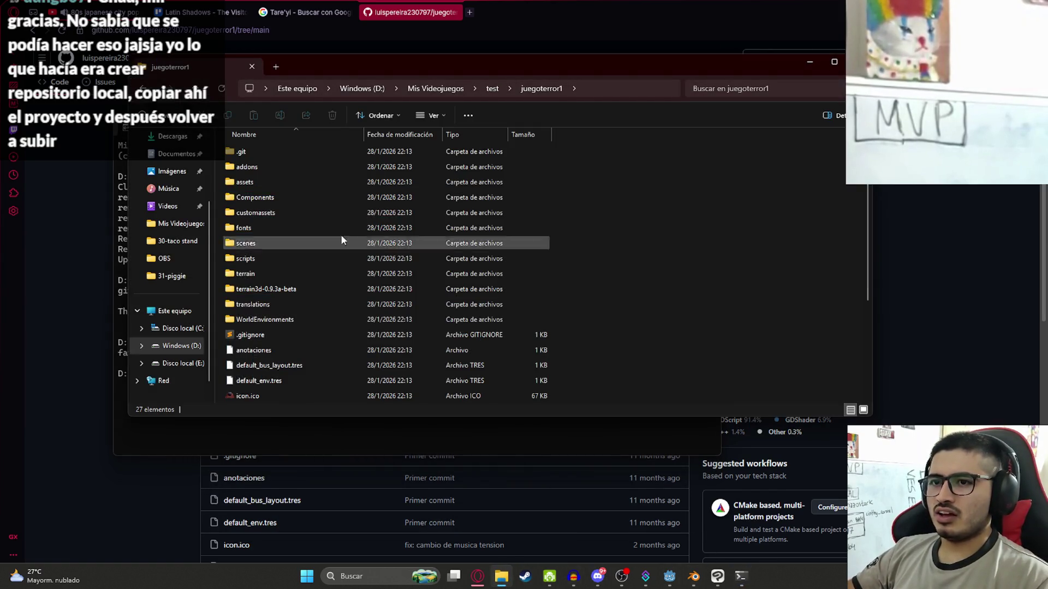
# Inspect the contents of juegoterror1's .git folder, go back, and raise the Command Prompt
pyautogui.click(259, 150)
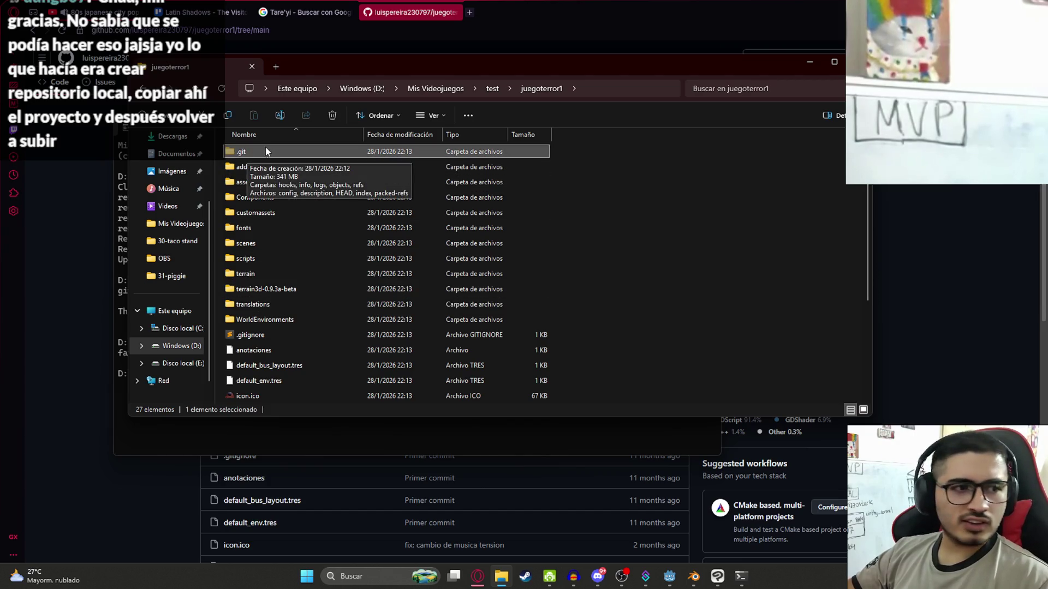
pyautogui.doubleClick(271, 150)
pyautogui.moveTo(365, 370)
pyautogui.mouseDown()
pyautogui.moveTo(334, 264)
pyautogui.moveTo(256, 113)
pyautogui.mouseUp()
pyautogui.click(144, 86)
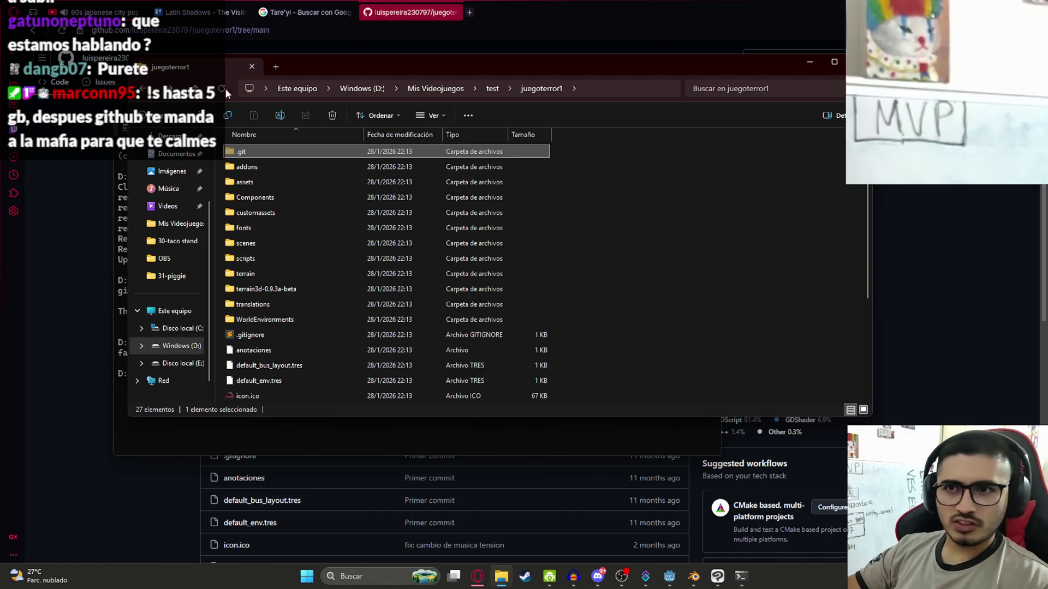
pyautogui.click(123, 235)
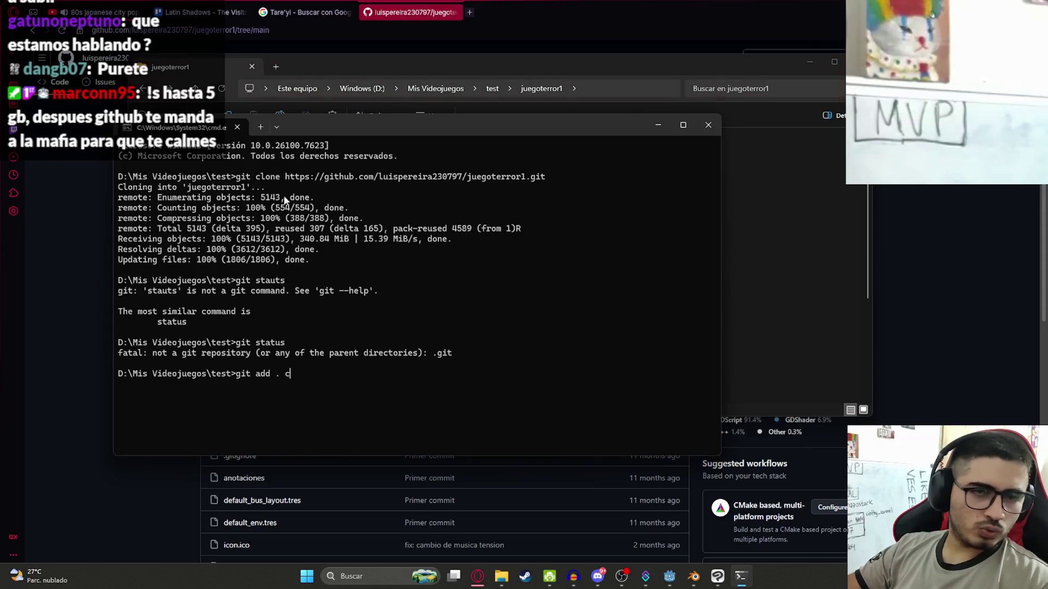
# Close cmd, search 'git bash' in a new tab, and open the git-scm Install page
pyautogui.click(709, 125)
pyautogui.click(470, 13)
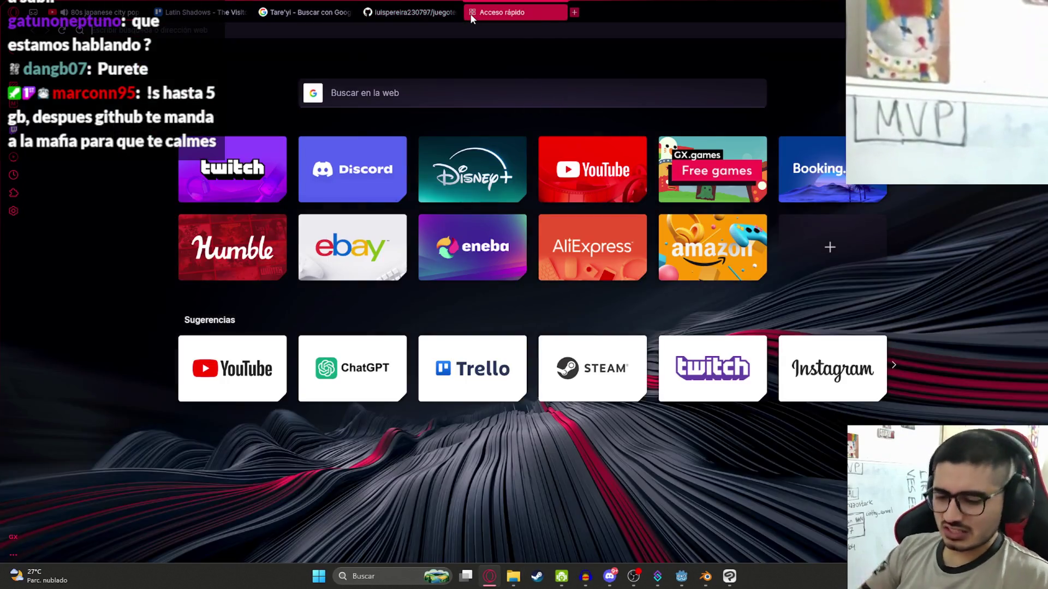
pyautogui.write('git bash')
pyautogui.press('Return')
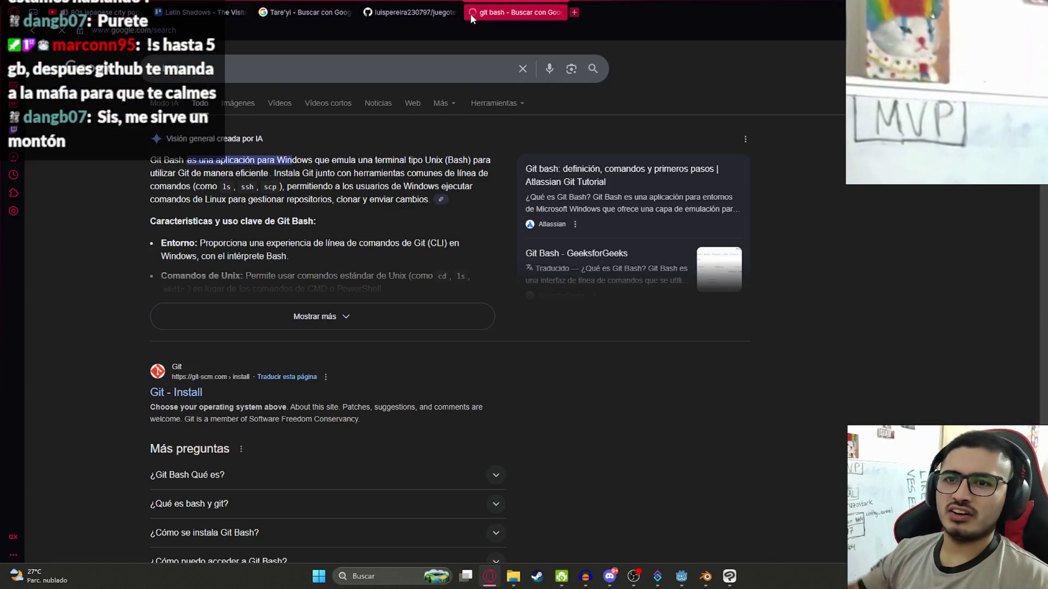
pyautogui.click(186, 392)
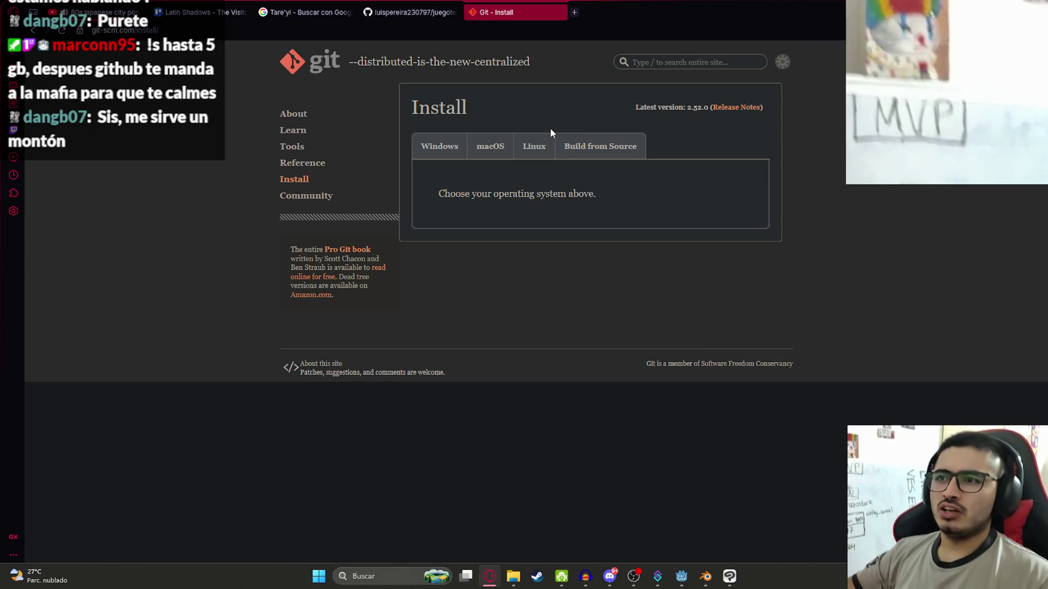
# Search for GitHub Desktop and open its download page
pyautogui.click(570, 27)
pyautogui.write('gi')
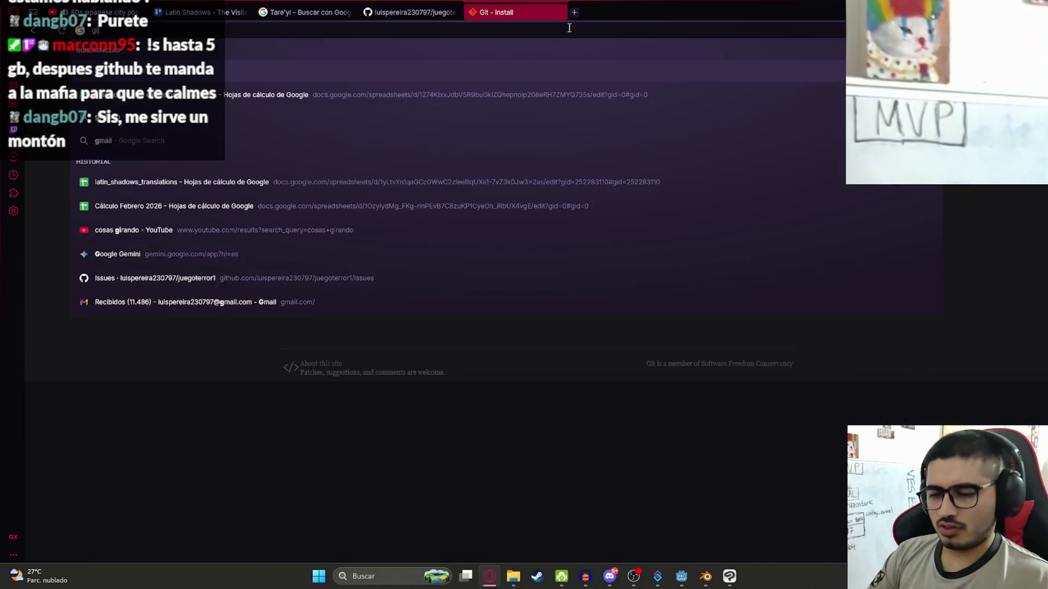
pyautogui.write('thubdeskpto')
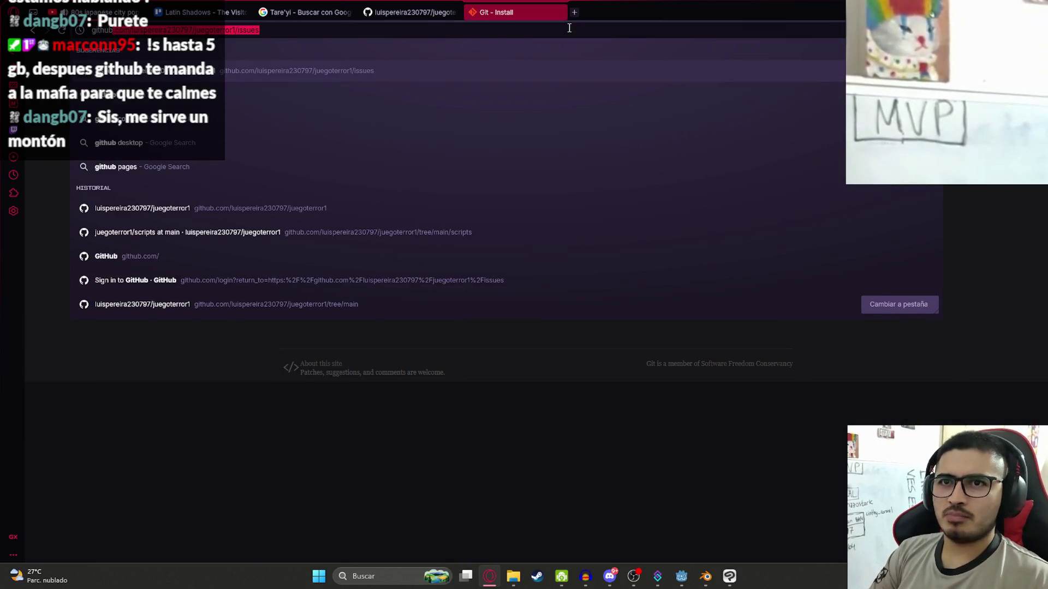
pyautogui.press('Return')
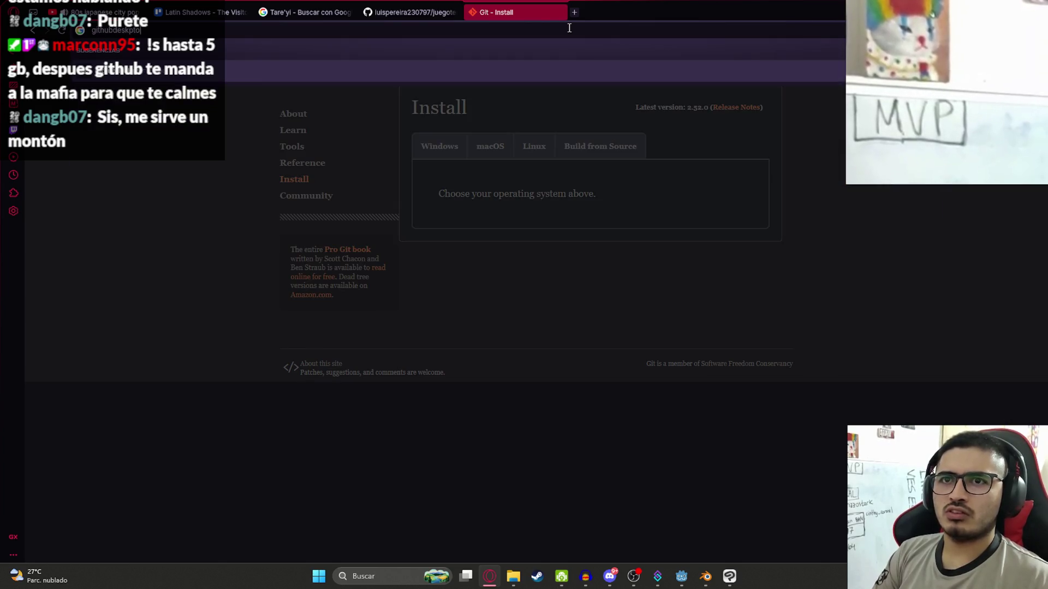
pyautogui.click(263, 197)
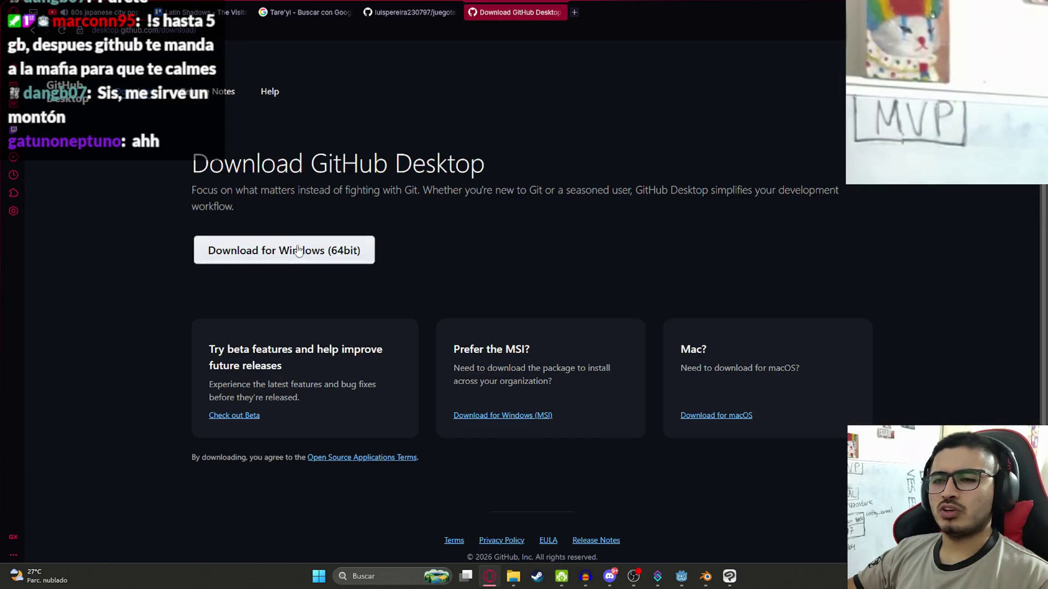
# Close the GitHub Desktop and repository tabs, then return to Godot at the line 82 small_fish preload
pyautogui.scroll(-1, 424, 346)
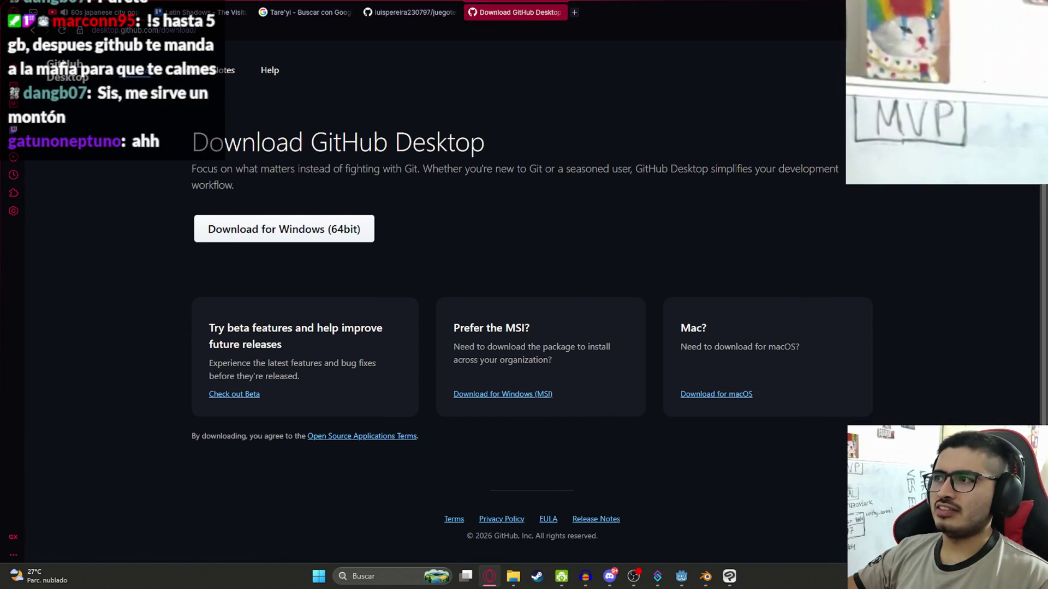
pyautogui.scroll(1, 459, 305)
pyautogui.click(558, 16)
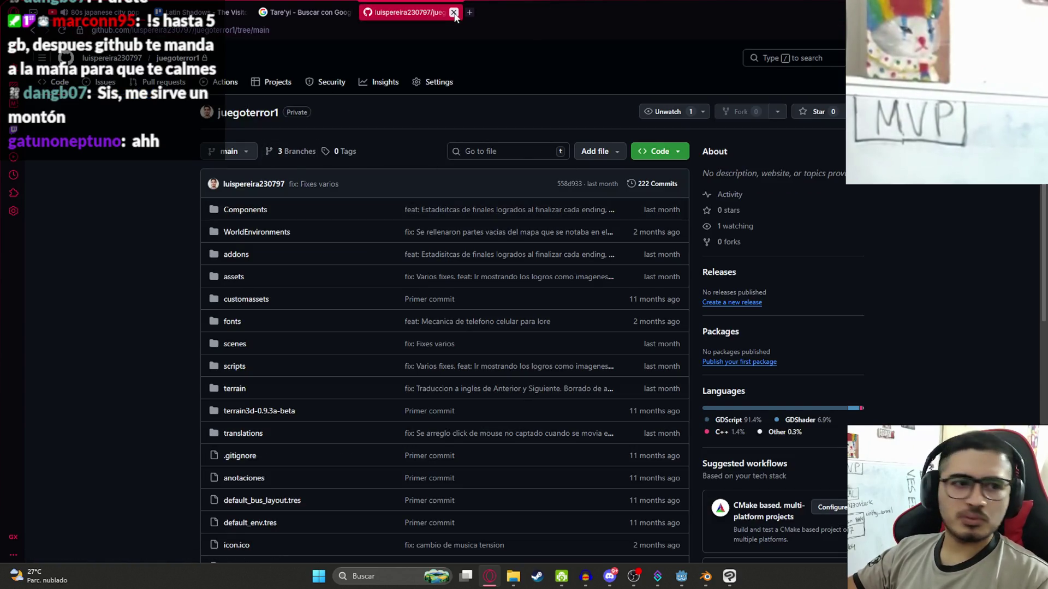
pyautogui.click(454, 13)
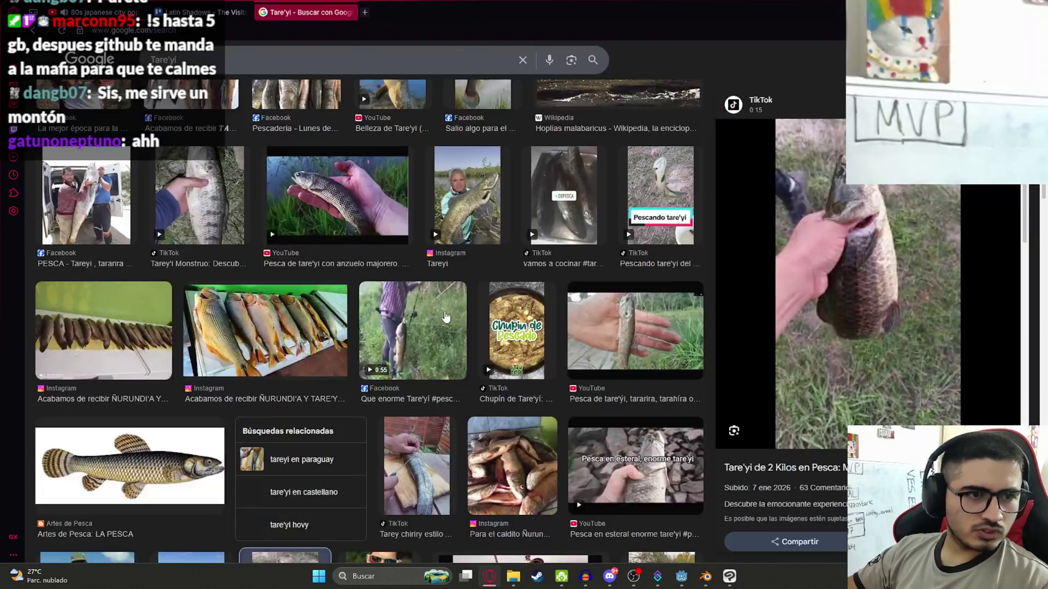
pyautogui.moveTo(709, 577)
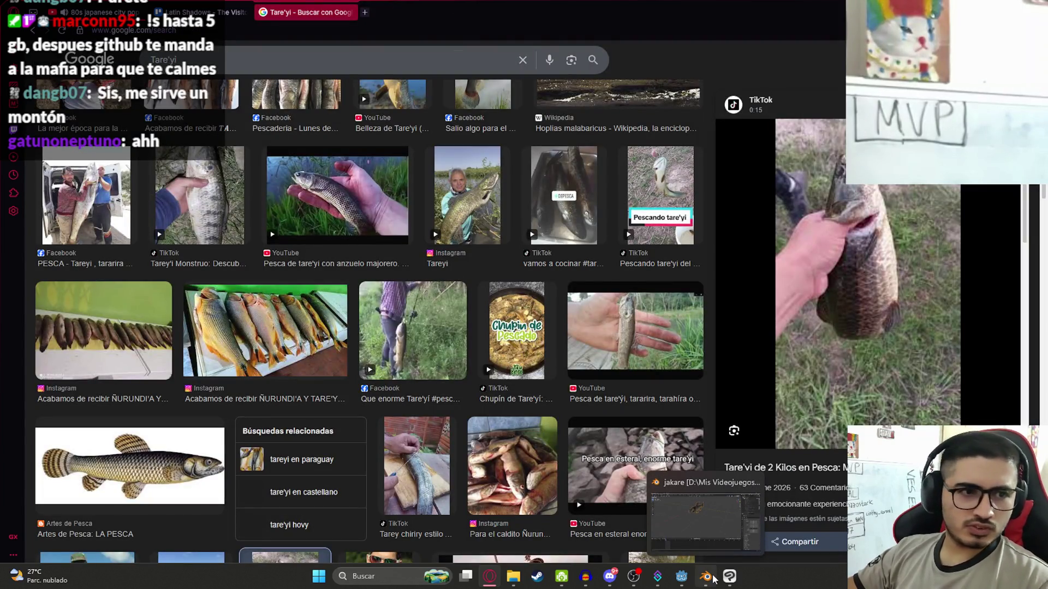
pyautogui.click(673, 578)
pyautogui.moveTo(726, 273); pyautogui.dragTo(331, 278)
pyautogui.click(738, 273)
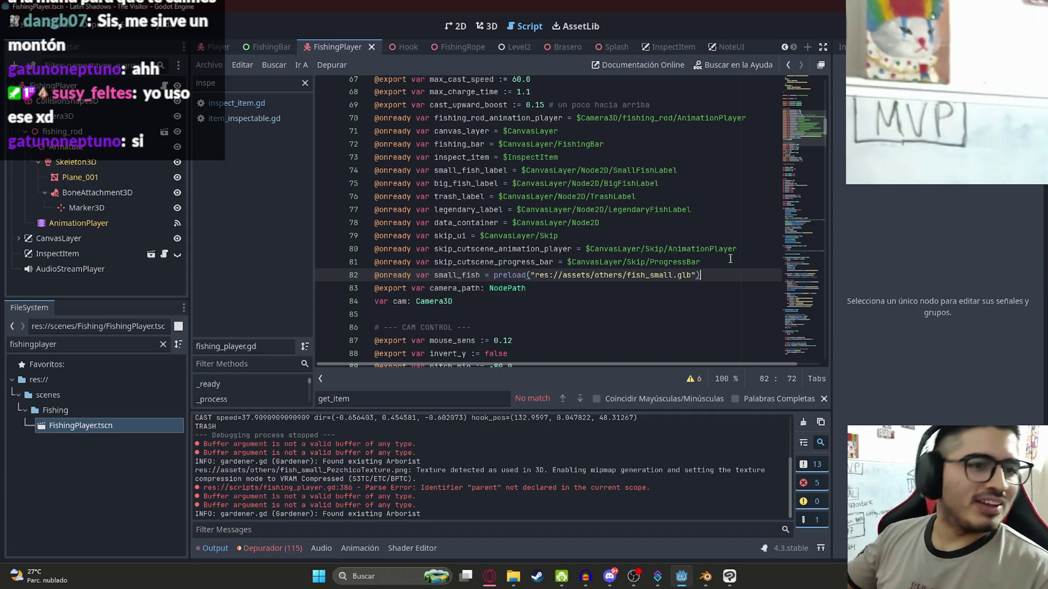
# Duplicate the small_fish preload line onto line 83 and rename its variable to fish_
pyautogui.press('Down')
pyautogui.tripleClick(736, 272)
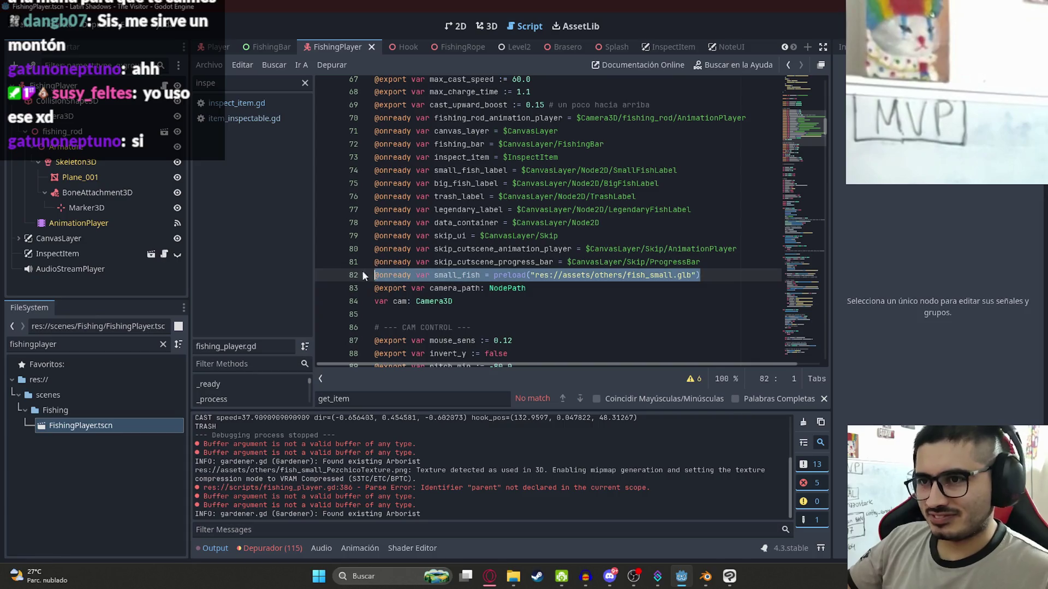
pyautogui.hotkey('ctrl', 'alt', 'Down')
pyautogui.doubleClick(462, 288)
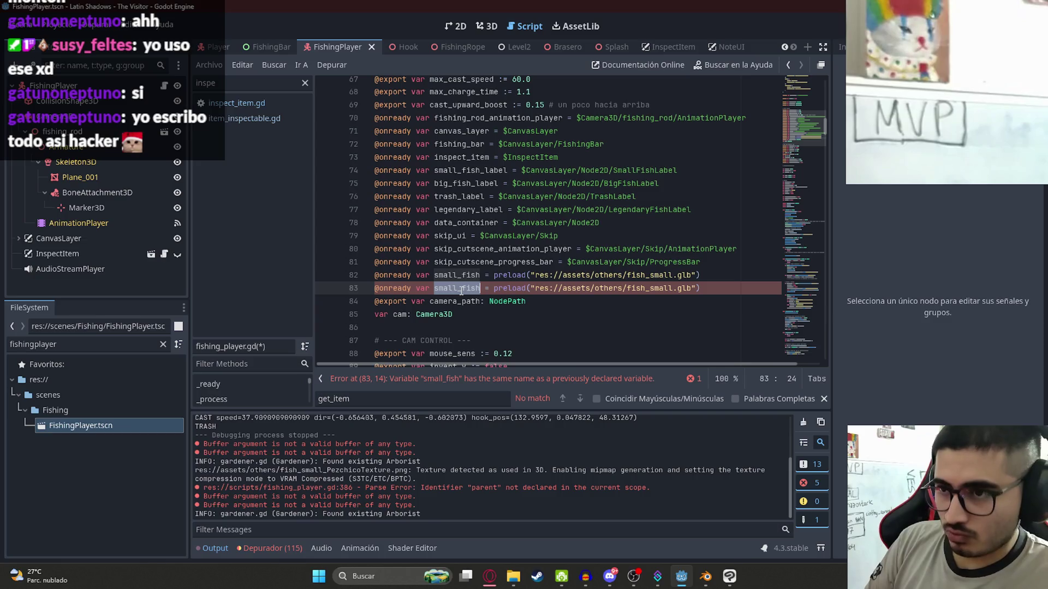
pyautogui.press('BackSpace')
pyautogui.write('fish_')
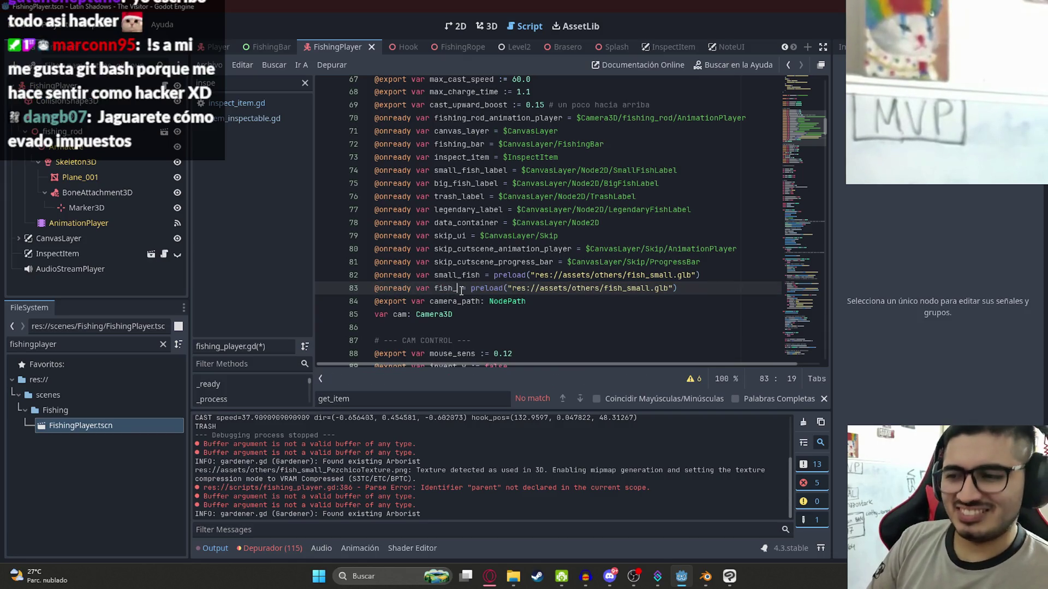
# Look up Git Bash in Windows search, then close its window
pyautogui.press('super')
pyautogui.write('git bash')
pyautogui.press('Escape')
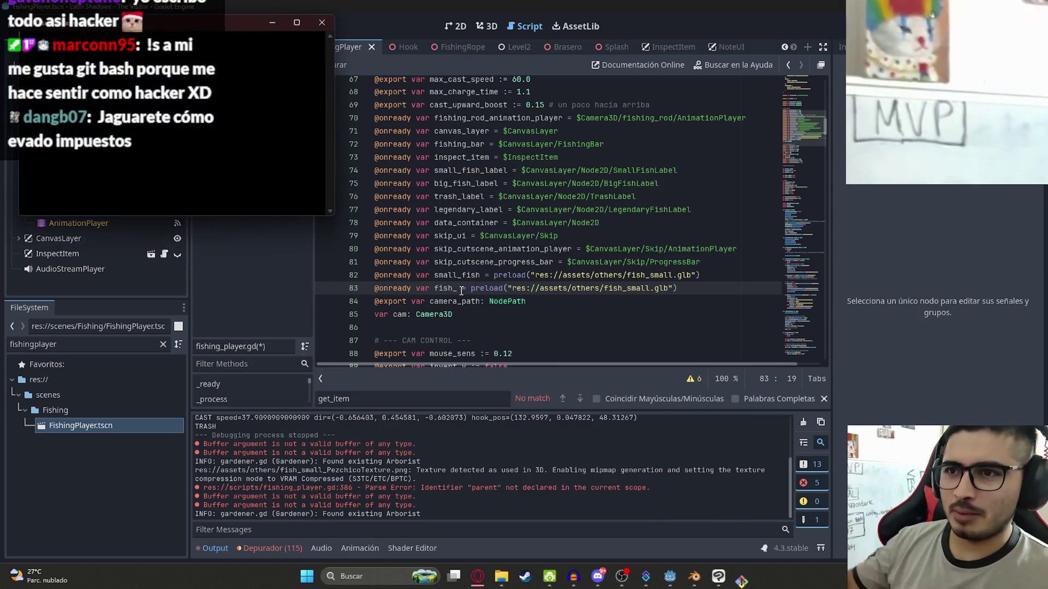
pyautogui.click(316, 26)
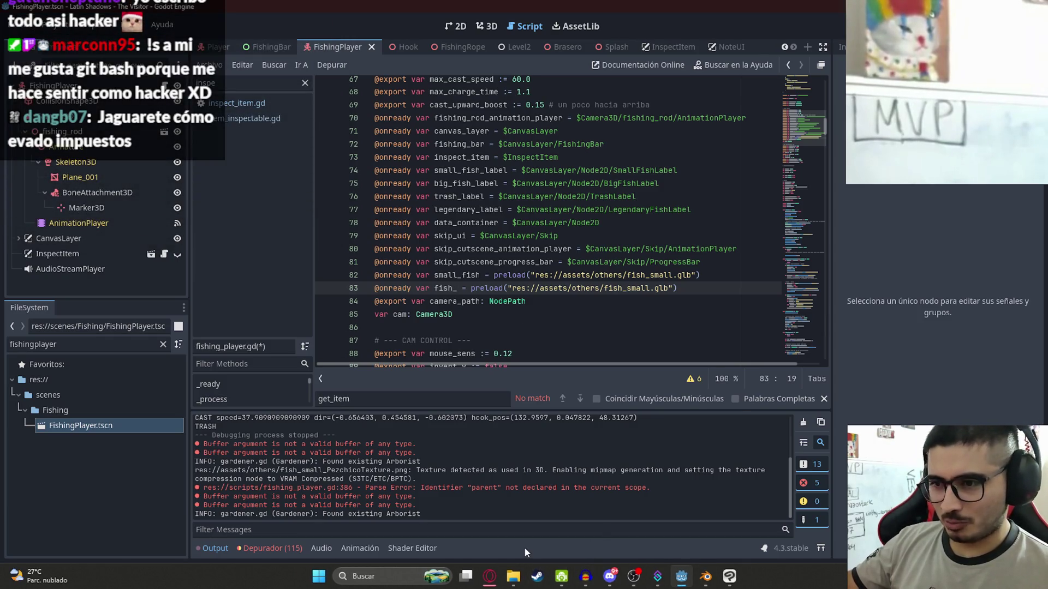
pyautogui.press('super+r')
pyautogui.write('cmd')
pyautogui.press('Return')
pyautogui.write('git sta')
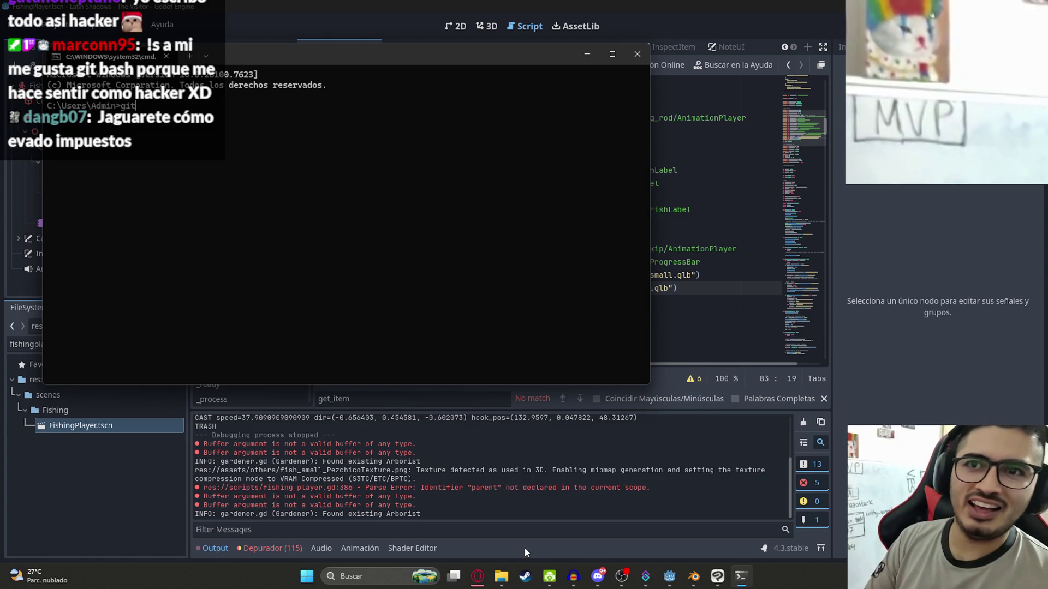
pyautogui.press('Return')
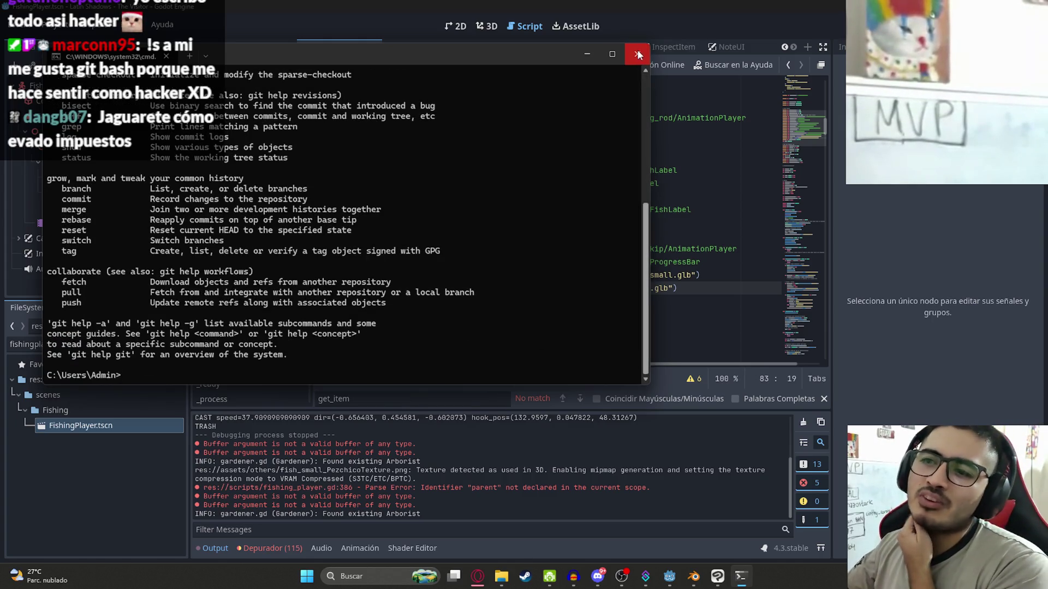
pyautogui.click(637, 54)
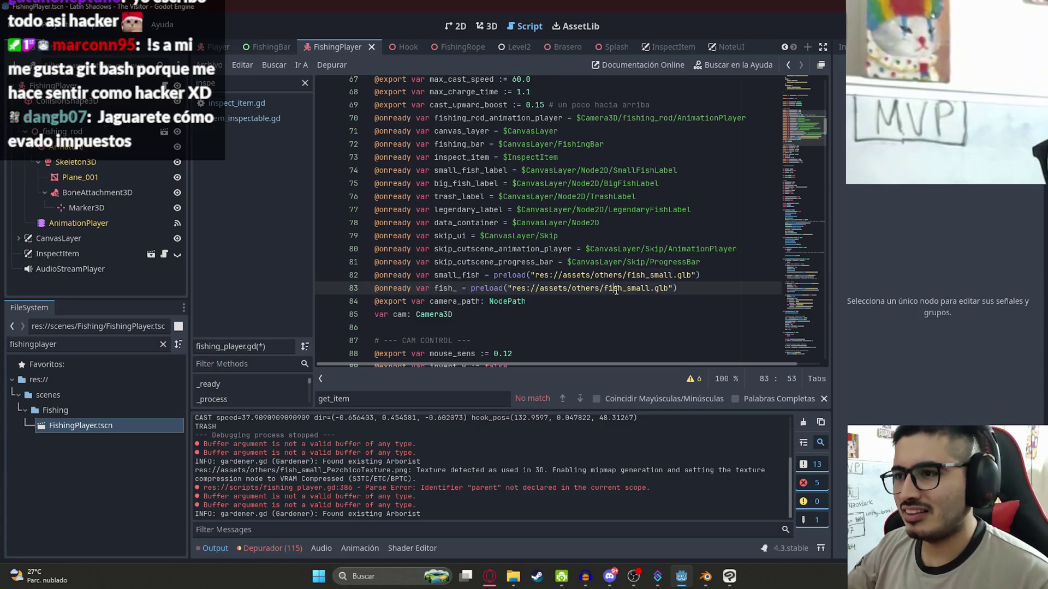
pyautogui.click(375, 301)
# Delete the extra fish_ preload line and step through the small_fish matches in the script
pyautogui.hotkey('shift', 'Up')
pyautogui.press('Delete')
pyautogui.doubleClick(457, 275)
pyautogui.hotkey('ctrl', 'f')
pyautogui.press('Return')
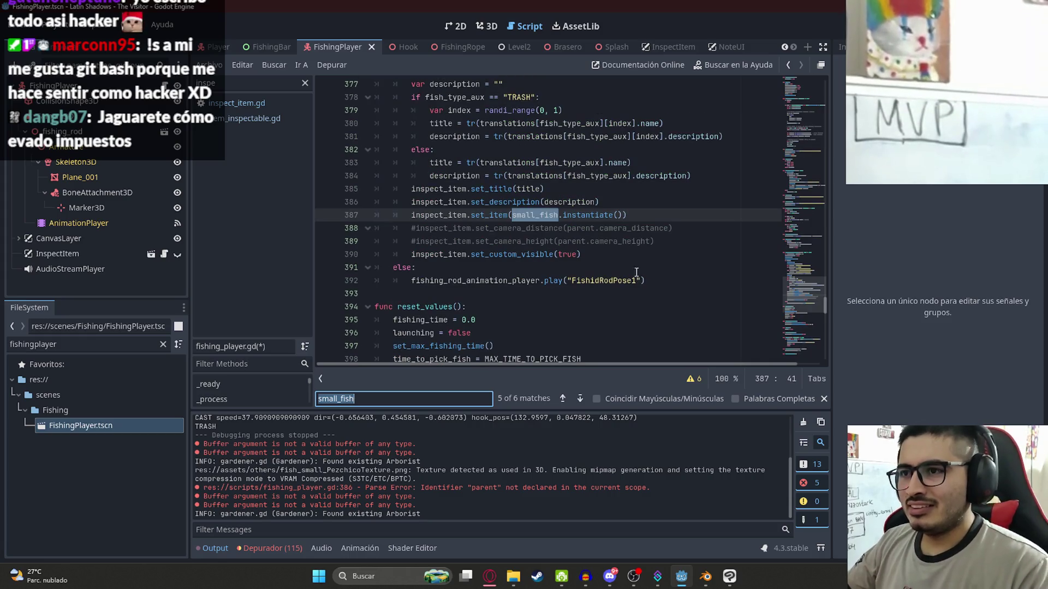
pyautogui.press('Return')
pyautogui.press('Return')
pyautogui.press('Return')
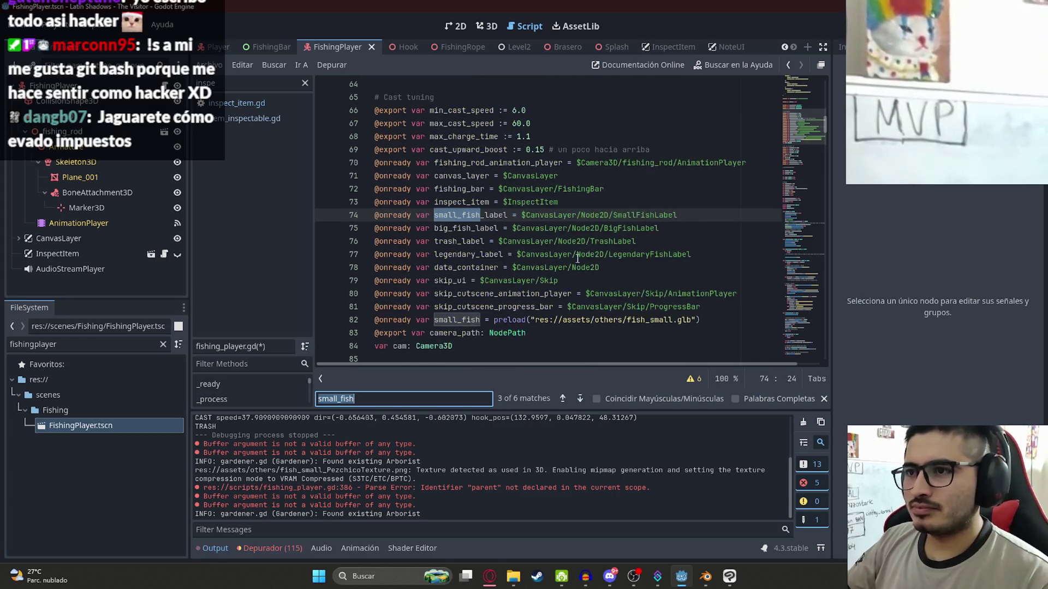
pyautogui.press('Return')
pyautogui.press('Return')
# Save fishing_player.gd and run the game with F5 from the LevelLake scene
pyautogui.click(613, 215)
pyautogui.hotkey('ctrl', 's')
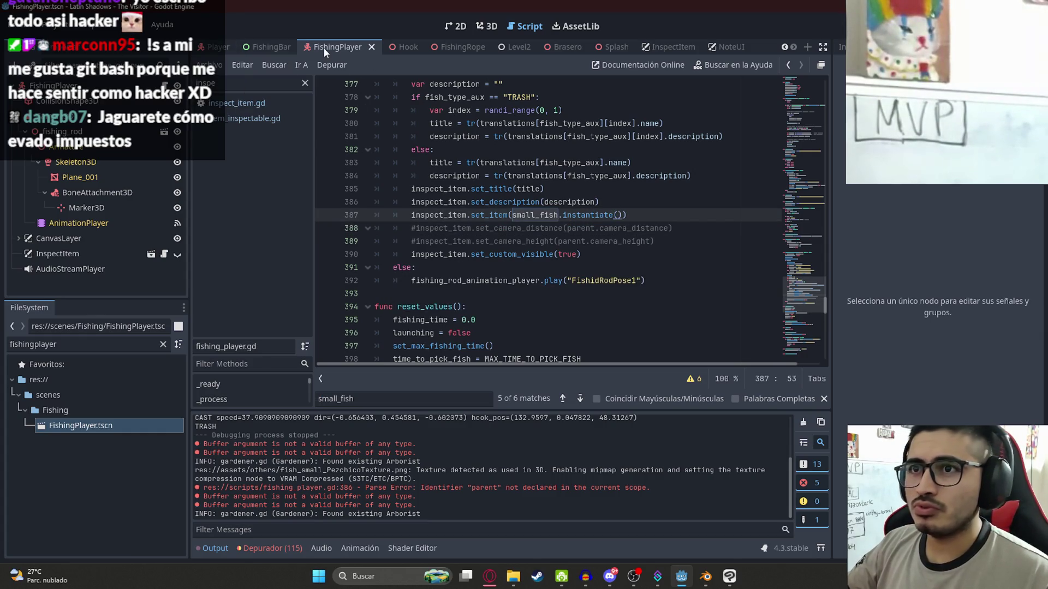
pyautogui.click(222, 47)
pyautogui.click(224, 46)
pyautogui.click(213, 65)
pyautogui.click(266, 135)
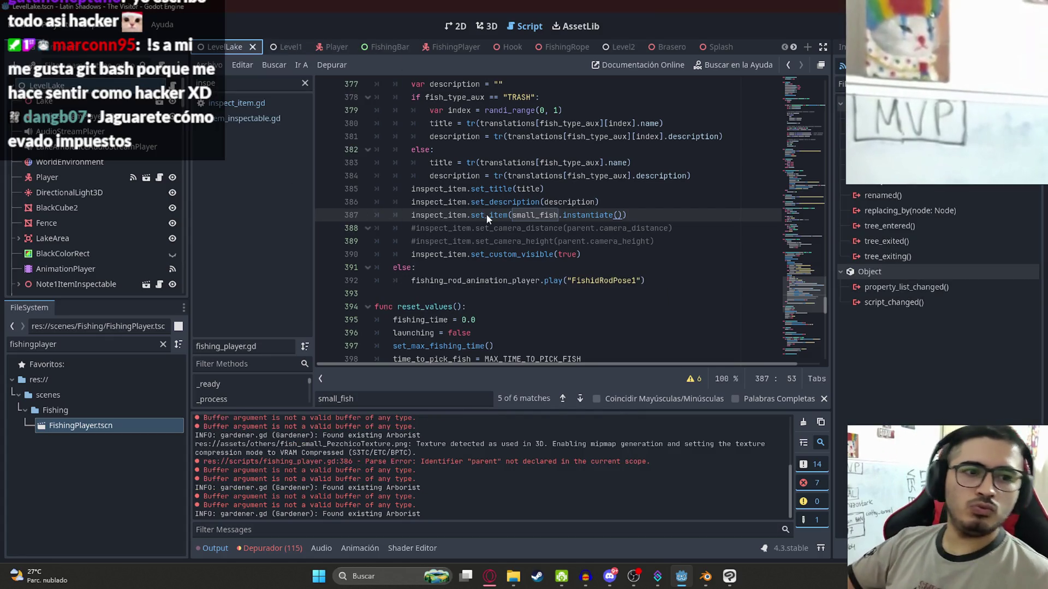
pyautogui.press('F5')
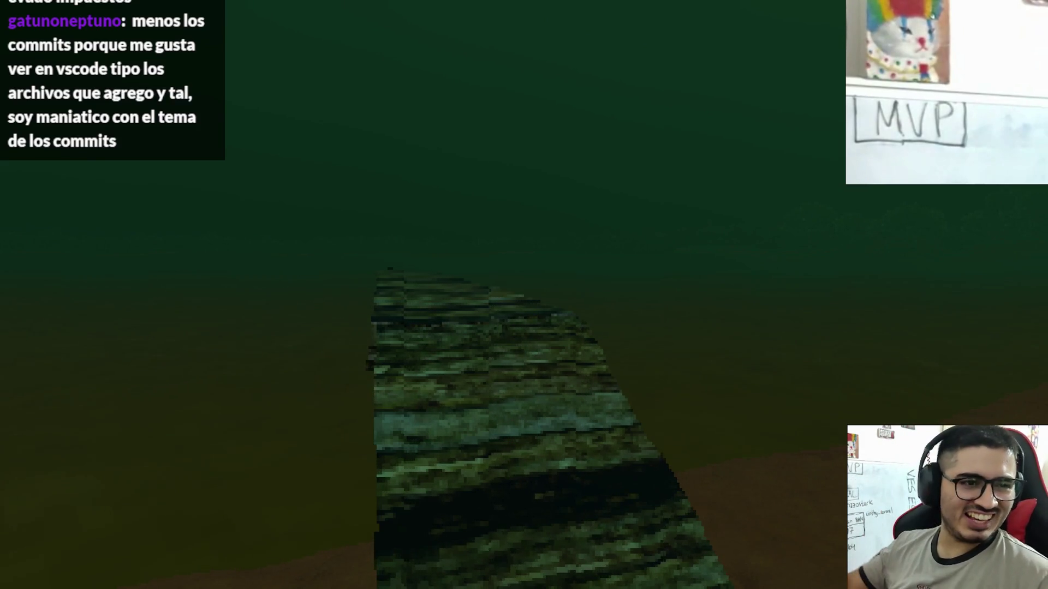
# Walk down the dock, pick up the fishing rod, catch a Tare'yi fish, then stop the game
pyautogui.press('d')
pyautogui.press('w')
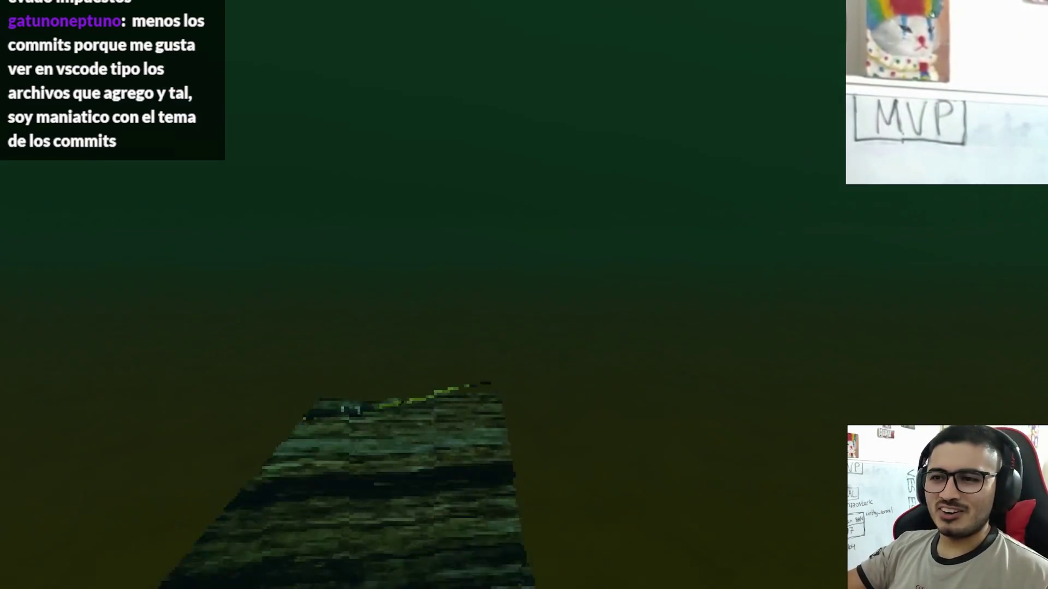
pyautogui.press('e')
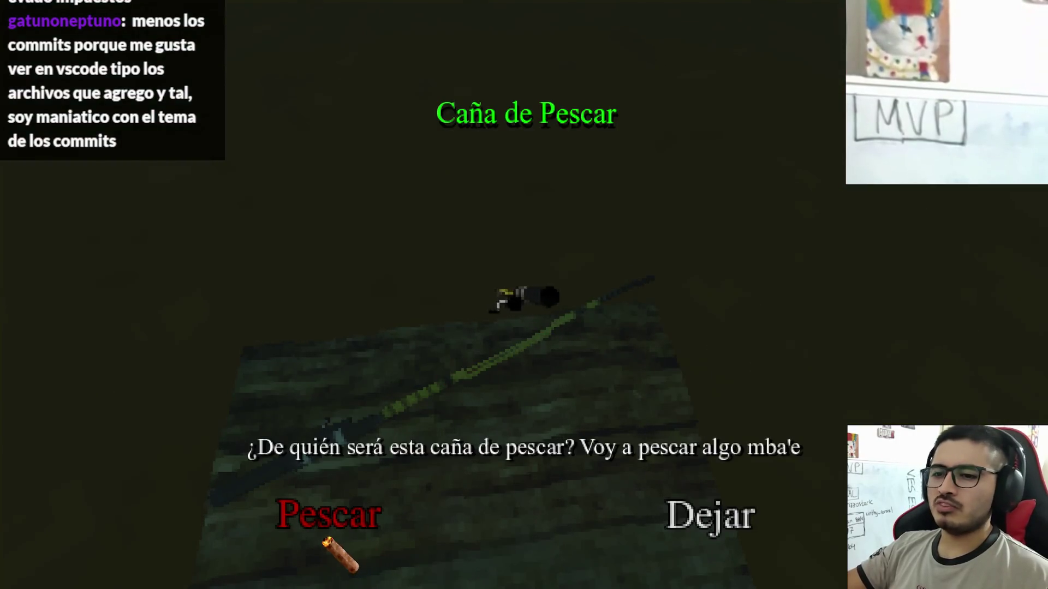
pyautogui.click(305, 515)
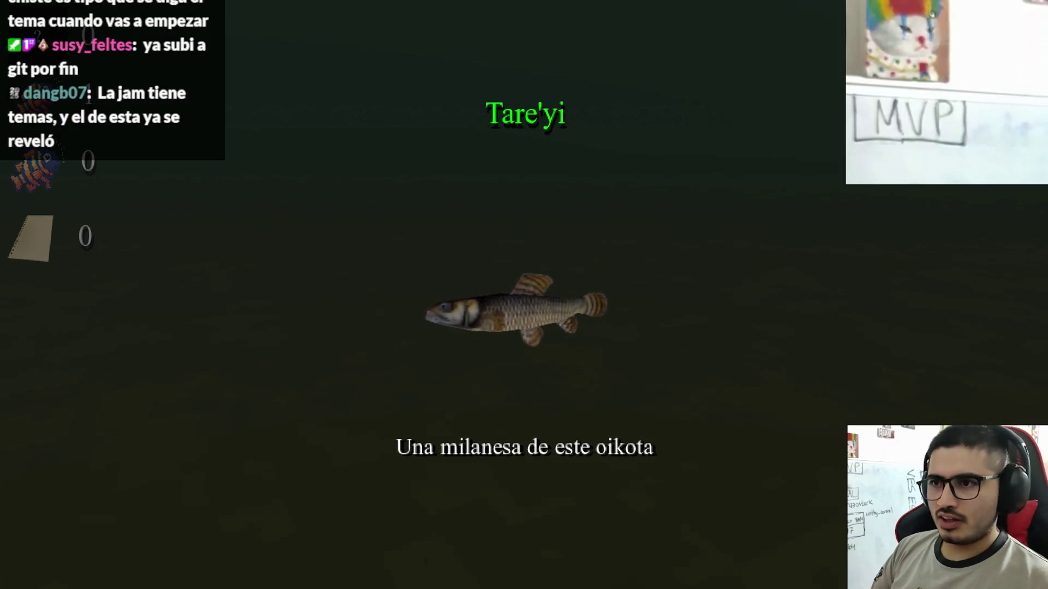
pyautogui.press('F8')
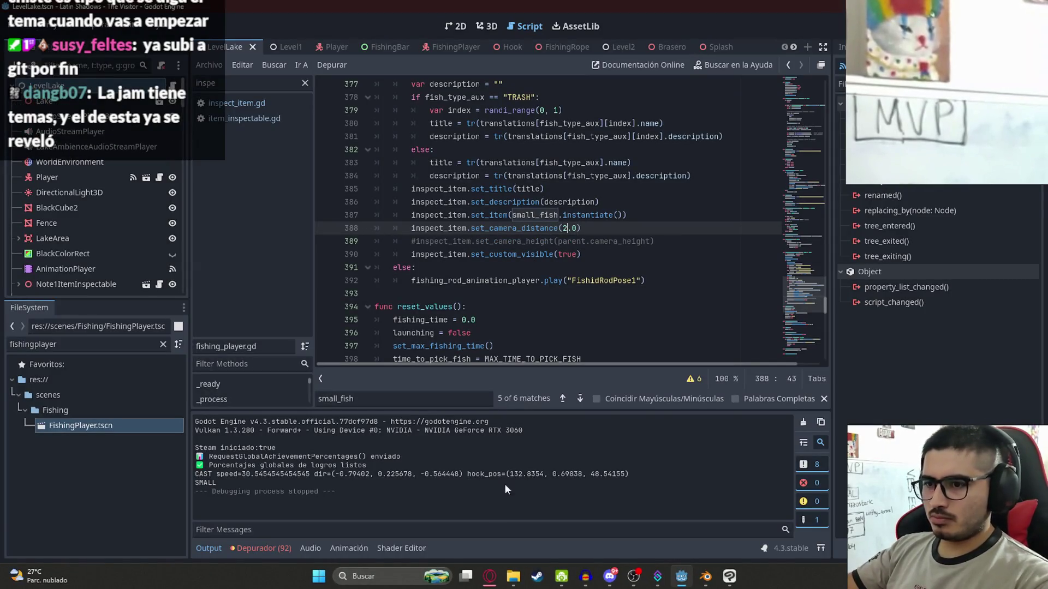
# Check the browser music tab, the Clip Studio Paint texture and the Blender model, then return to Godot
pyautogui.click(490, 577)
pyautogui.hotkey('ctrl', 'Tab')
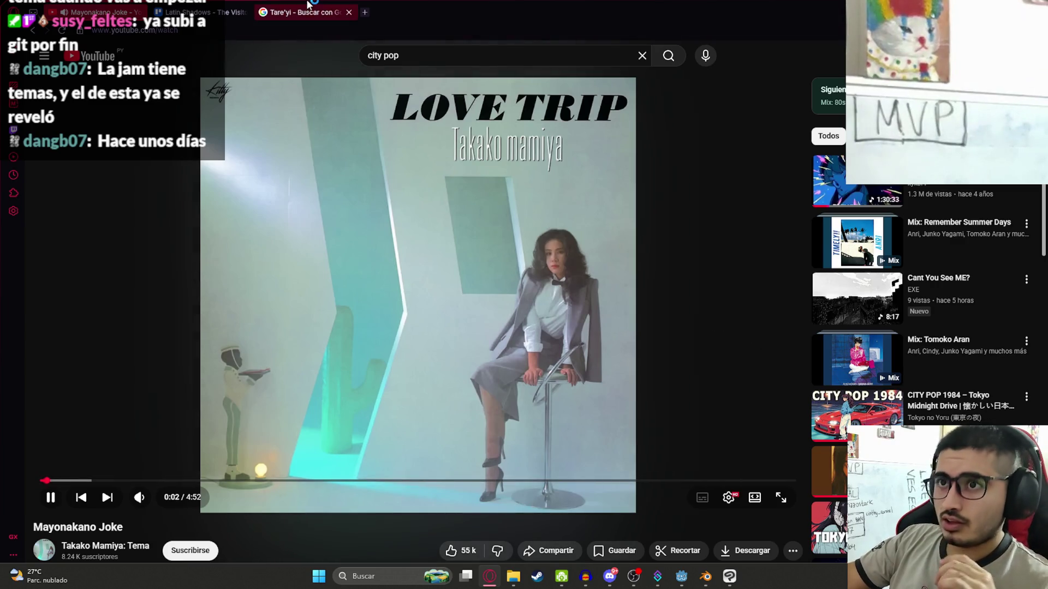
pyautogui.click(679, 580)
pyautogui.click(730, 576)
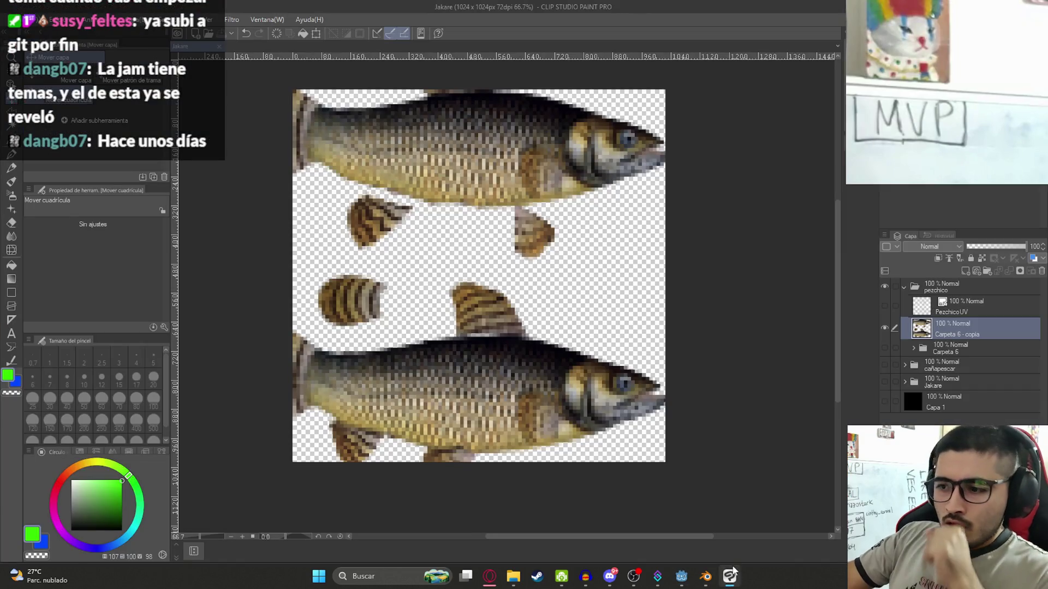
pyautogui.click(700, 579)
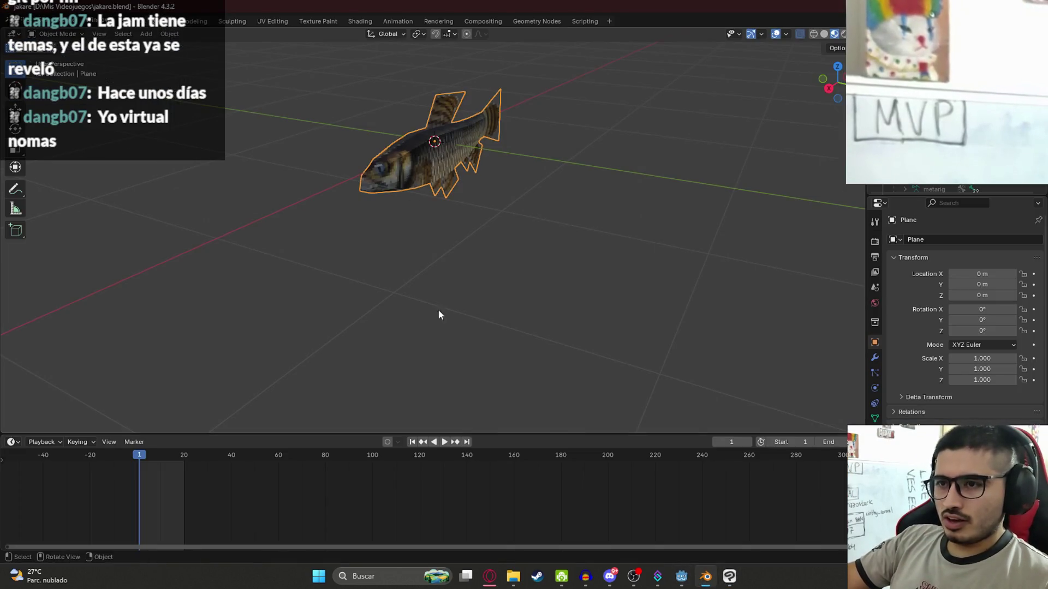
pyautogui.click(681, 576)
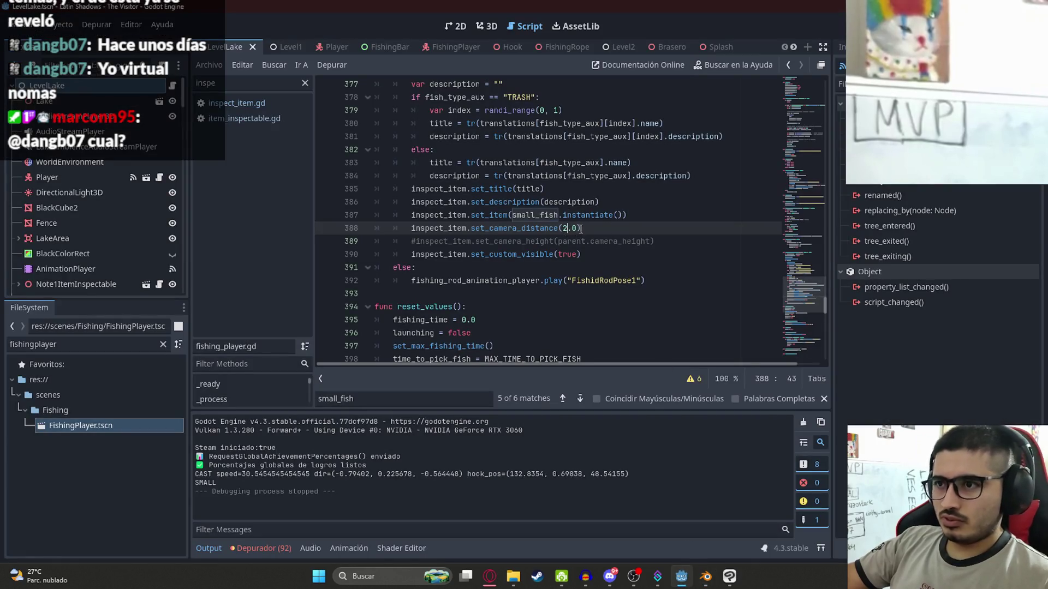
# Change line 388's camera distance to 1.5, save the LevelLake scene and relaunch the game
pyautogui.press('BackSpace')
pyautogui.write('1')
pyautogui.press('Right')
pyautogui.press('Right')
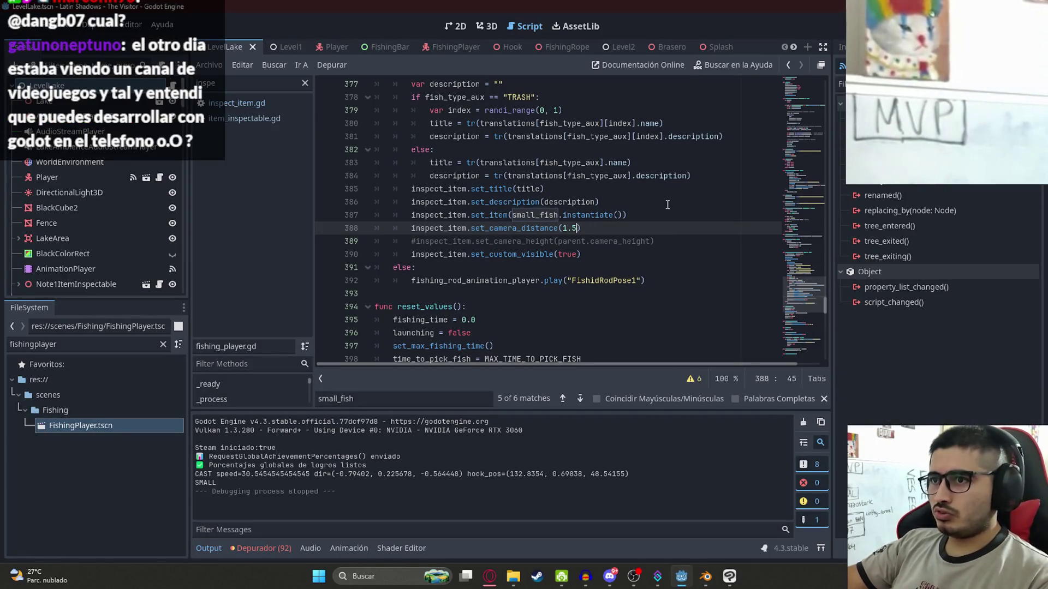
pyautogui.press('Right')
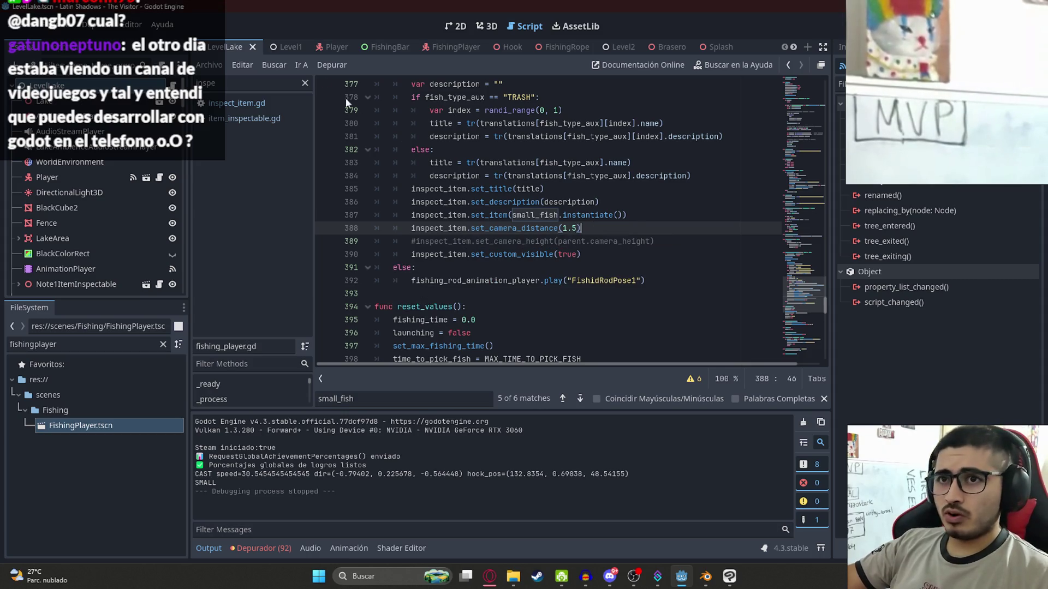
pyautogui.rightClick(239, 38)
pyautogui.click(248, 123)
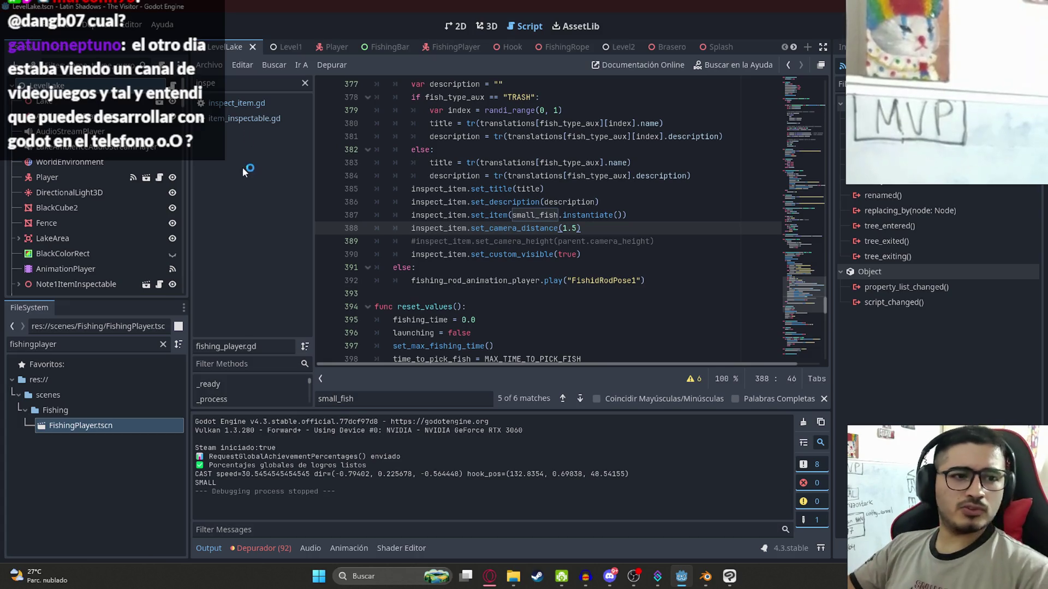
pyautogui.press('F5')
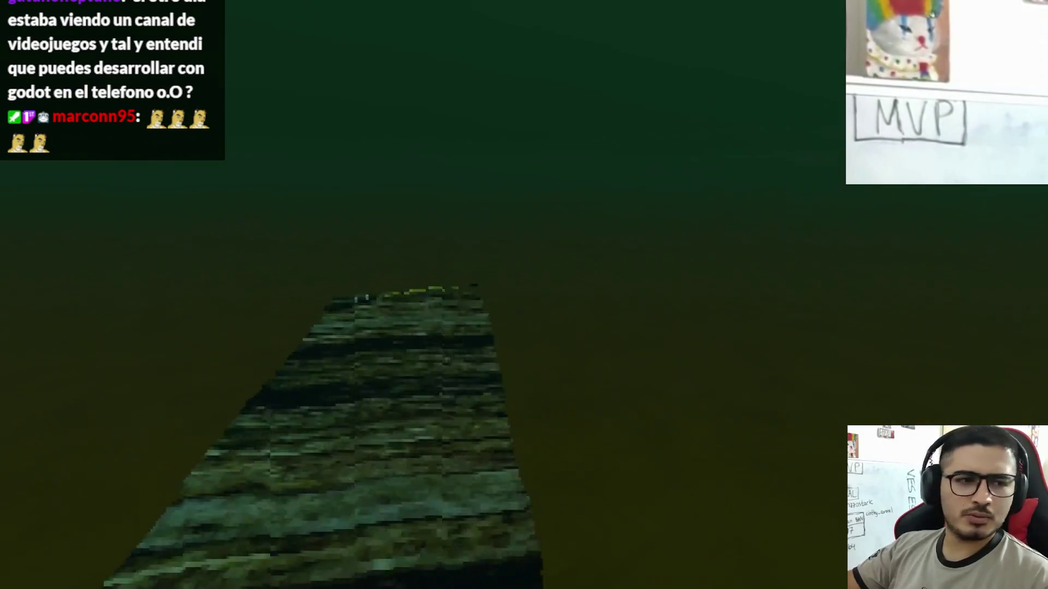
# Catch a fish to check the closer Tare'yi framing, close the game, and switch to Clip Studio Paint
pyautogui.click(433, 503)
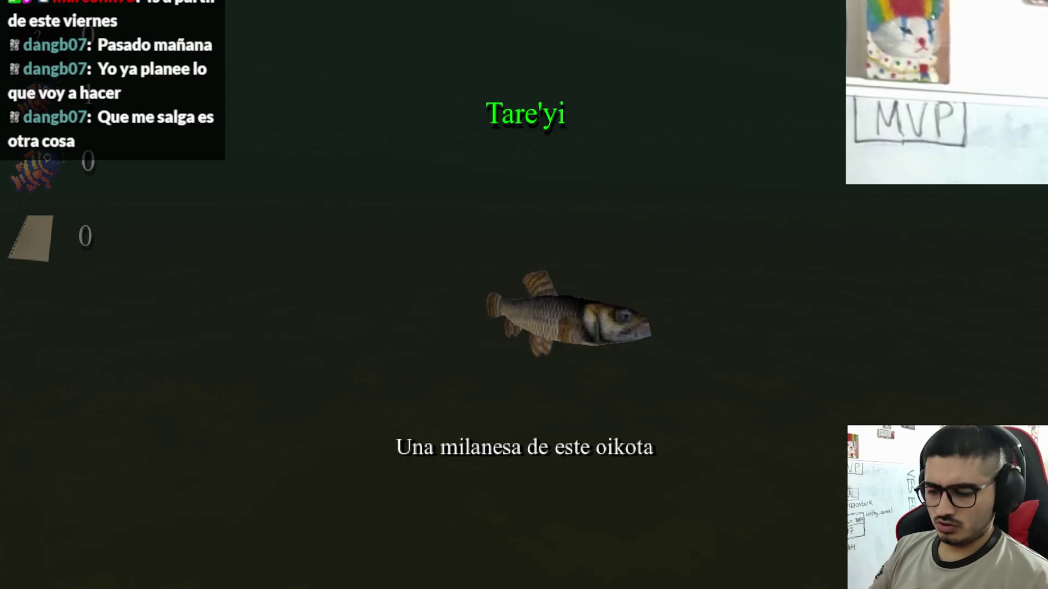
pyautogui.hotkey('alt', 'F4')
pyautogui.click(730, 576)
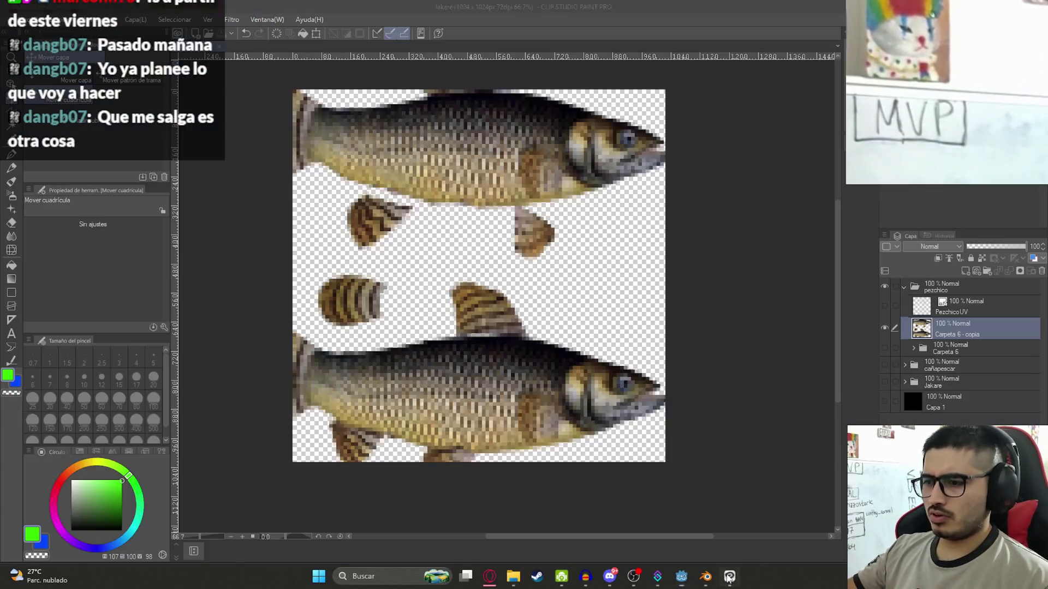
# Show the PezchicoUV wireframe layer, hide Carpeta 6 - copia and show Carpeta 6
pyautogui.click(885, 306)
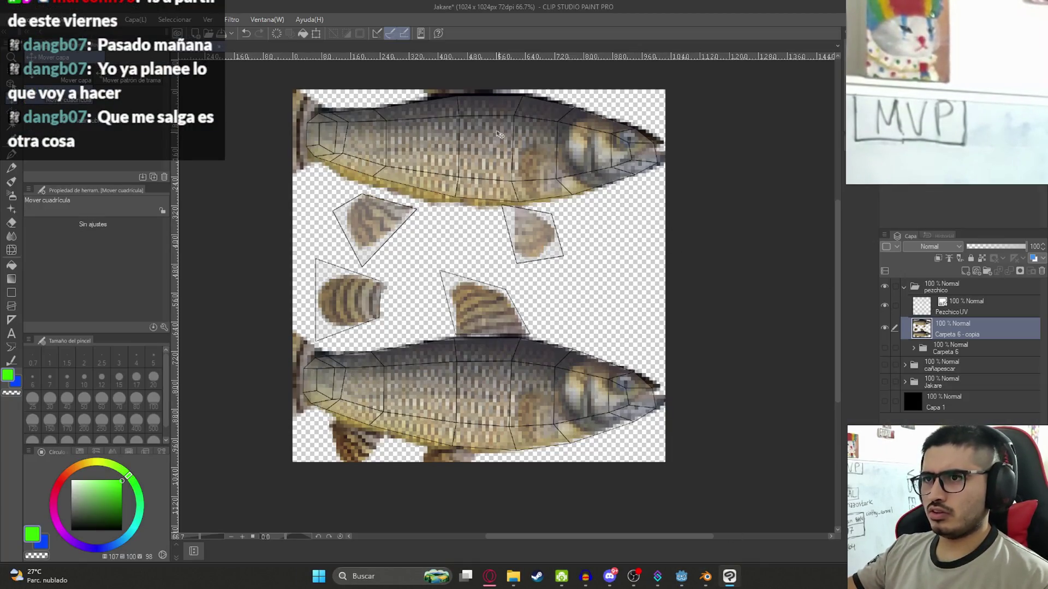
pyautogui.scroll(2, 583, 254)
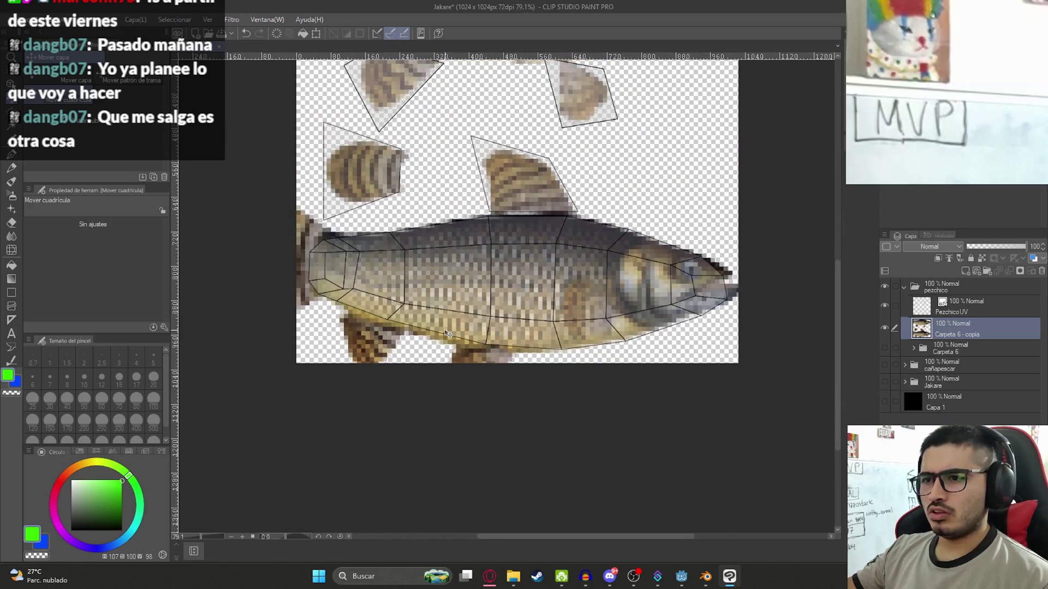
pyautogui.scroll(3, 600, 281)
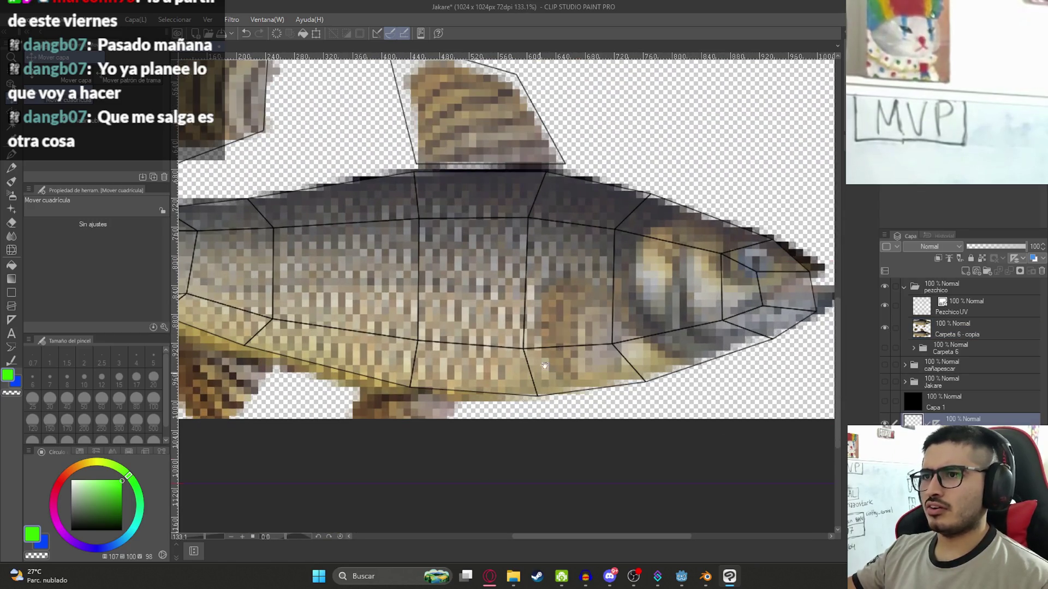
pyautogui.scroll(-4, 577, 83)
pyautogui.scroll(4, 559, 241)
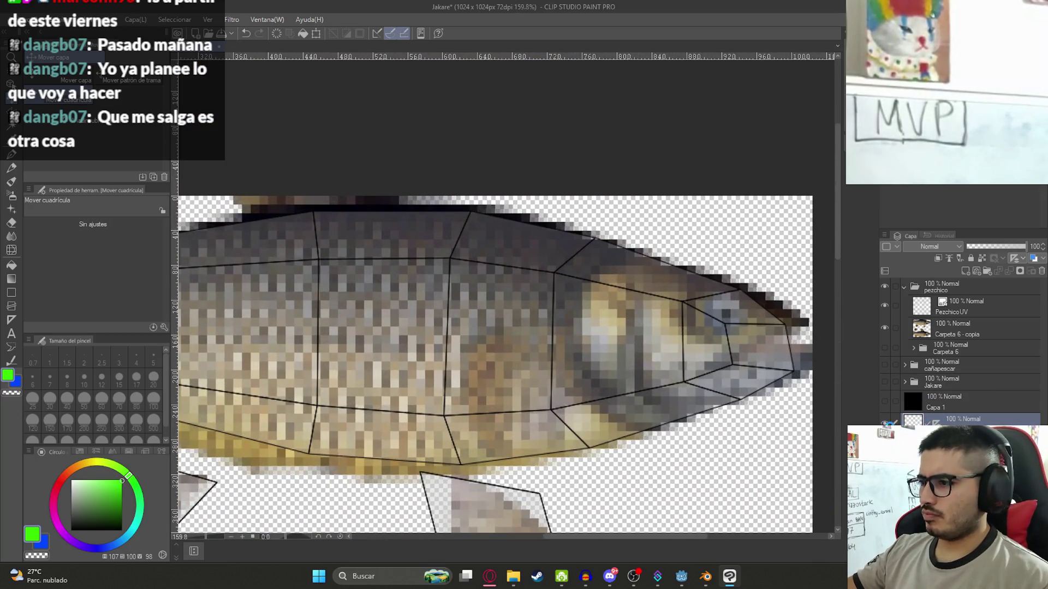
pyautogui.click(914, 348)
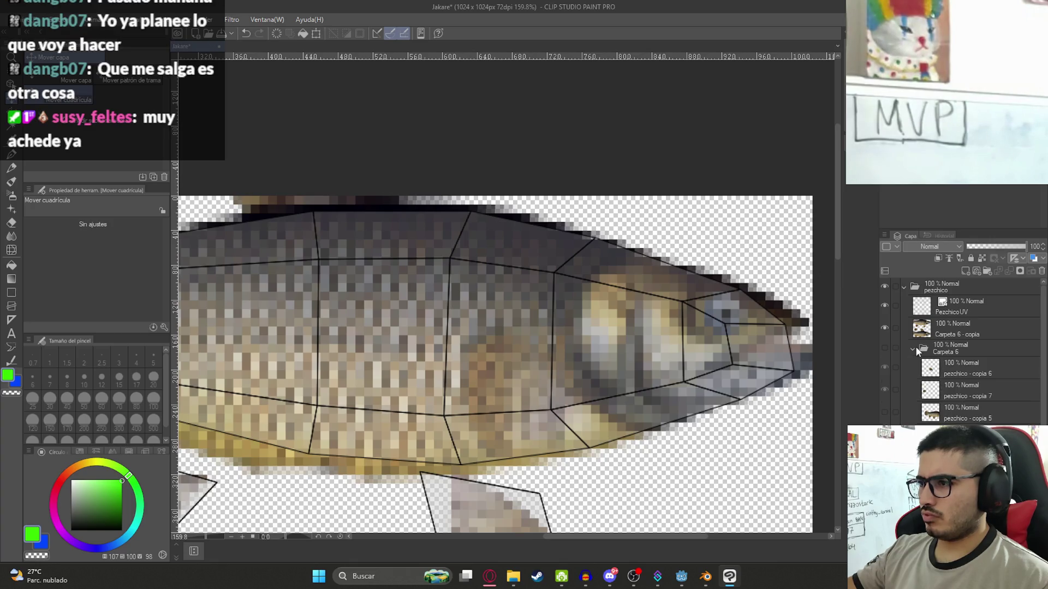
pyautogui.click(885, 328)
pyautogui.click(885, 348)
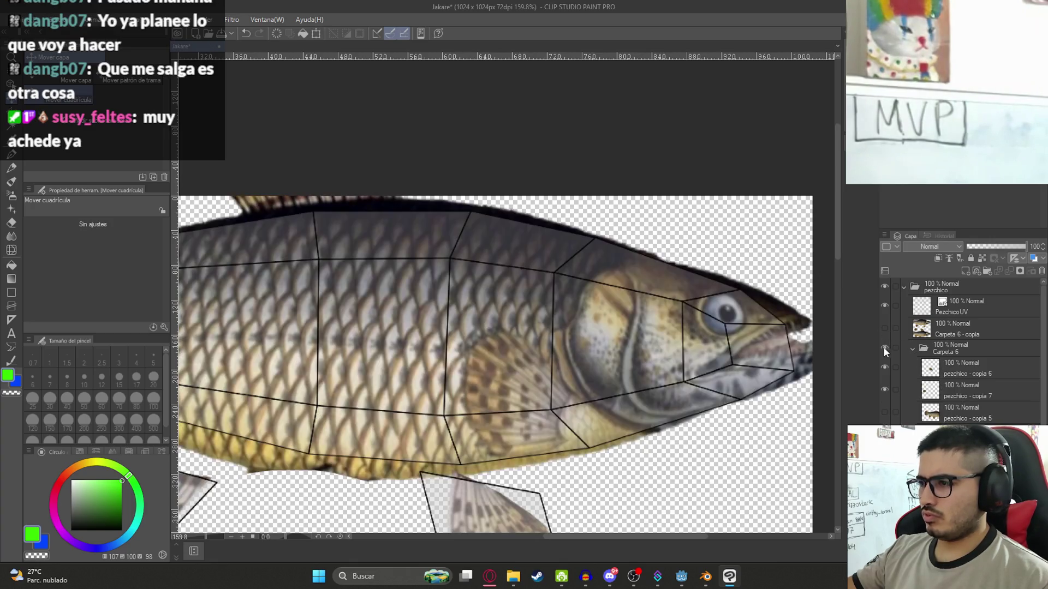
# Select the pezchico - copia 4 layer and pan the canvas to the fish
pyautogui.press('p')
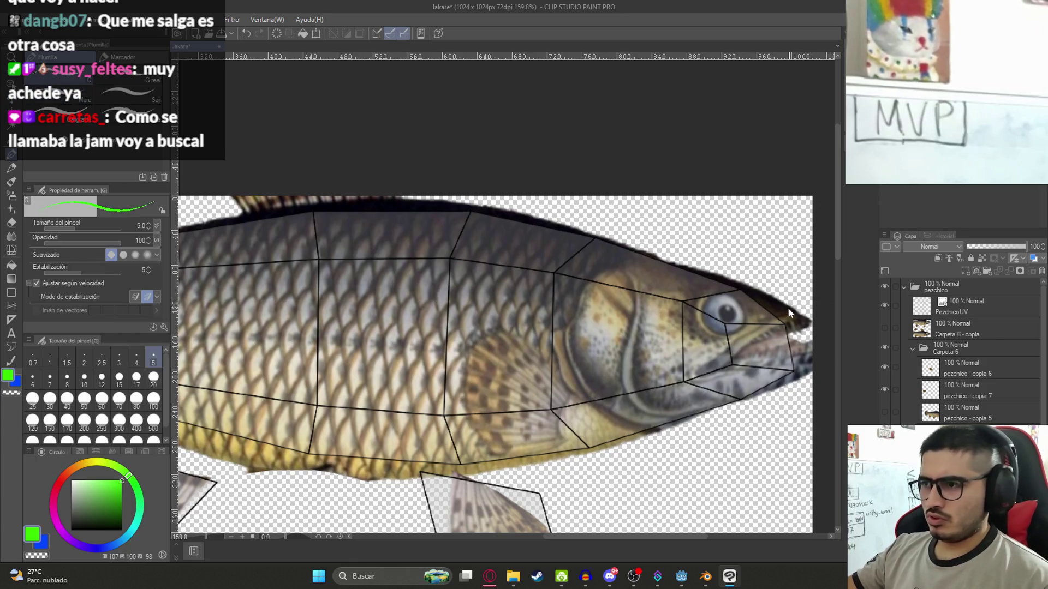
pyautogui.scroll(-3, 961, 355)
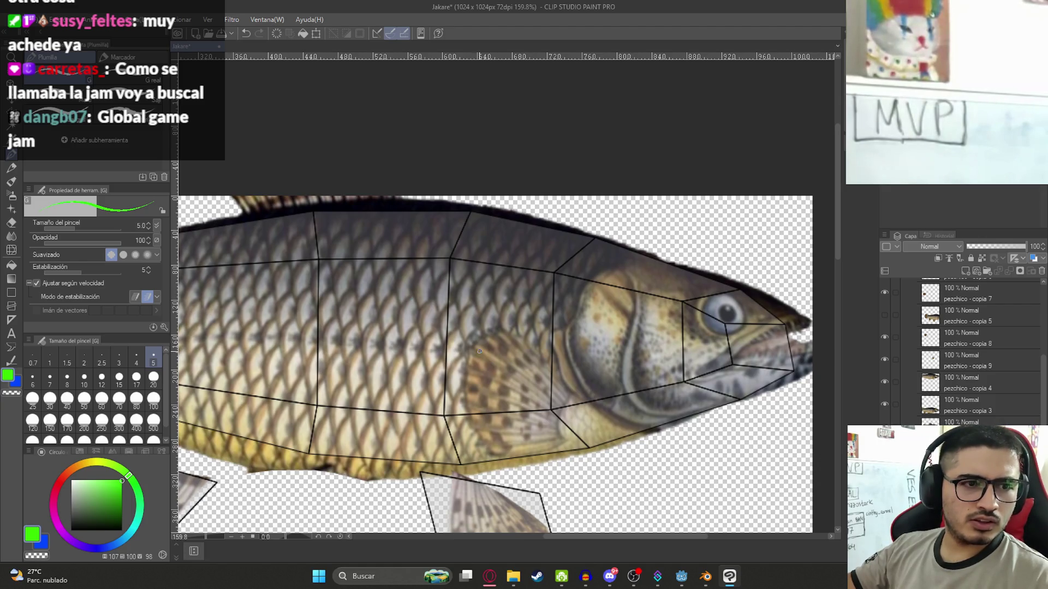
pyautogui.scroll(-4, 423, 365)
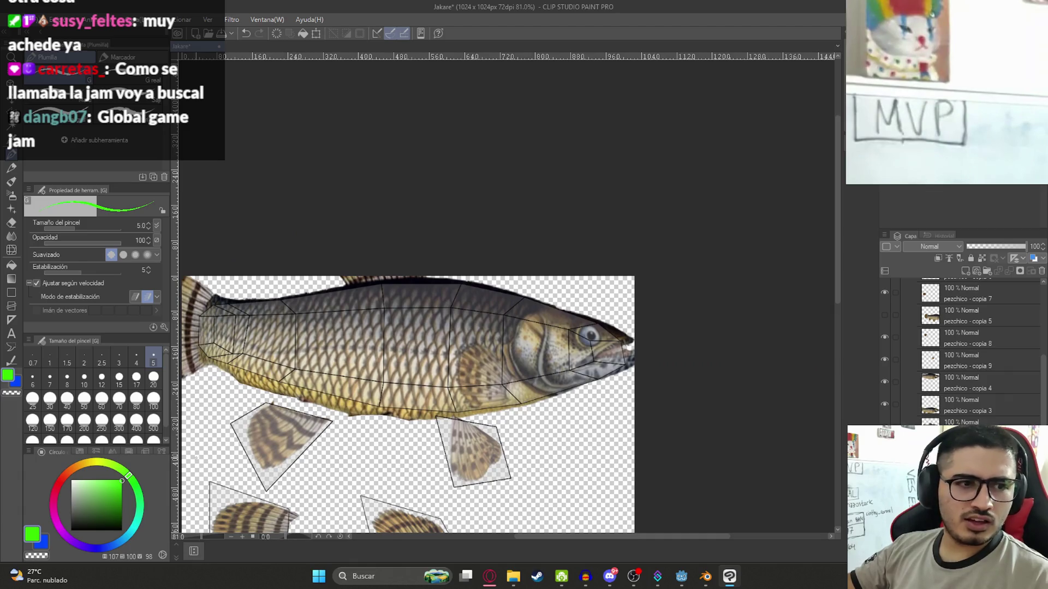
pyautogui.scroll(4, 634, 362)
pyautogui.scroll(-3, 519, 370)
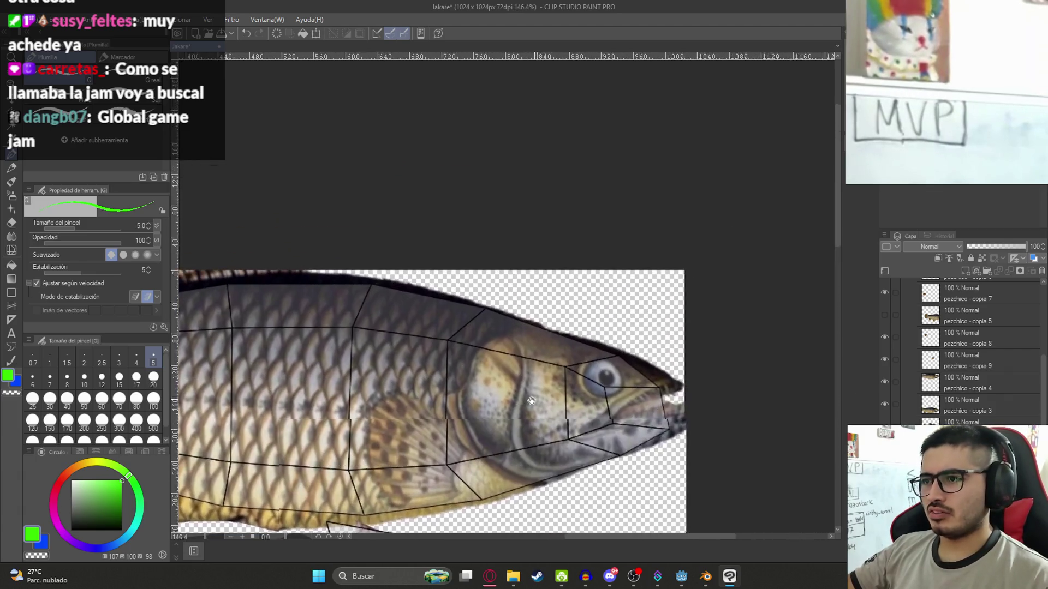
pyautogui.hotkey('ctrl', 't')
pyautogui.scroll(-2, 389, 342)
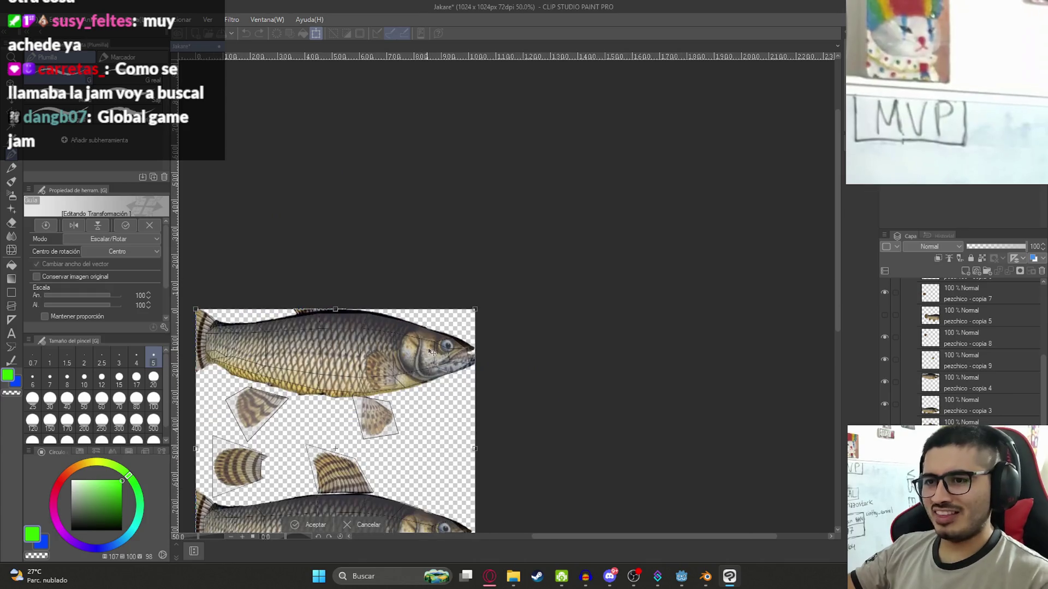
pyautogui.press('Return')
pyautogui.scroll(2, 701, 422)
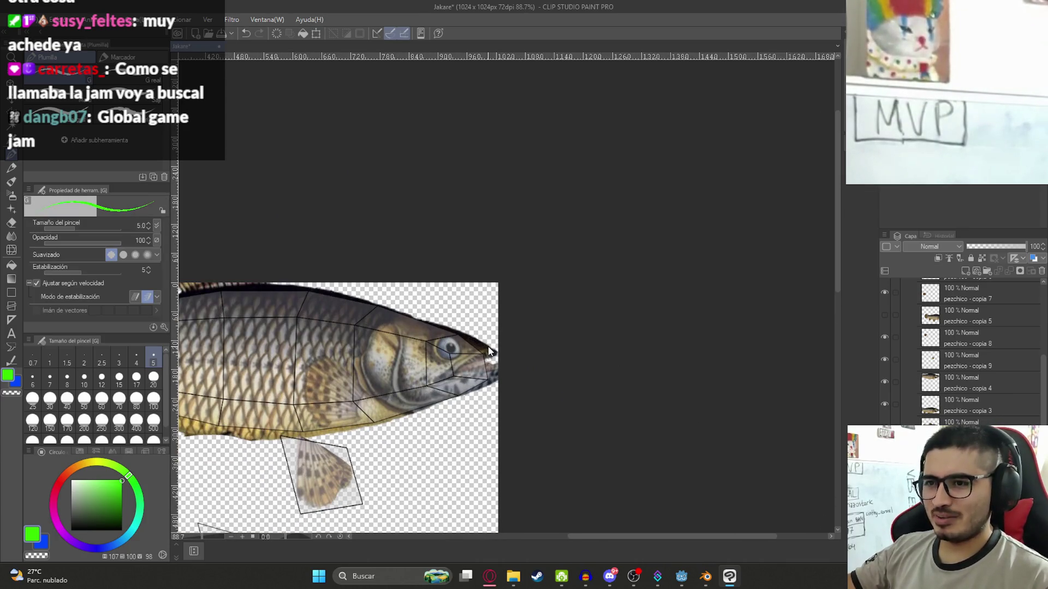
pyautogui.click(986, 388)
pyautogui.moveTo(382, 382); pyautogui.dragTo(512, 394)
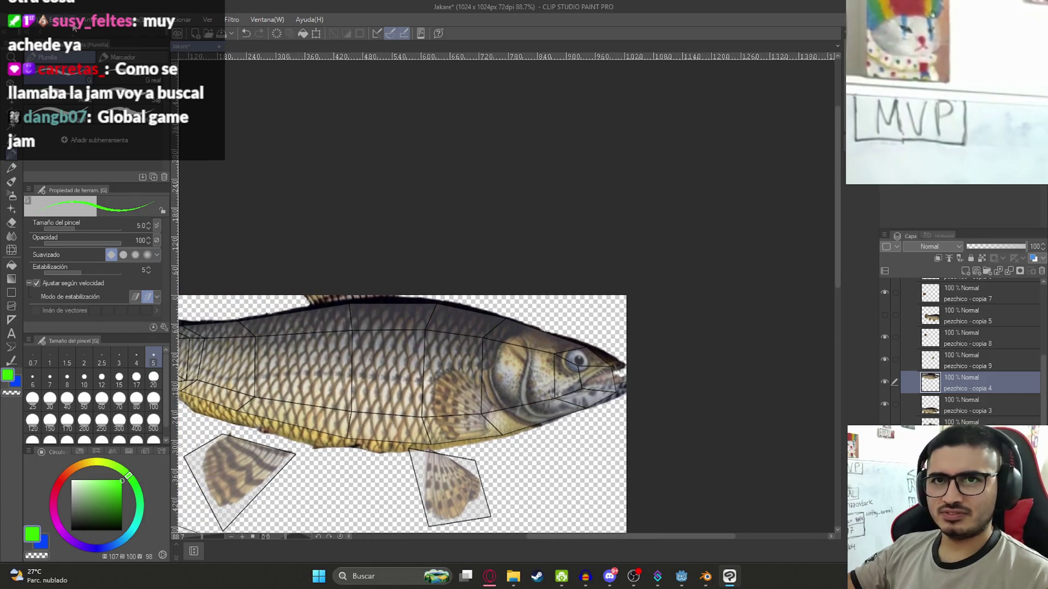
pyautogui.click(128, 19)
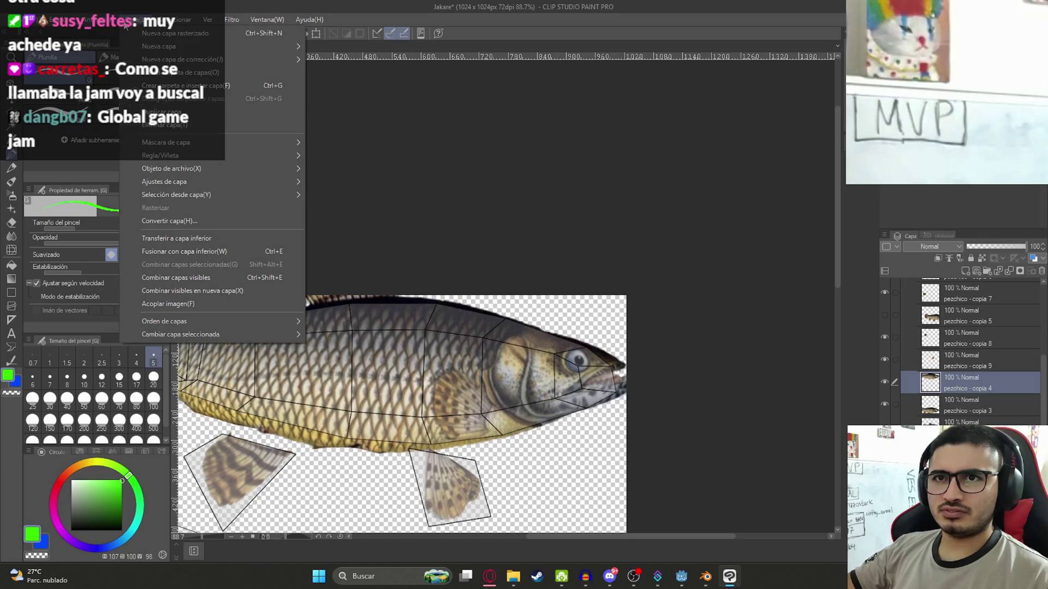
# Mesh-warp the fish head, raising its top to meet the UV wireframe outline
pyautogui.moveTo(63, 20)
pyautogui.moveTo(198, 273)
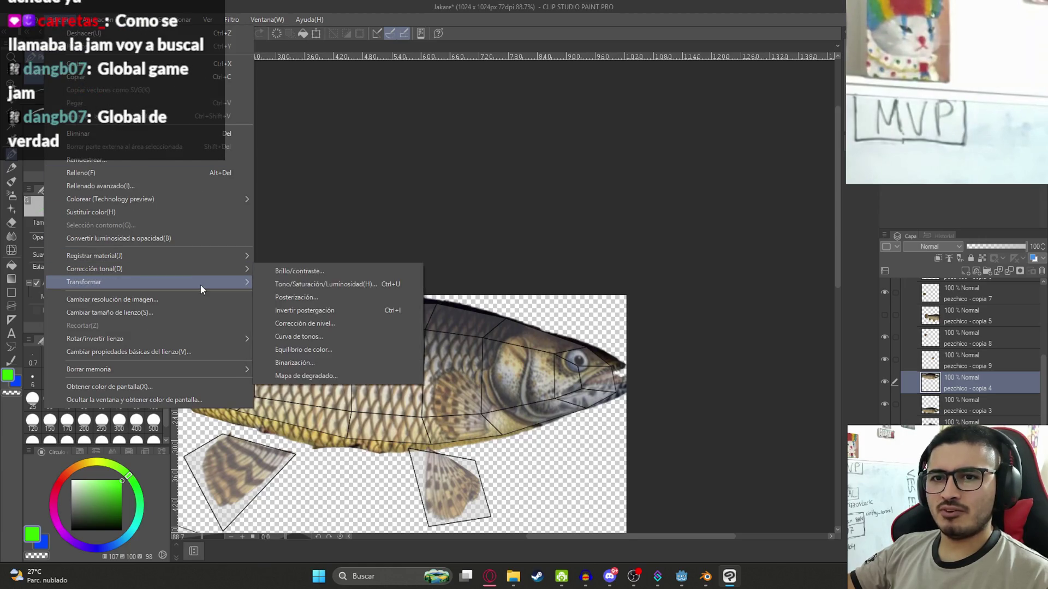
pyautogui.click(371, 418)
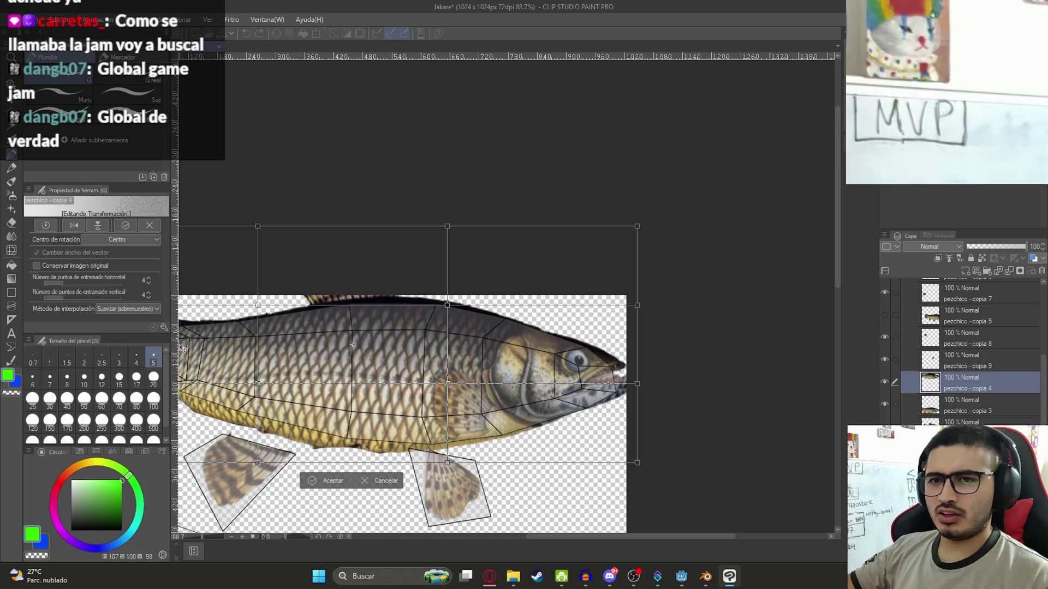
pyautogui.click(148, 278)
pyautogui.click(147, 277)
pyautogui.click(148, 278)
pyautogui.click(148, 293)
pyautogui.click(147, 294)
pyautogui.scroll(4, 537, 354)
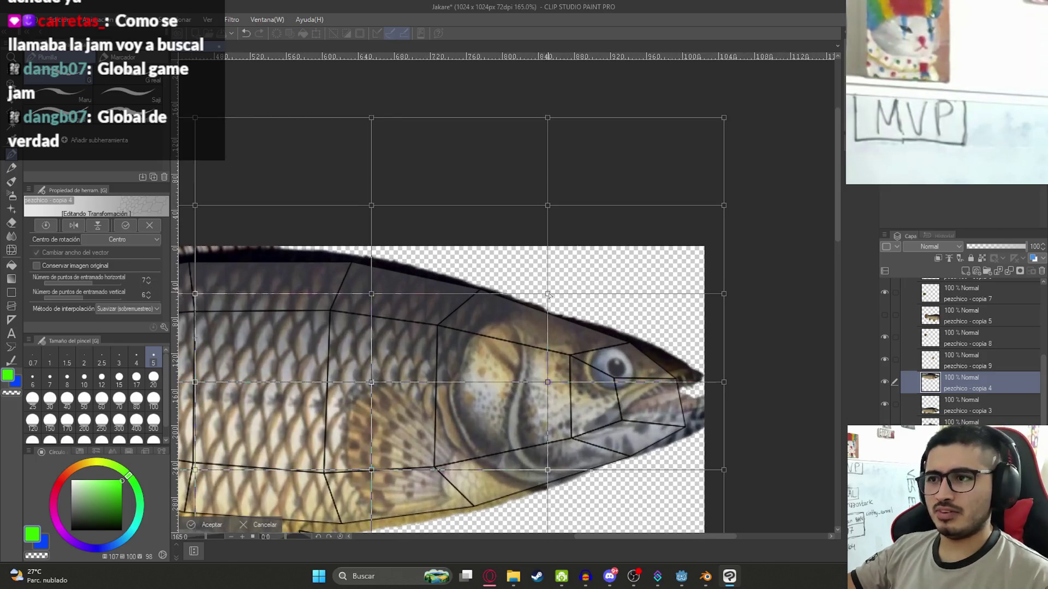
pyautogui.moveTo(550, 283); pyautogui.dragTo(548, 283)
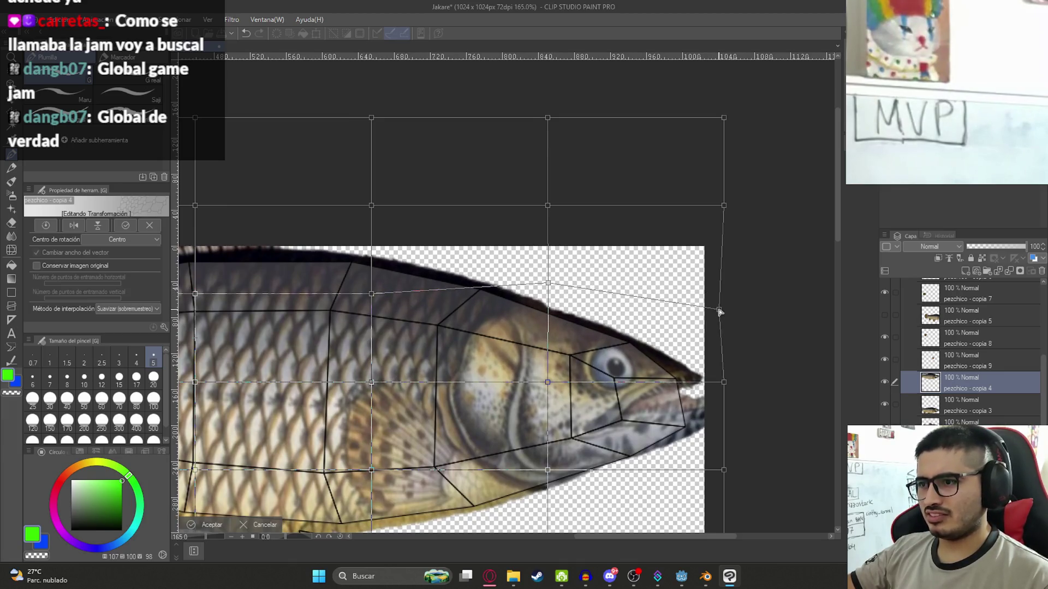
pyautogui.moveTo(723, 307); pyautogui.dragTo(721, 305)
pyautogui.moveTo(549, 283); pyautogui.dragTo(552, 271)
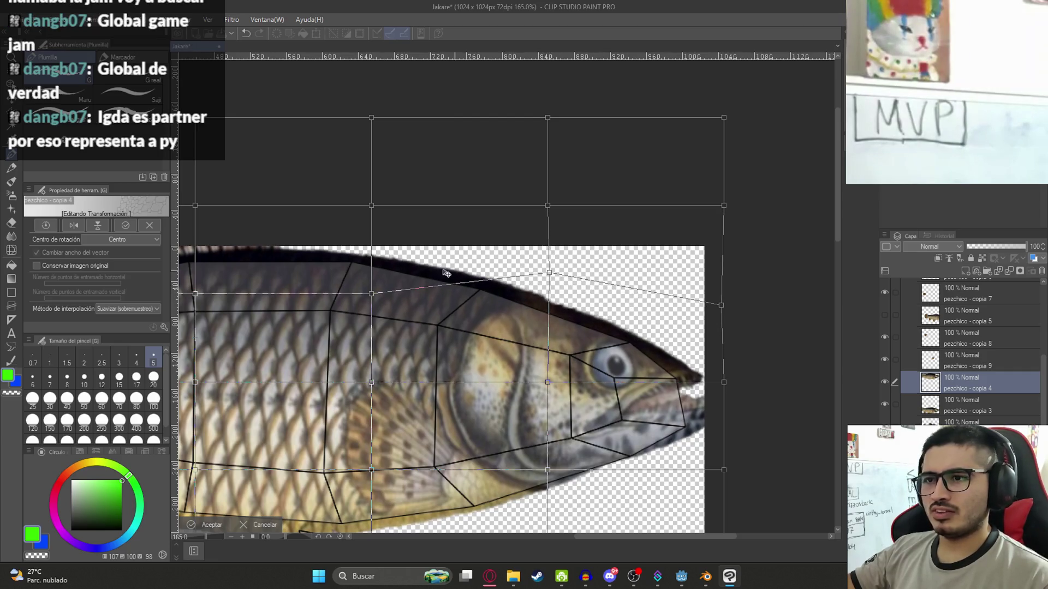
pyautogui.scroll(-3, 428, 298)
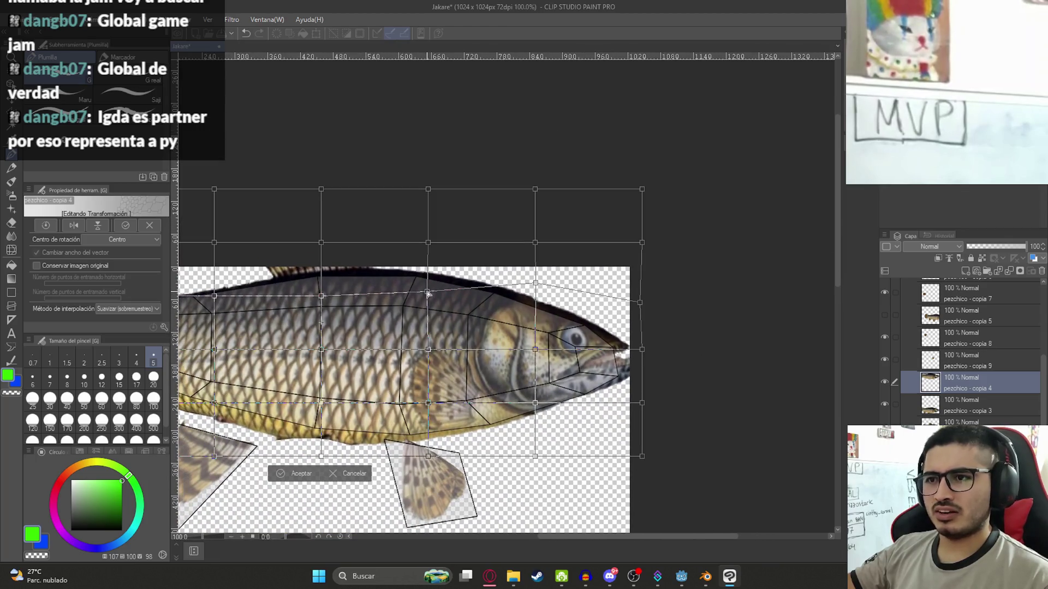
pyautogui.press('Return')
# Start a new mesh transformation on the fish layer, adding grid points and undoing a trial warp
pyautogui.scroll(-3, 444, 422)
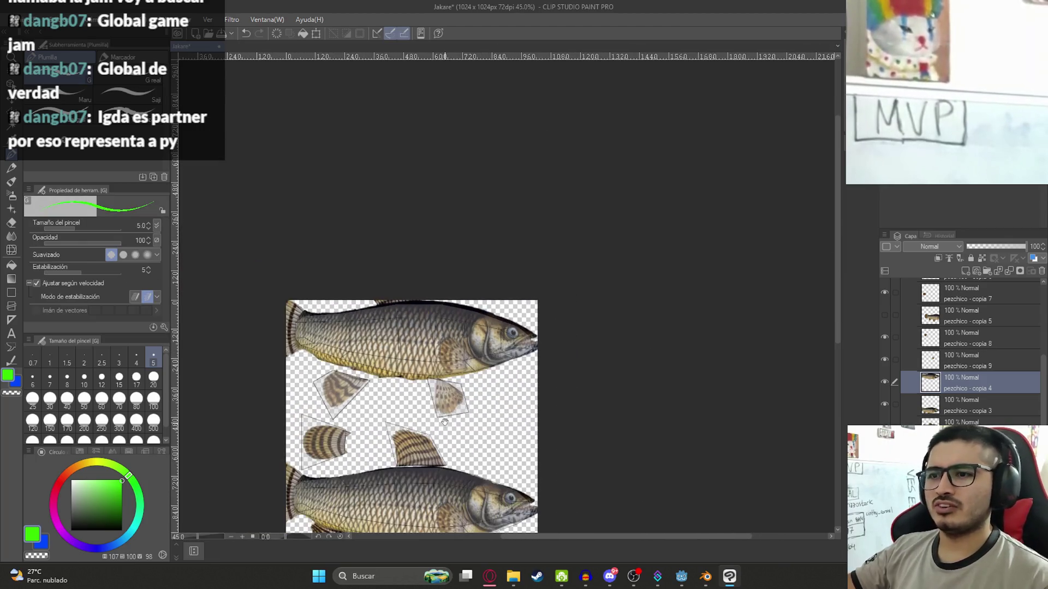
pyautogui.moveTo(445, 422); pyautogui.dragTo(435, 235)
pyautogui.scroll(5, 450, 224)
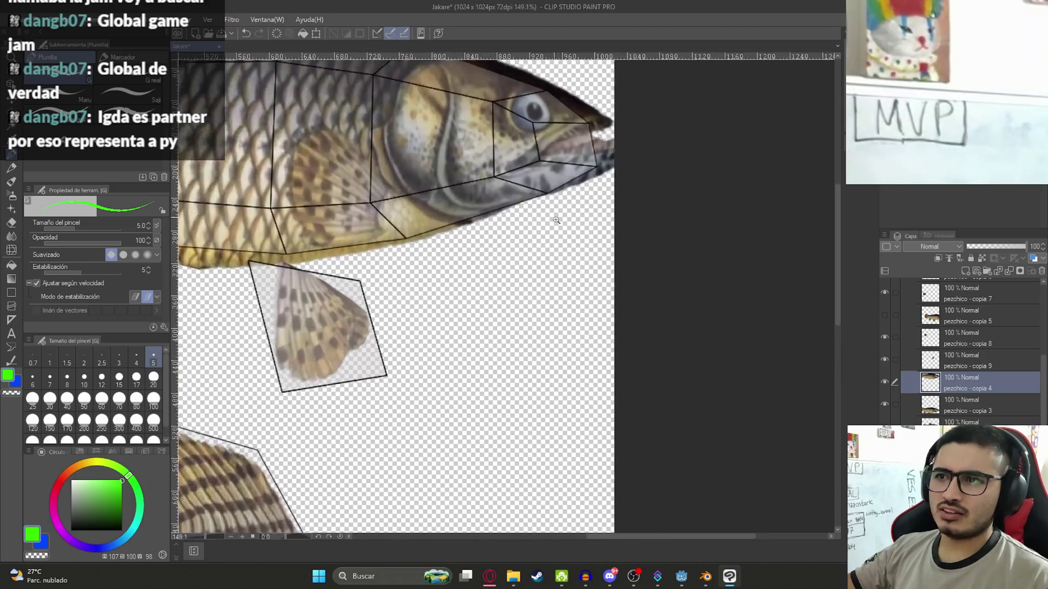
pyautogui.hotkey('ctrl', 't')
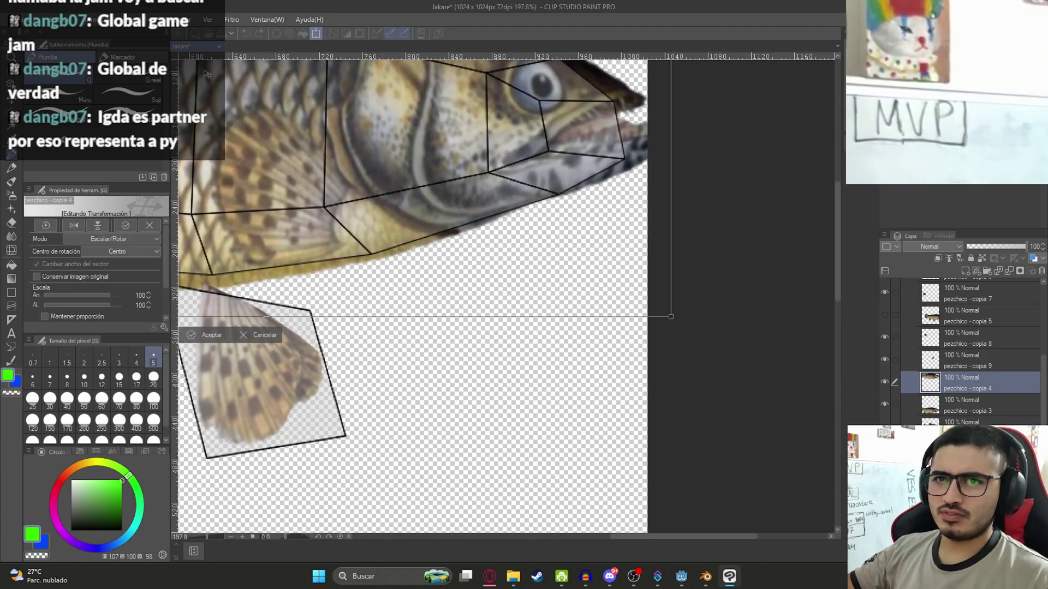
pyautogui.press('Escape')
pyautogui.click(63, 19)
pyautogui.moveTo(229, 282)
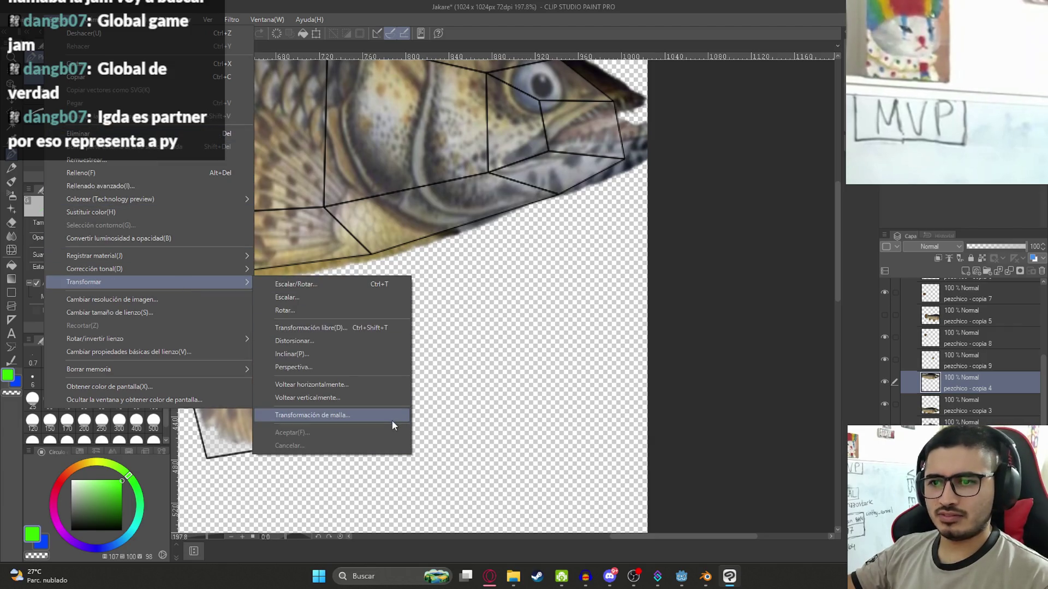
pyautogui.click(392, 416)
pyautogui.click(150, 292)
pyautogui.click(149, 292)
pyautogui.click(150, 292)
pyautogui.click(150, 278)
pyautogui.click(150, 277)
pyautogui.click(150, 277)
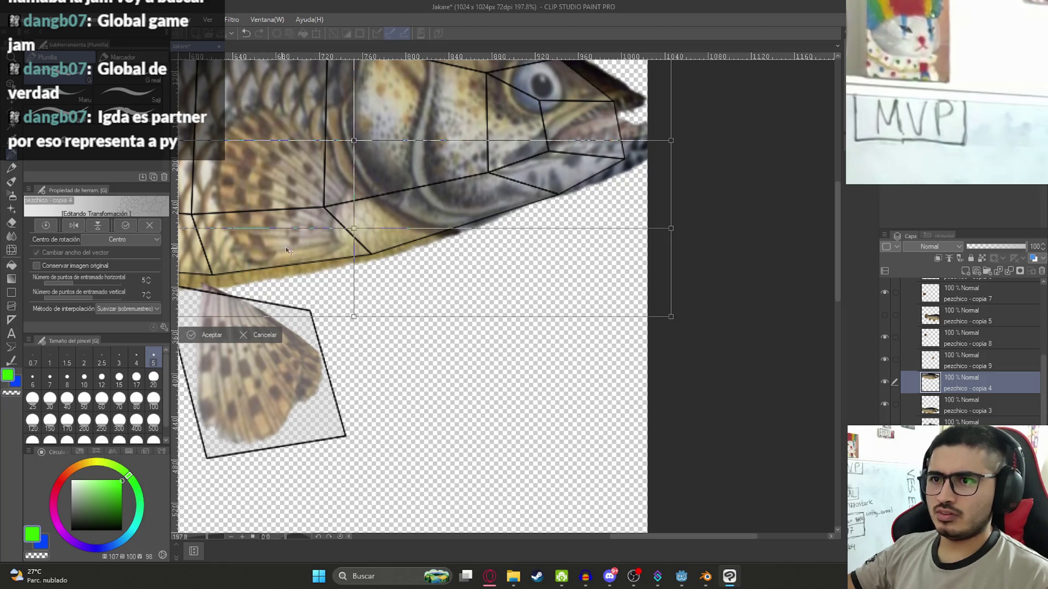
pyautogui.moveTo(354, 228); pyautogui.dragTo(363, 235)
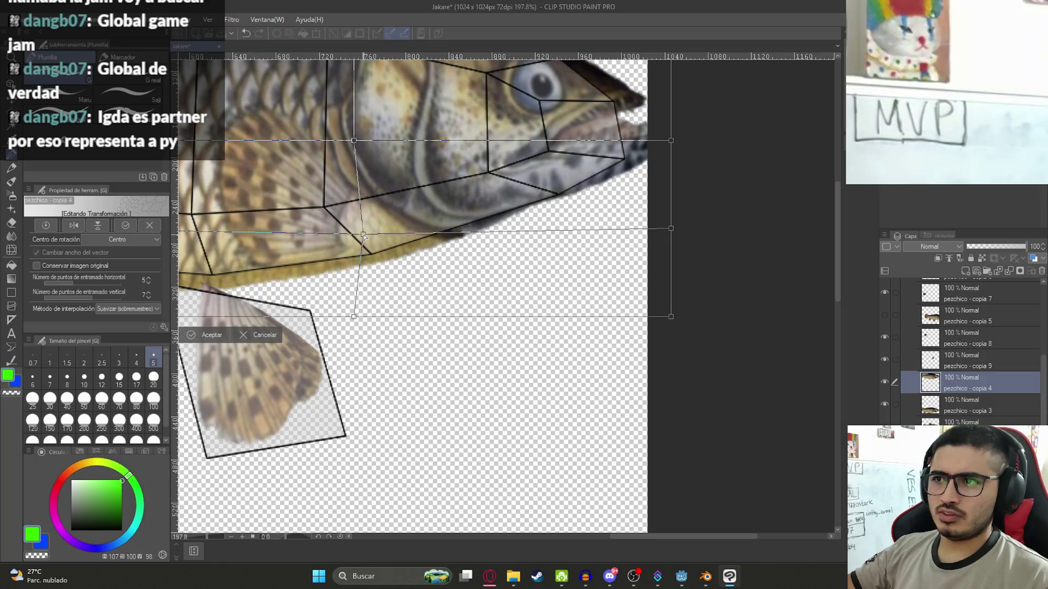
pyautogui.hotkey('ctrl', 'z')
# Add more mesh rows and columns, then pull the lower jaw toward the outline and commit
pyautogui.click(149, 278)
pyautogui.click(148, 278)
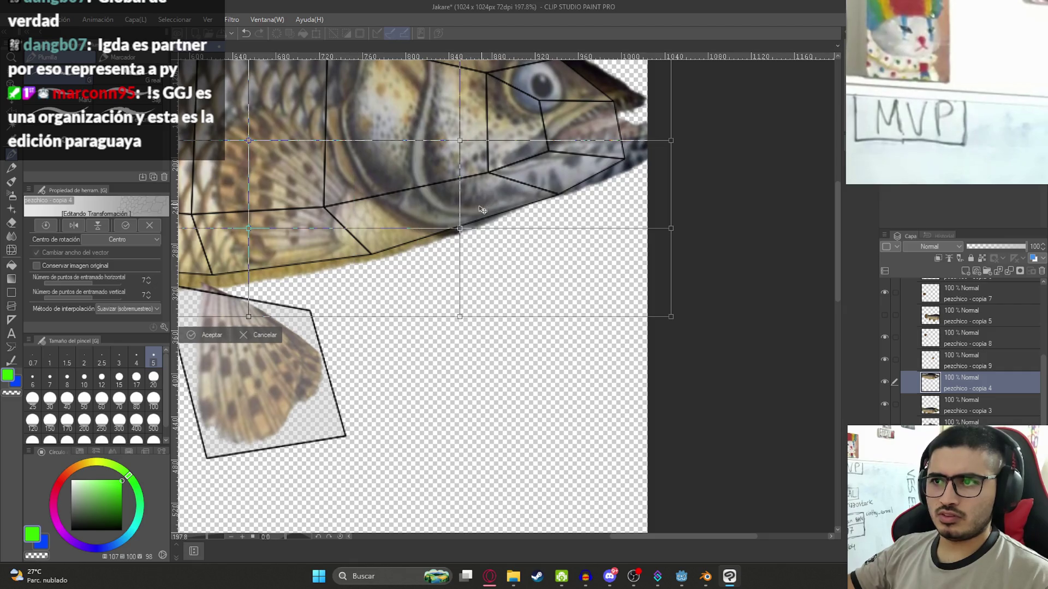
pyautogui.click(148, 292)
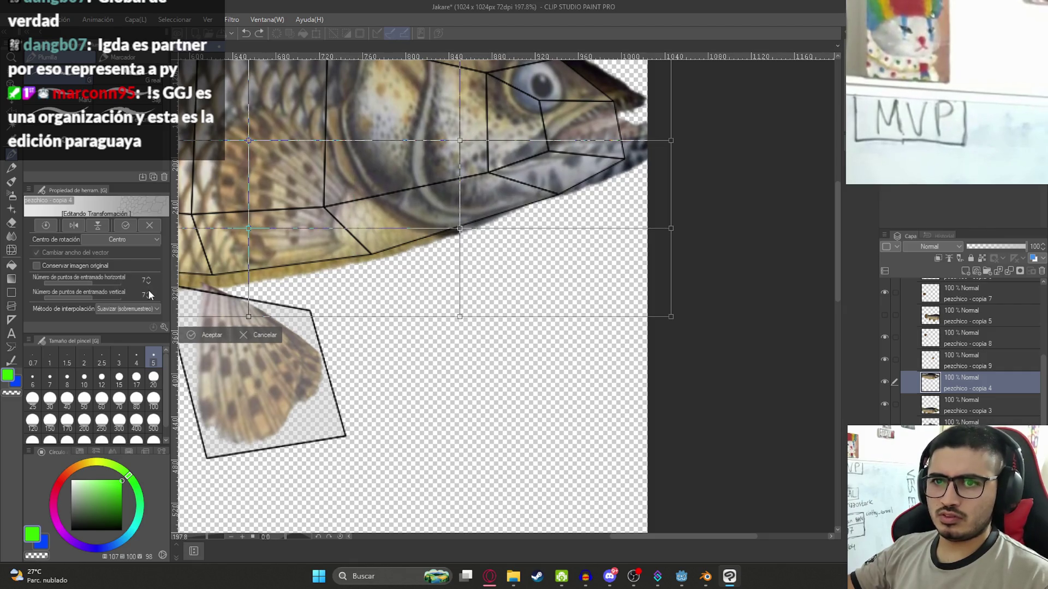
pyautogui.click(152, 278)
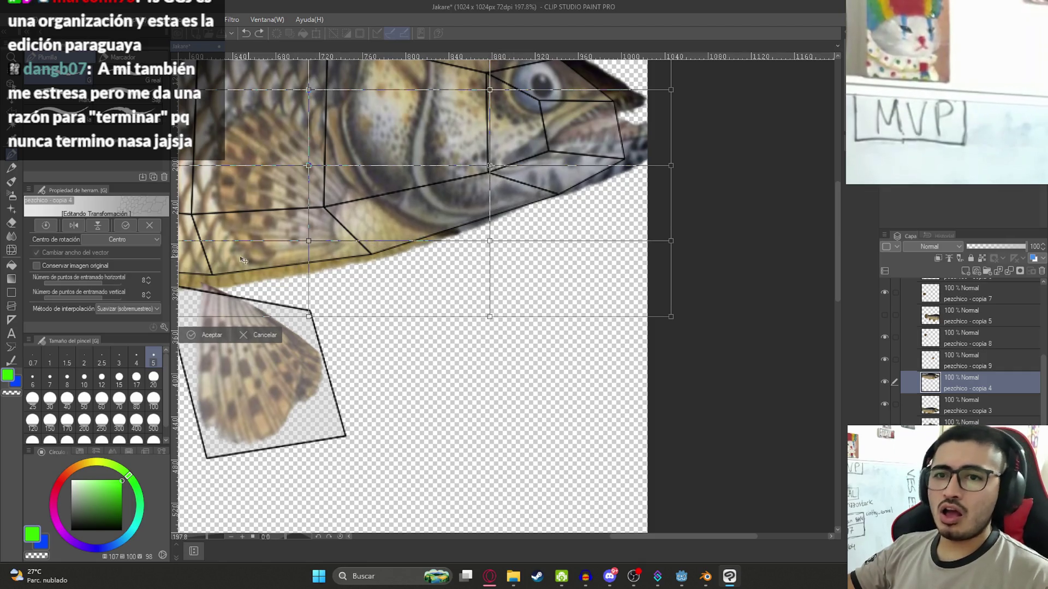
pyautogui.click(149, 292)
pyautogui.click(149, 292)
pyautogui.click(151, 279)
pyautogui.click(152, 278)
pyautogui.moveTo(534, 201); pyautogui.dragTo(544, 213)
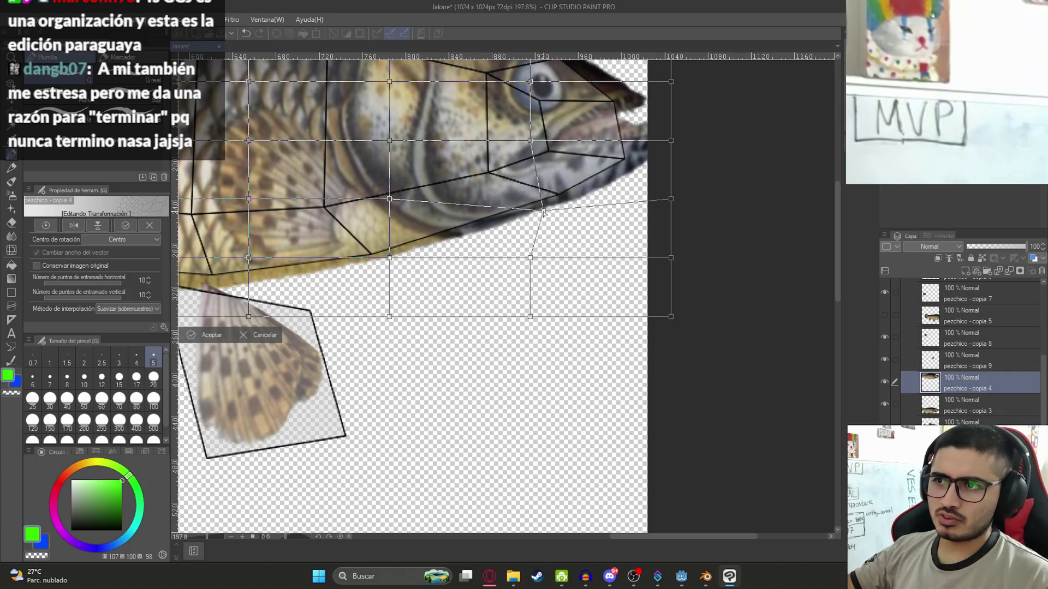
pyautogui.press('Return')
pyautogui.scroll(-6, 560, 294)
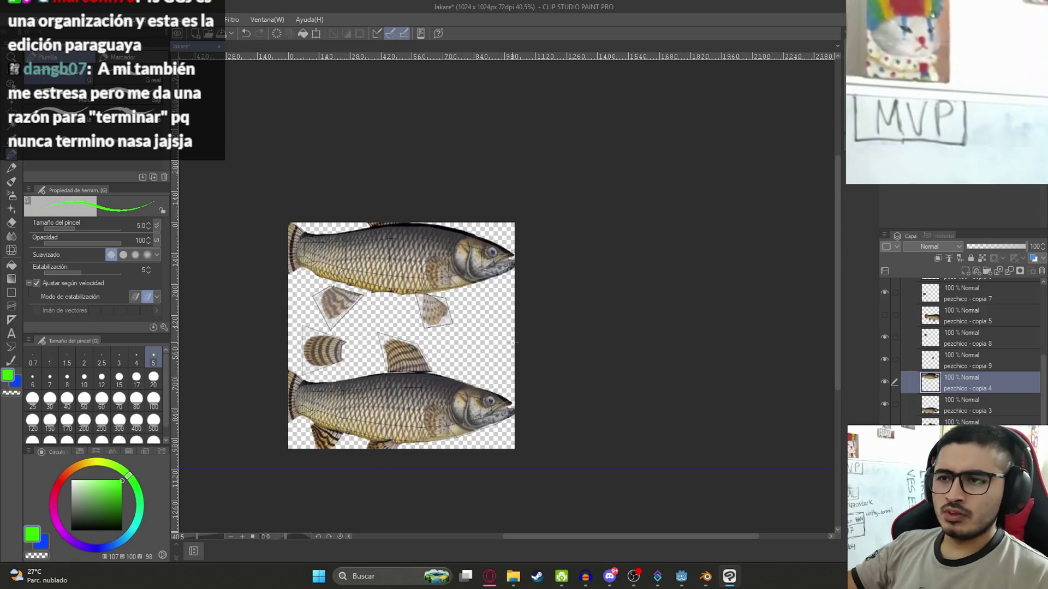
pyautogui.moveTo(560, 295); pyautogui.dragTo(595, 207)
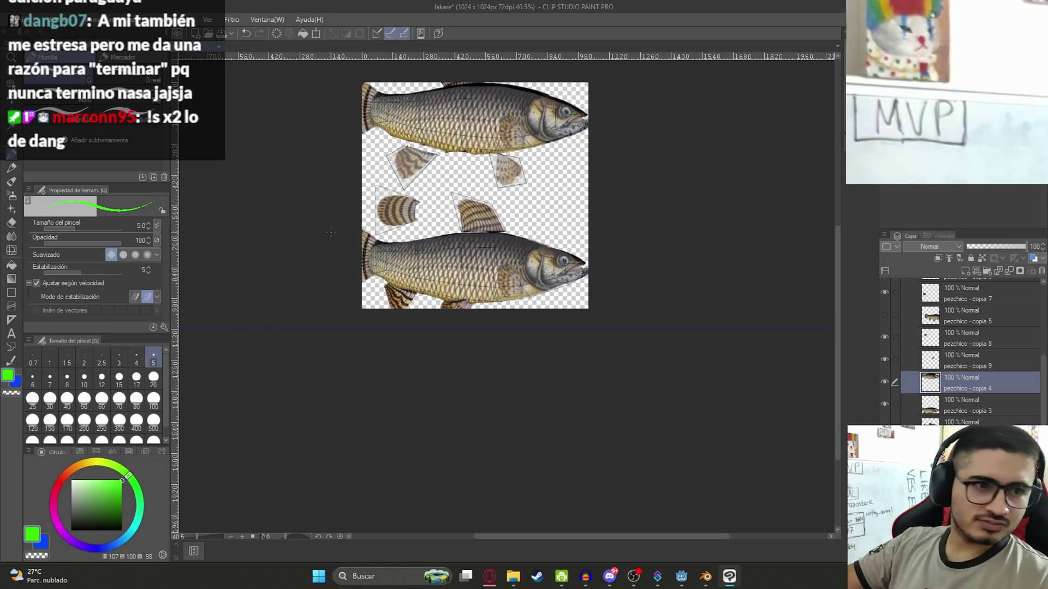
# Start a mesh transformation on pezchico - copia 3 with a 9×9 point grid
pyautogui.scroll(5, 619, 266)
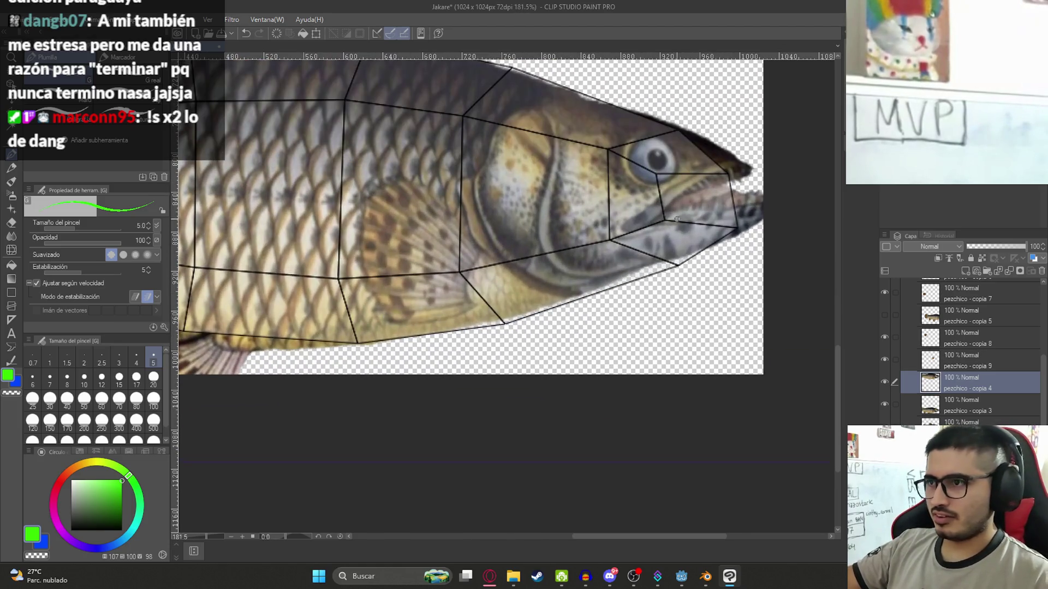
pyautogui.click(962, 404)
pyautogui.click(962, 388)
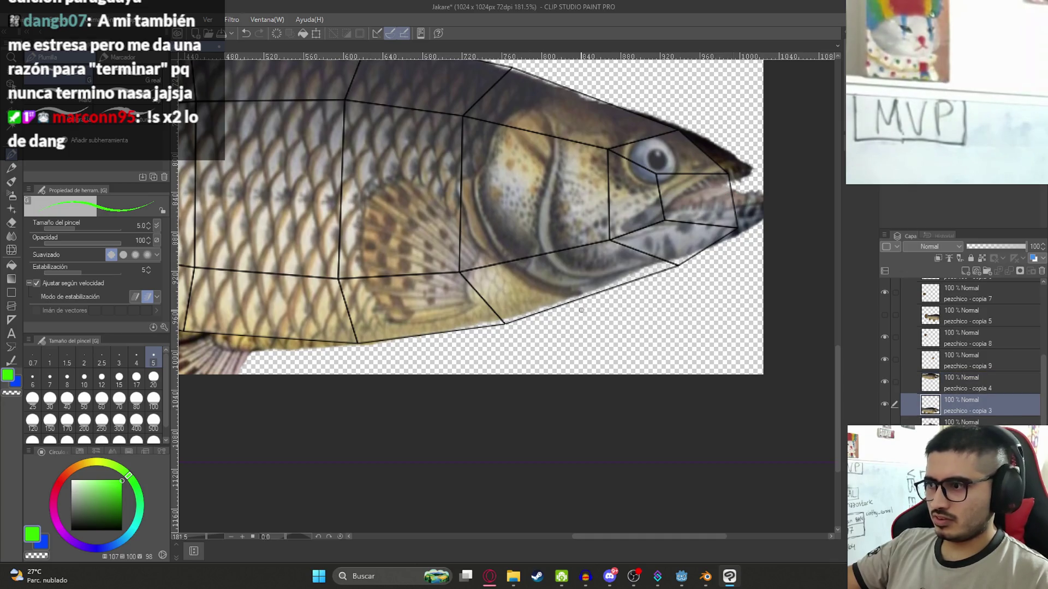
pyautogui.click(962, 404)
pyautogui.click(61, 20)
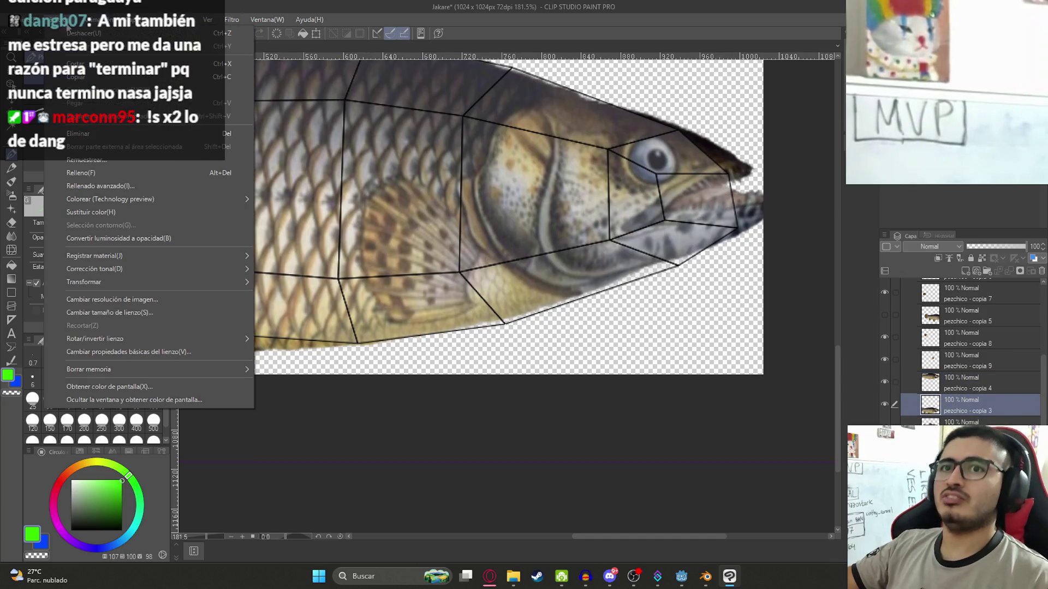
pyautogui.moveTo(237, 283)
pyautogui.click(357, 415)
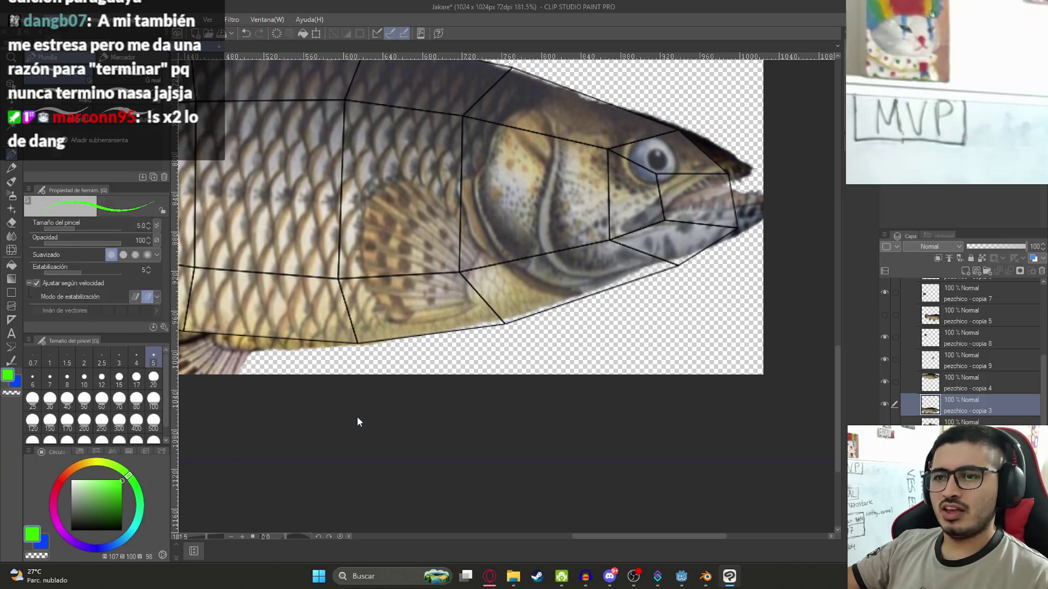
pyautogui.click(148, 277)
pyautogui.click(148, 278)
pyautogui.click(147, 277)
pyautogui.click(148, 277)
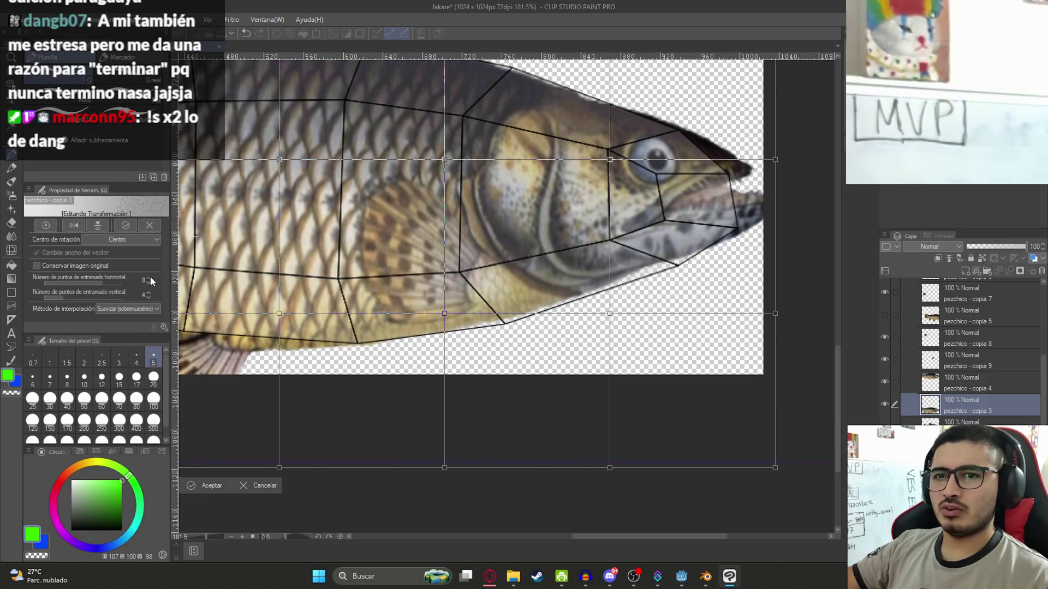
pyautogui.click(148, 292)
pyautogui.click(148, 292)
pyautogui.click(148, 292)
pyautogui.click(148, 293)
pyautogui.click(148, 293)
pyautogui.click(148, 278)
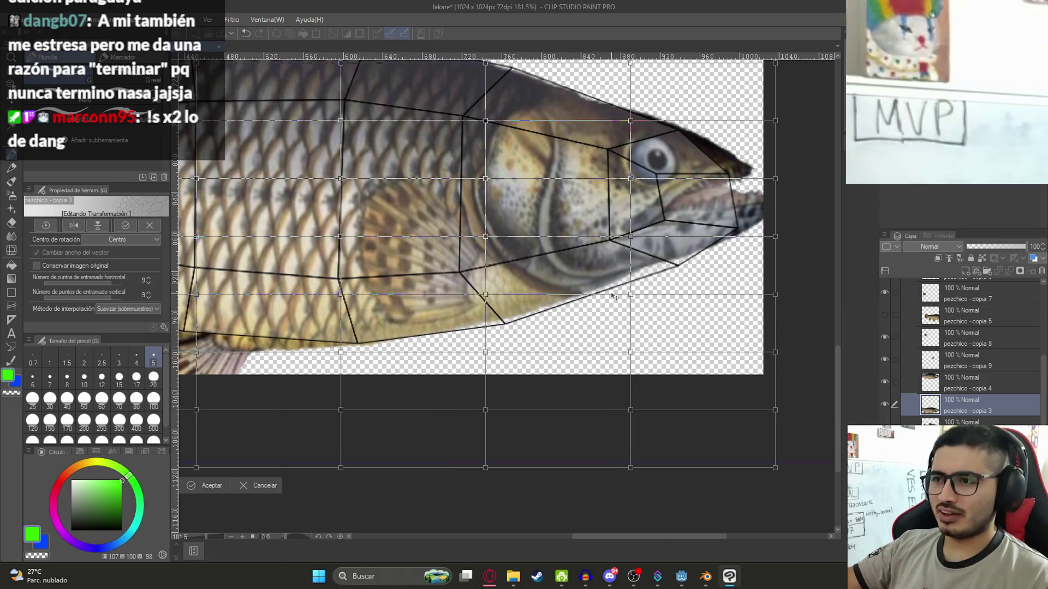
# Drag the belly, lower body and right edge points out to the outline, then commit the warp
pyautogui.moveTo(630, 295); pyautogui.dragTo(647, 314)
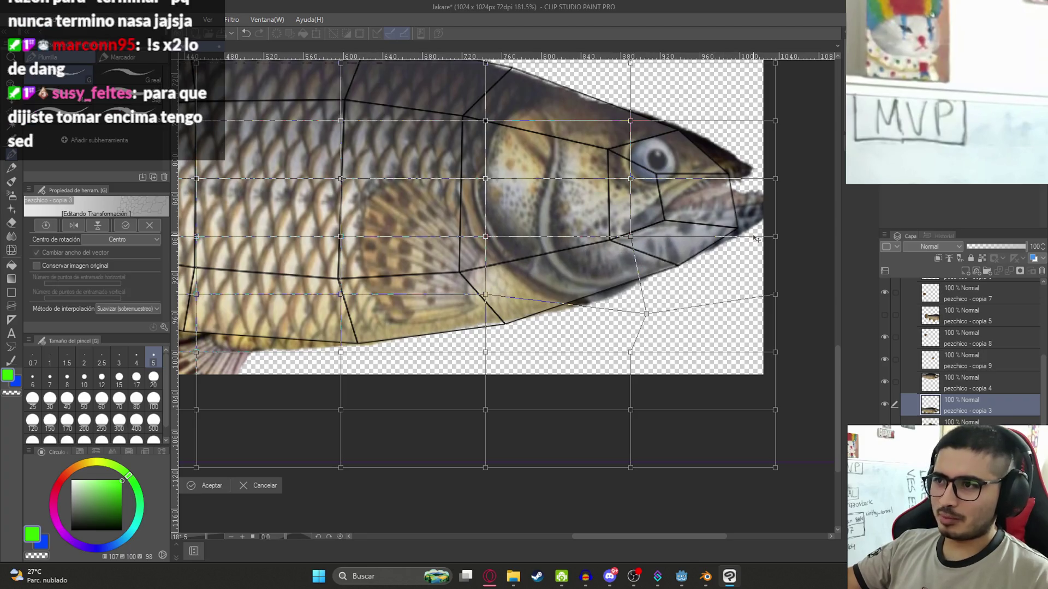
pyautogui.moveTo(779, 298); pyautogui.dragTo(840, 326)
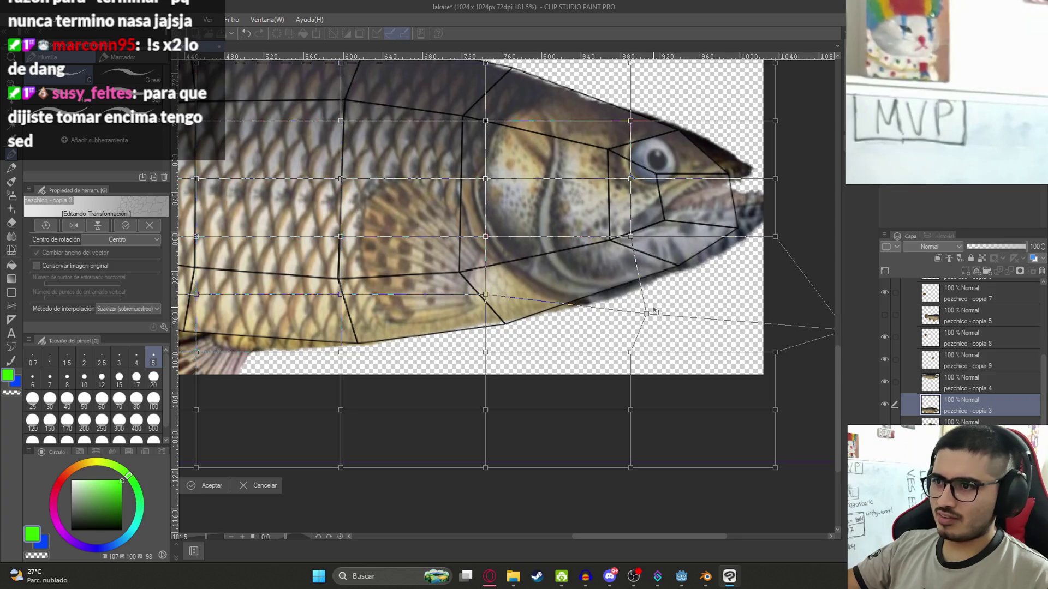
pyautogui.moveTo(646, 315); pyautogui.dragTo(649, 321)
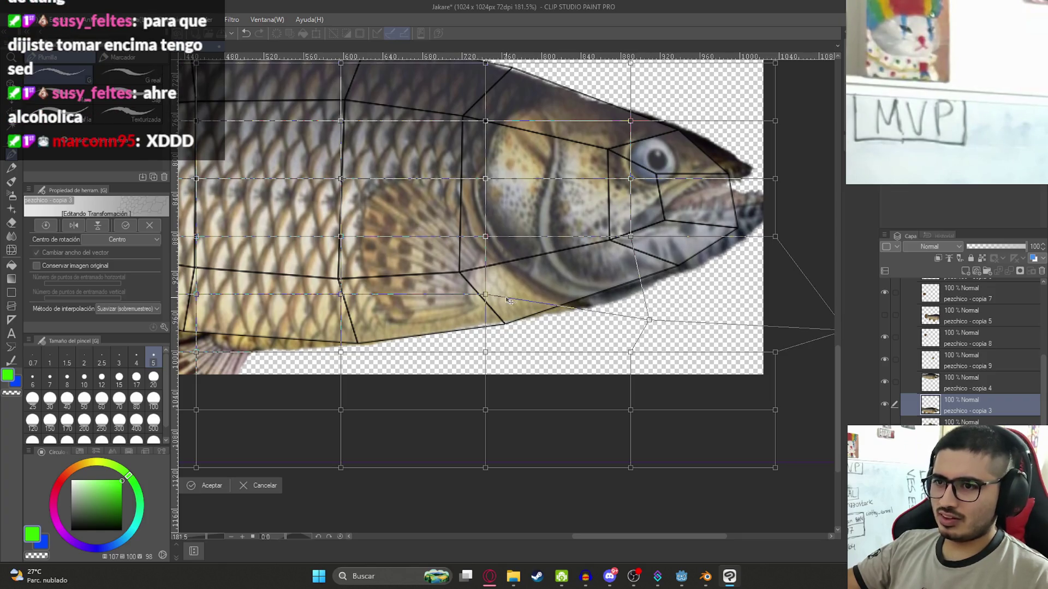
pyautogui.moveTo(485, 296); pyautogui.dragTo(487, 312)
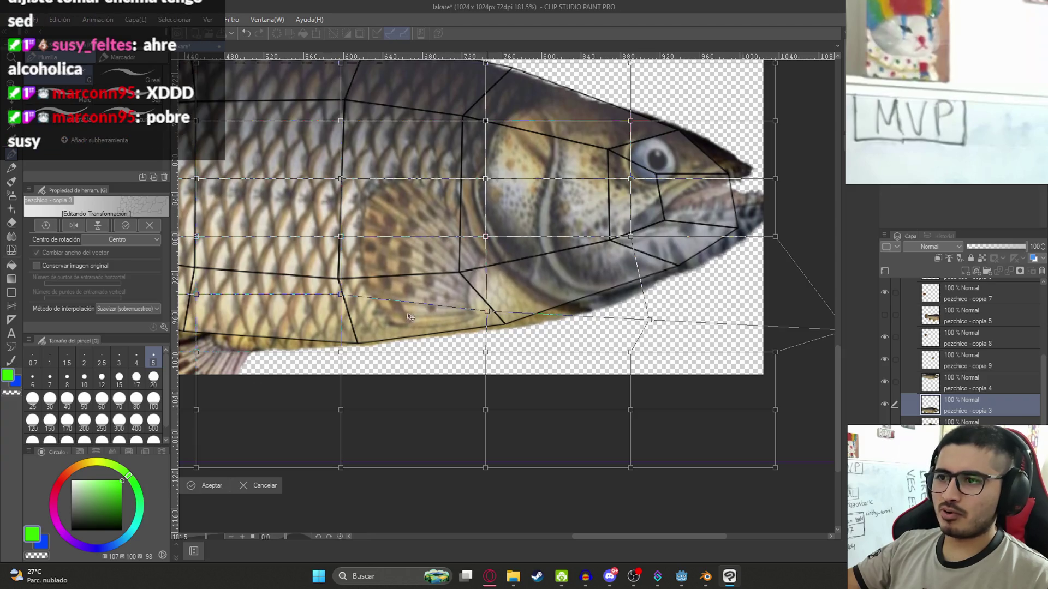
pyautogui.moveTo(341, 362); pyautogui.dragTo(340, 366)
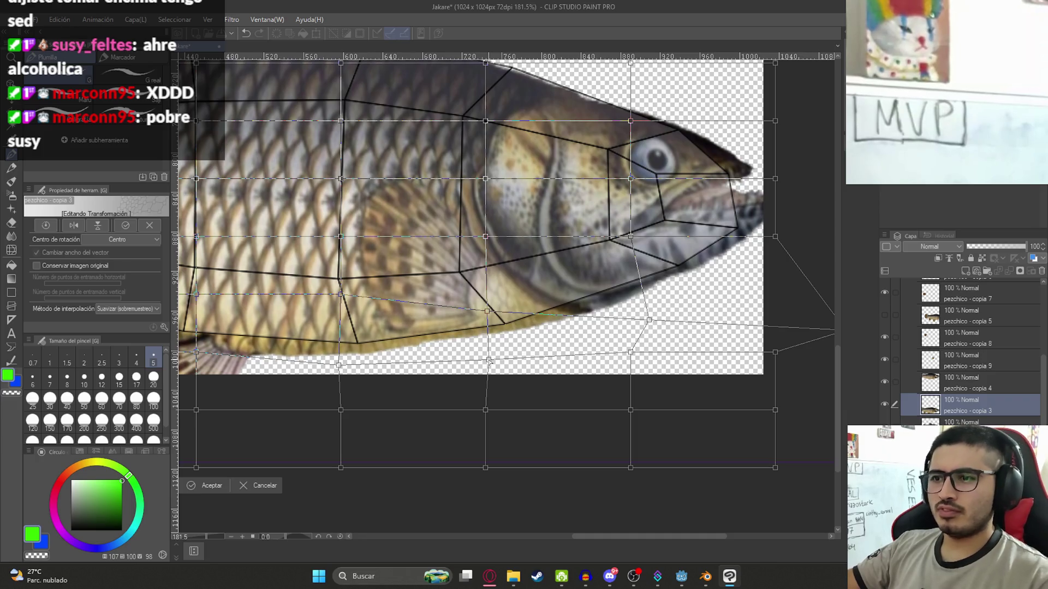
pyautogui.scroll(2, 480, 321)
pyautogui.scroll(-5, 481, 321)
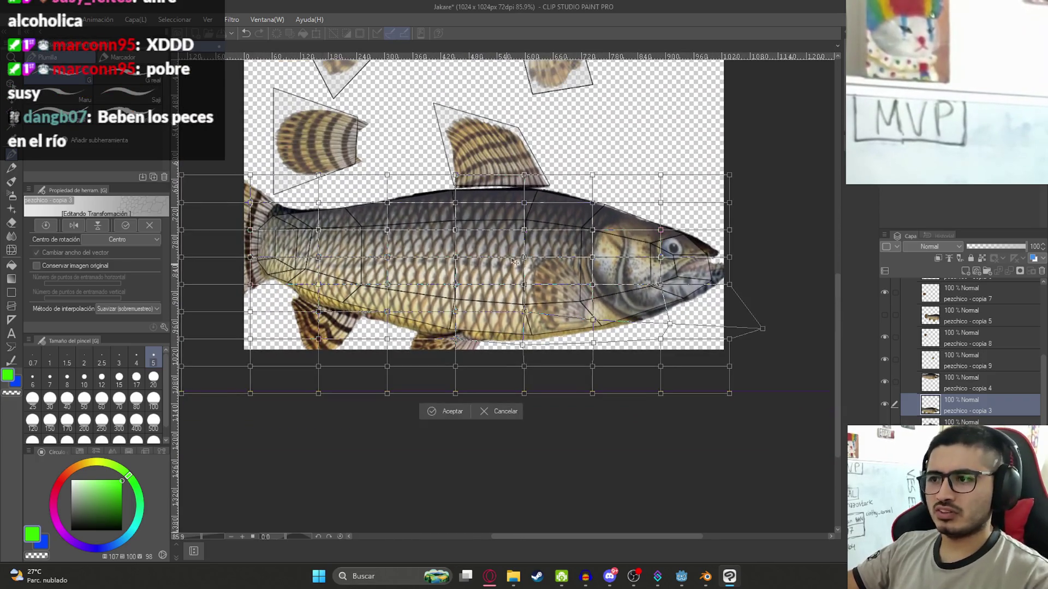
pyautogui.press('Return')
# Start a Mesh Transformation on the fish photo with 8 horizontal mesh points
pyautogui.scroll(5, 631, 267)
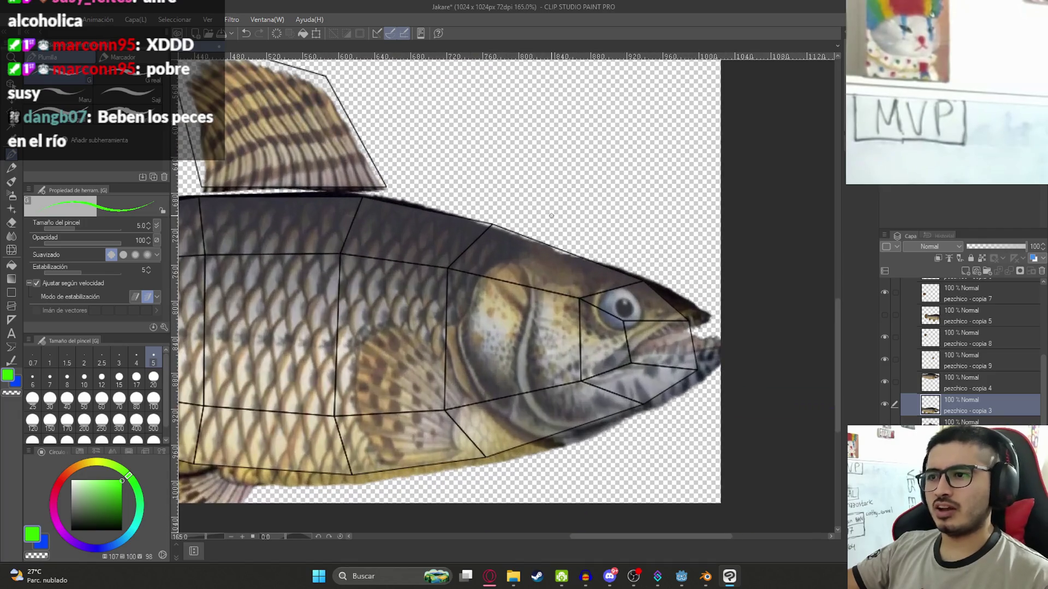
pyautogui.click(59, 19)
pyautogui.moveTo(178, 281)
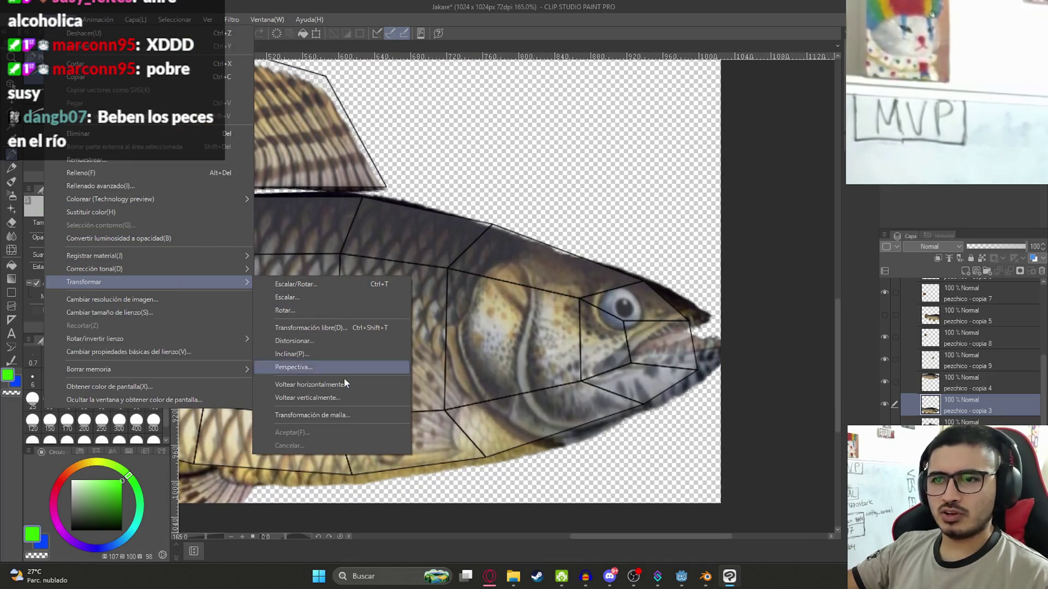
pyautogui.click(344, 416)
pyautogui.click(149, 292)
pyautogui.click(149, 292)
pyautogui.click(149, 293)
pyautogui.click(149, 283)
pyautogui.click(150, 284)
pyautogui.click(151, 281)
pyautogui.click(151, 282)
pyautogui.click(152, 281)
pyautogui.click(151, 282)
pyautogui.click(152, 282)
pyautogui.click(151, 282)
pyautogui.click(152, 281)
# Drag the upper mesh points to lift the back and head onto the UV outline, then commit
pyautogui.moveTo(475, 239); pyautogui.dragTo(472, 225)
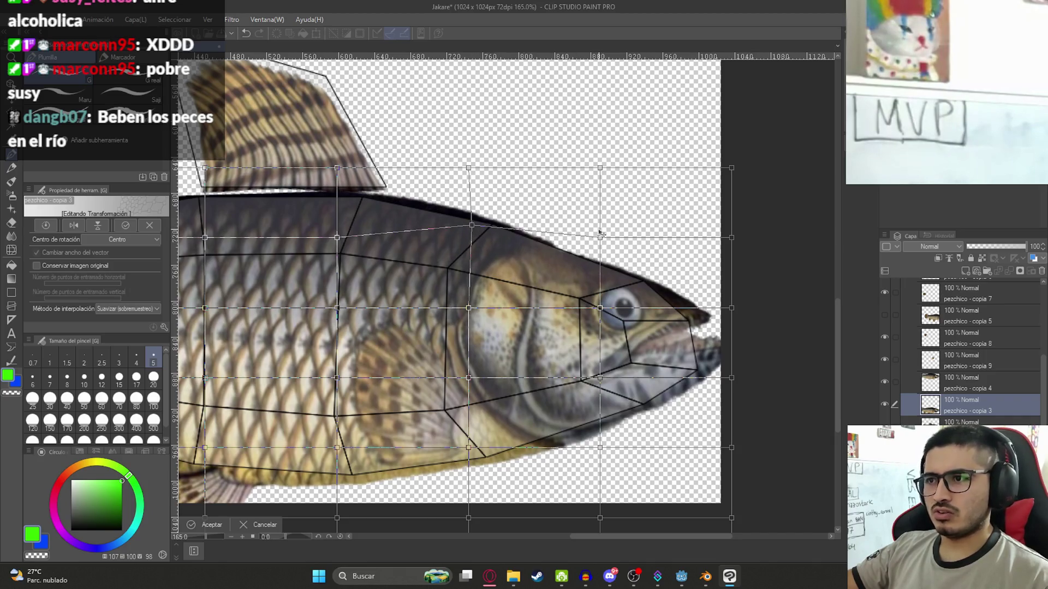
pyautogui.moveTo(601, 231); pyautogui.dragTo(604, 226)
pyautogui.press('Return')
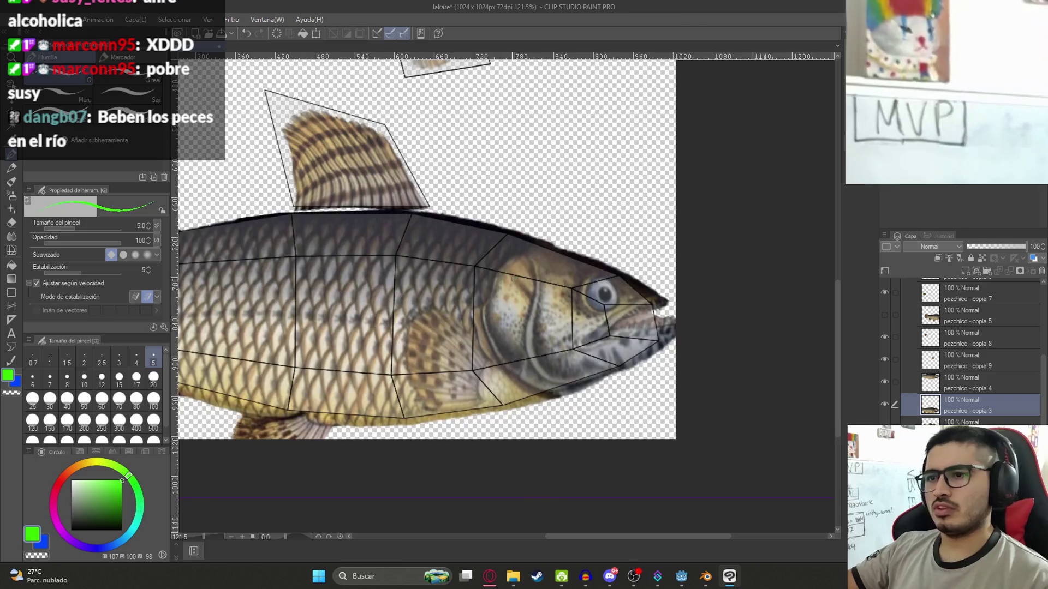
pyautogui.scroll(-2, 363, 245)
pyautogui.scroll(3, 363, 245)
pyautogui.scroll(-4, 363, 245)
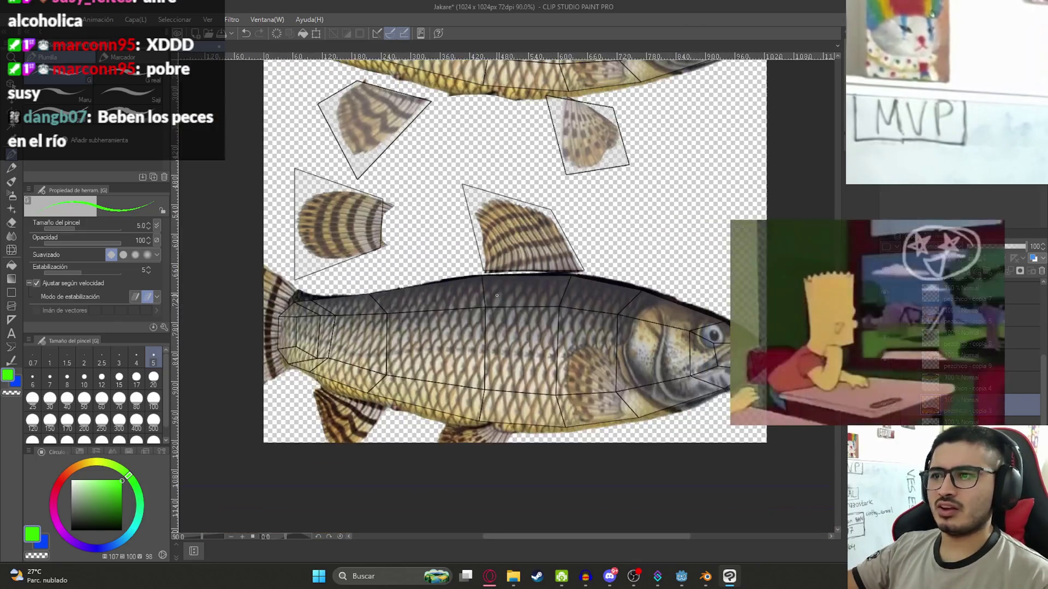
pyautogui.scroll(2, 466, 343)
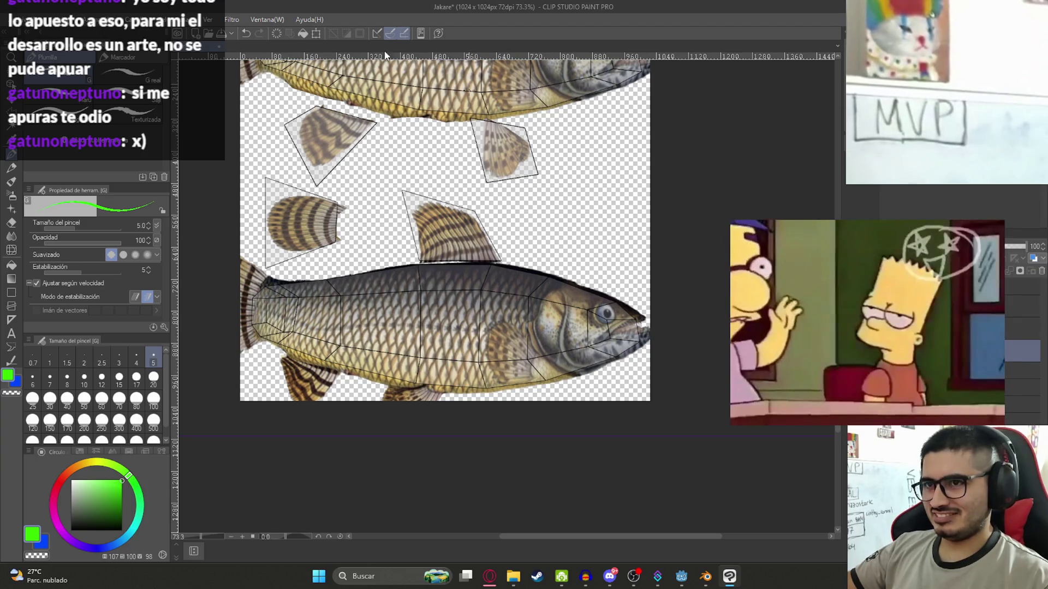
pyautogui.click(230, 20)
# Apply Mosaico with Tamaño de celda 10 and recenter the view on the texture sheet
pyautogui.moveTo(271, 77)
pyautogui.click(320, 87)
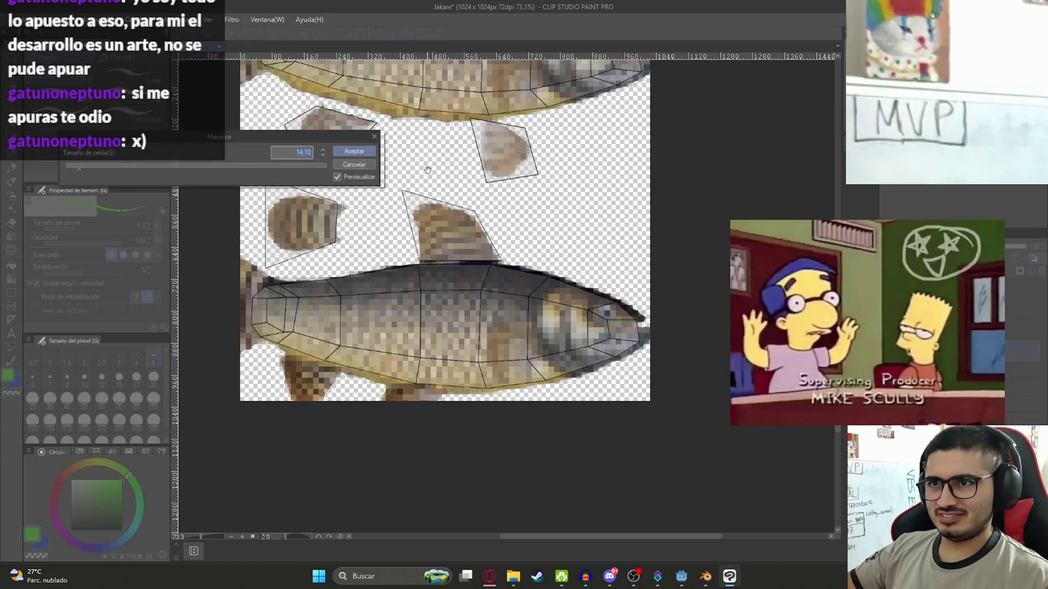
pyautogui.write('8')
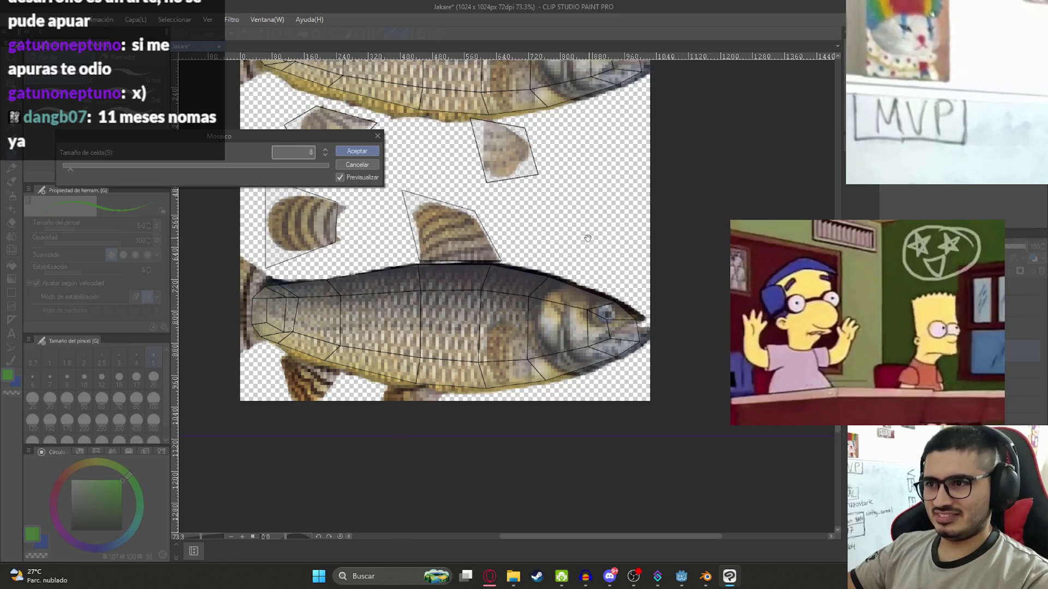
pyautogui.press('BackSpace')
pyautogui.write('10')
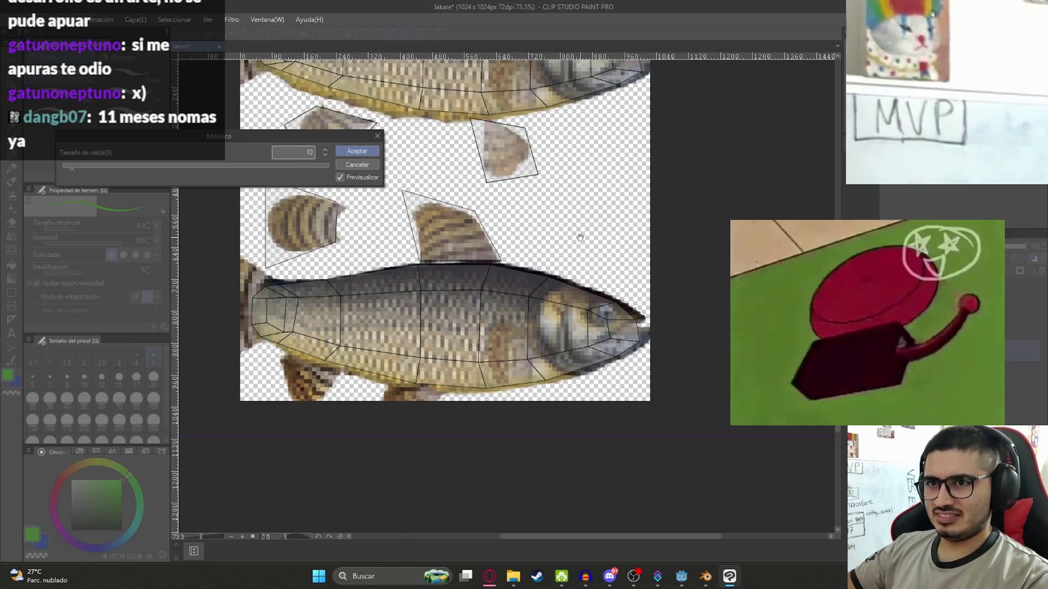
pyautogui.press('Escape')
pyautogui.scroll(-3, 546, 232)
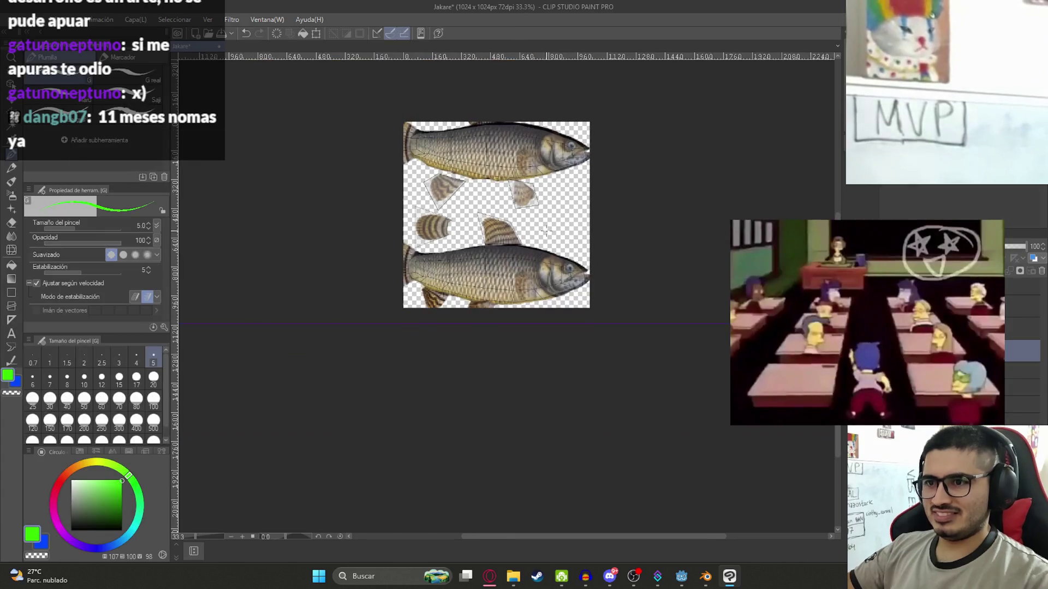
pyautogui.moveTo(546, 232); pyautogui.dragTo(553, 262)
pyautogui.scroll(2, 498, 205)
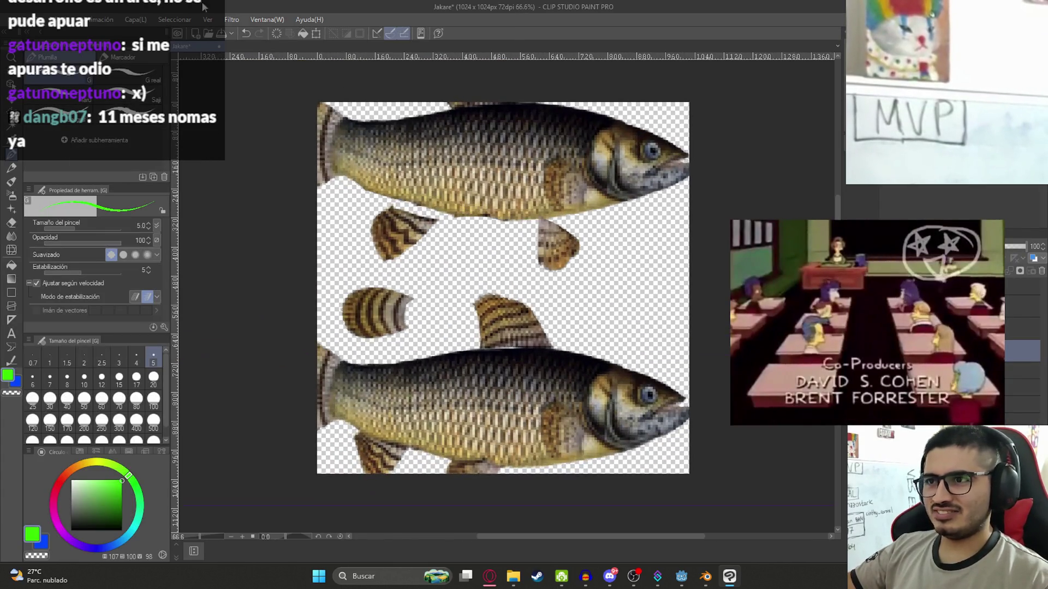
pyautogui.click(13, 19)
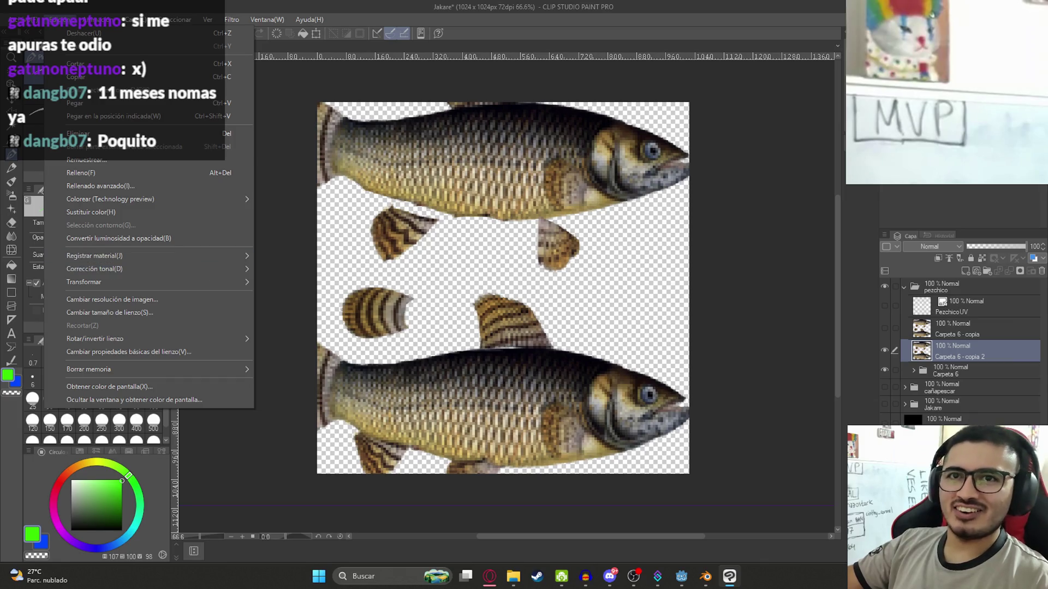
# Start a single-layer .png export and browse the juegoterror1 project folders for the texture location
pyautogui.moveTo(185, 160)
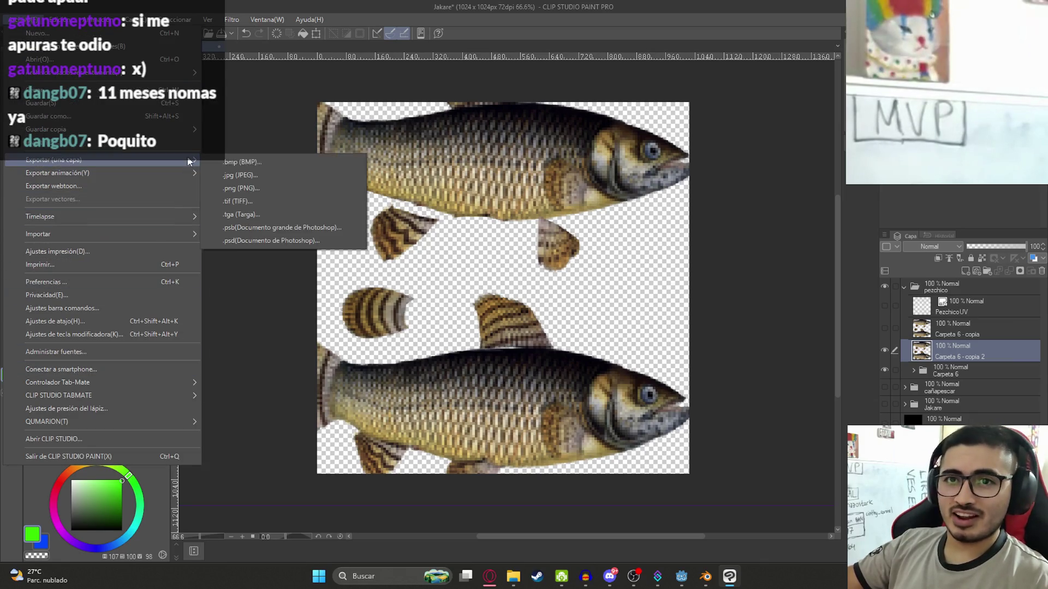
pyautogui.click(313, 187)
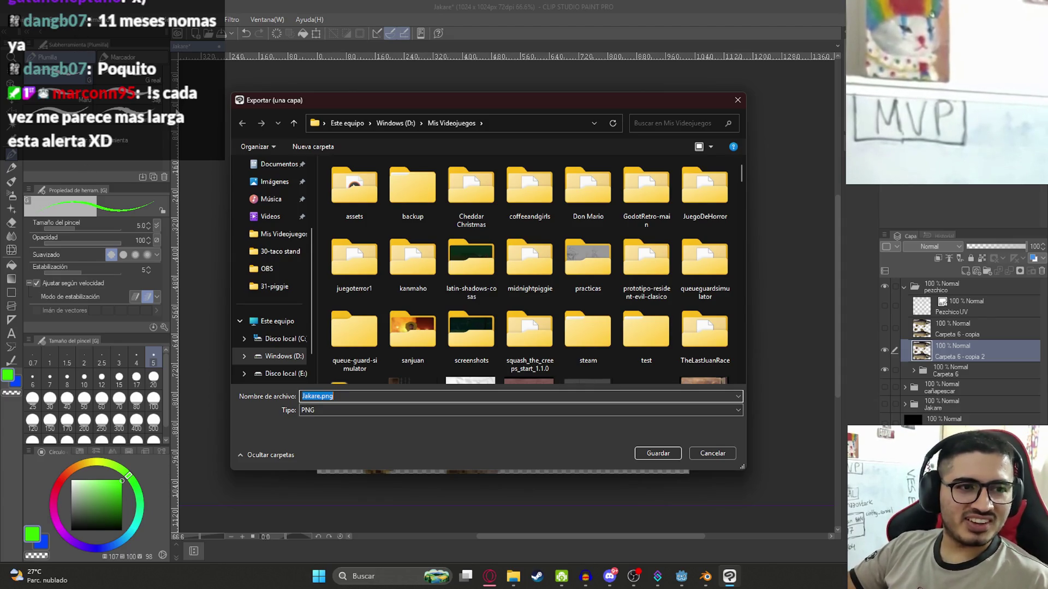
pyautogui.click(479, 279)
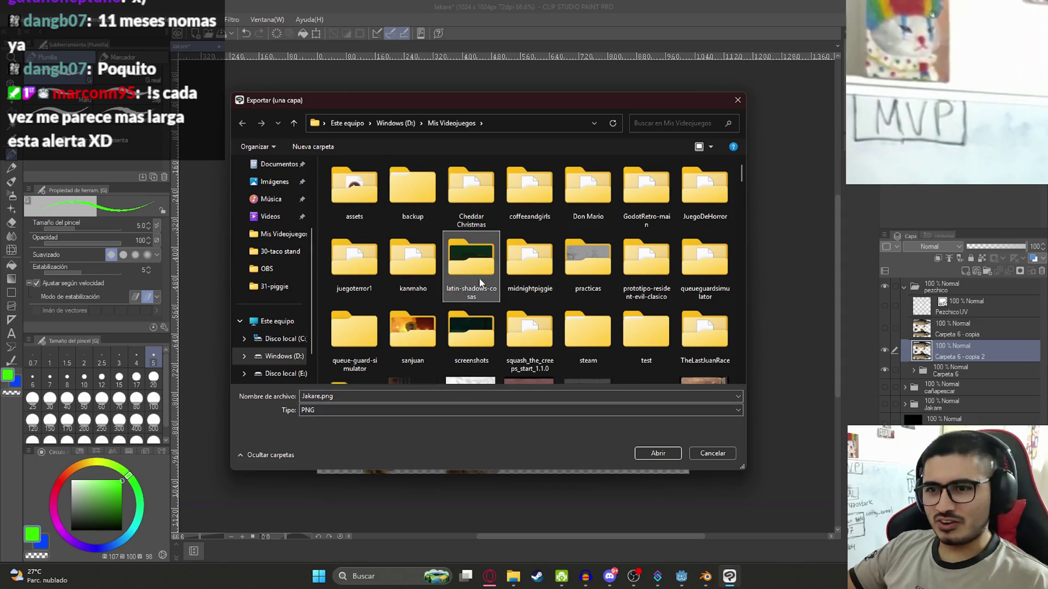
pyautogui.doubleClick(364, 263)
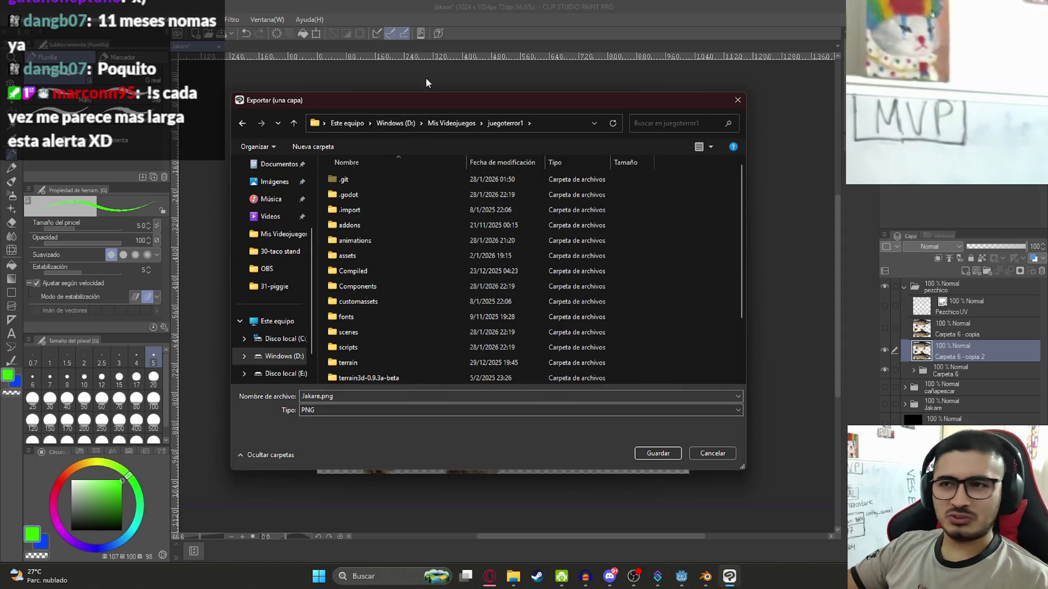
pyautogui.scroll(-2, 437, 254)
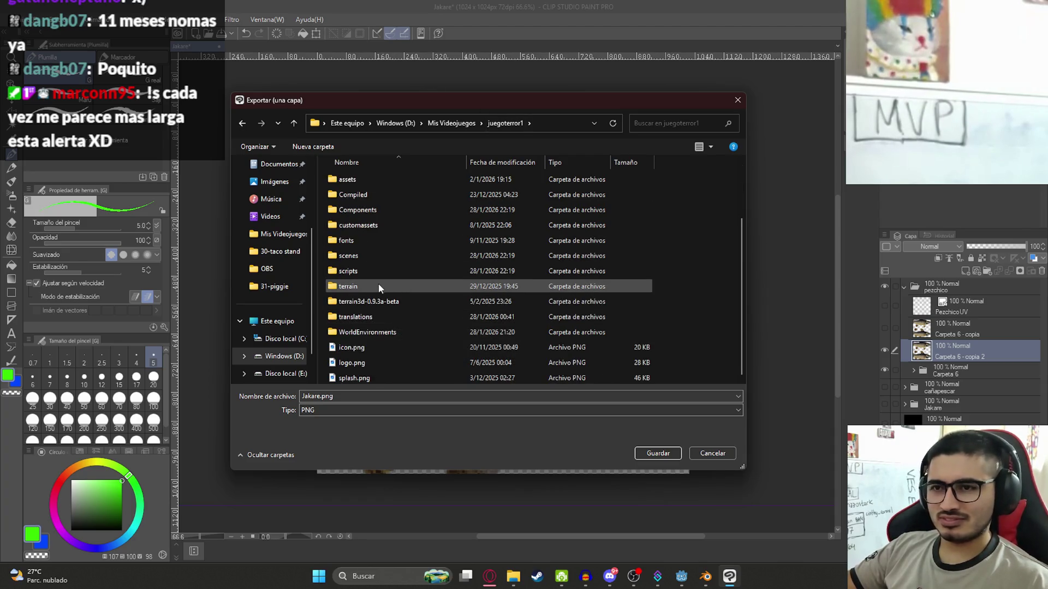
pyautogui.doubleClick(360, 179)
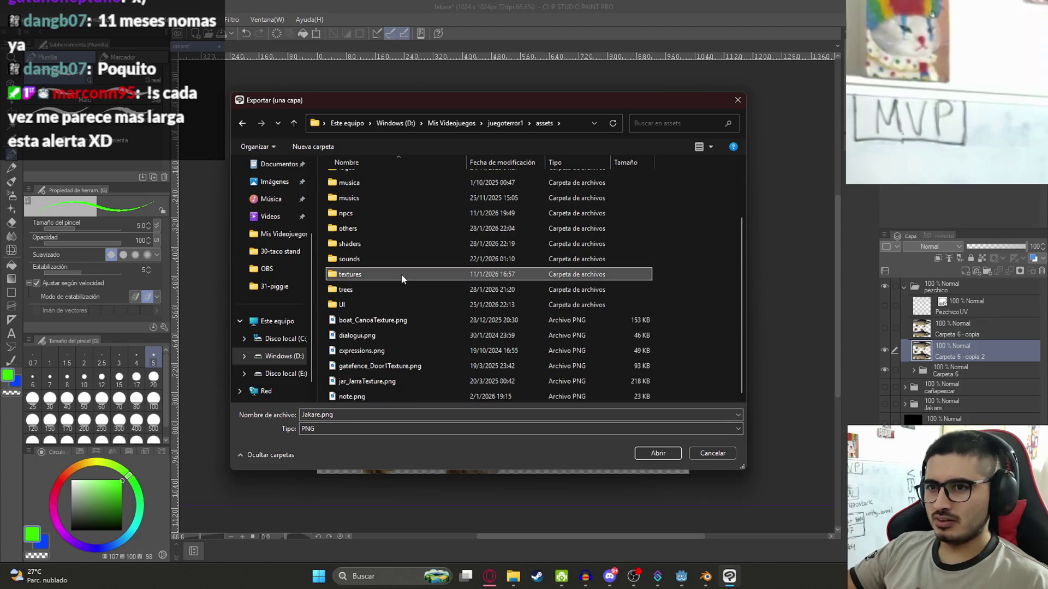
pyautogui.press('t')
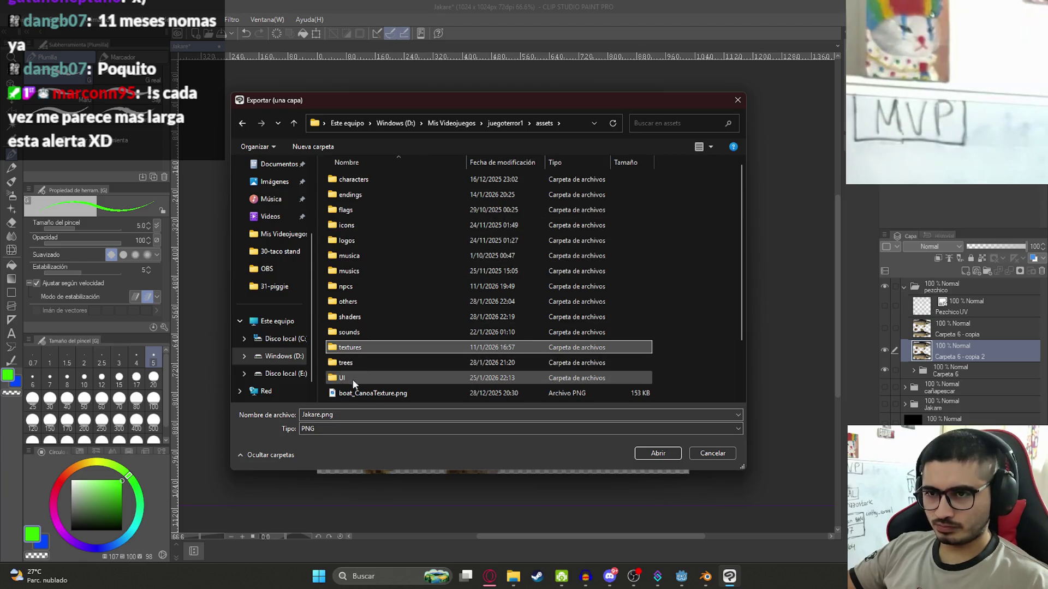
pyautogui.click(381, 255)
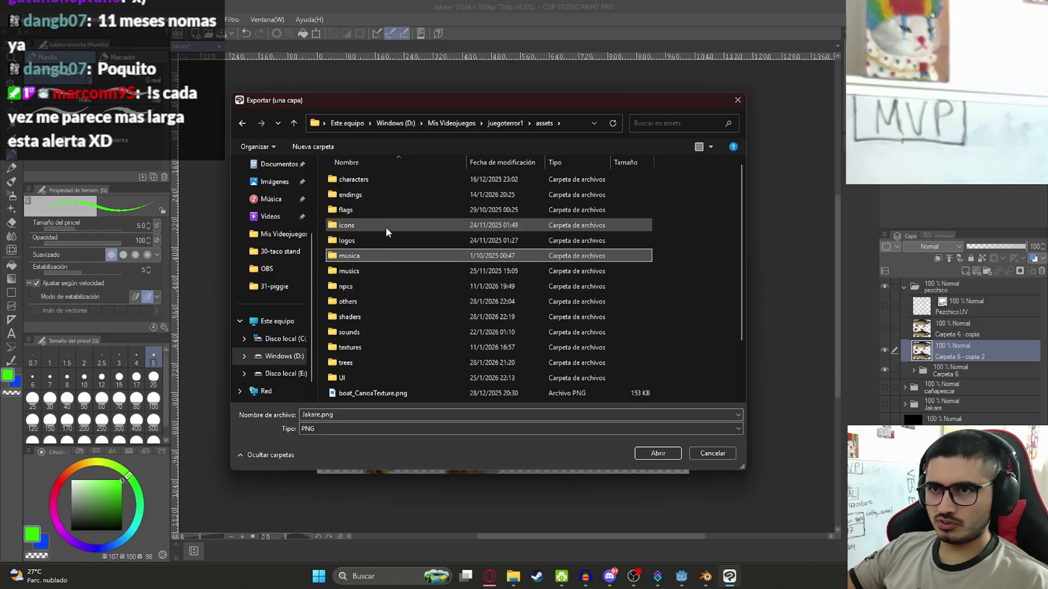
pyautogui.click(385, 226)
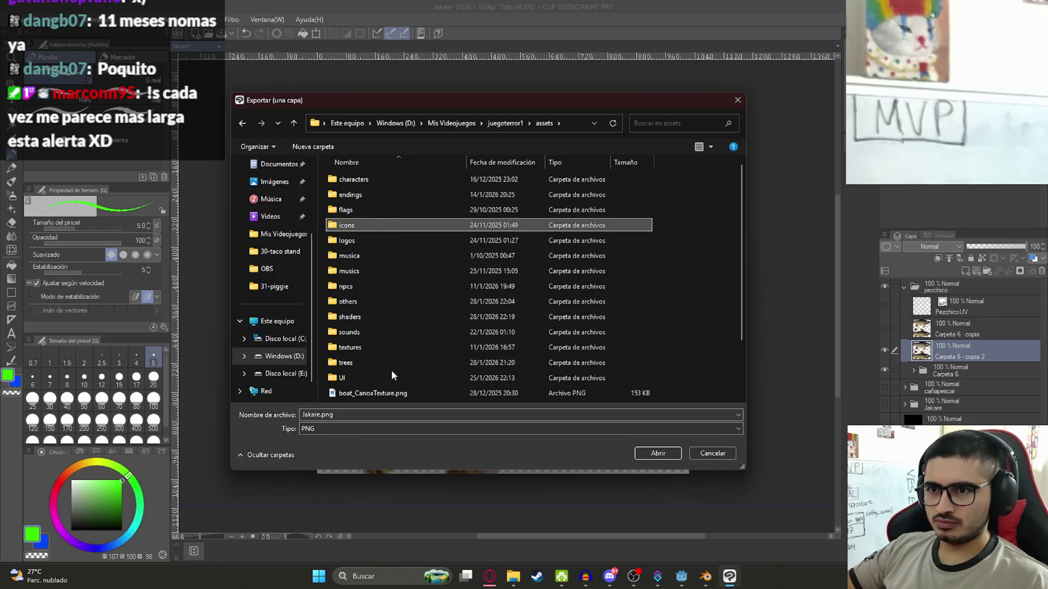
pyautogui.click(468, 124)
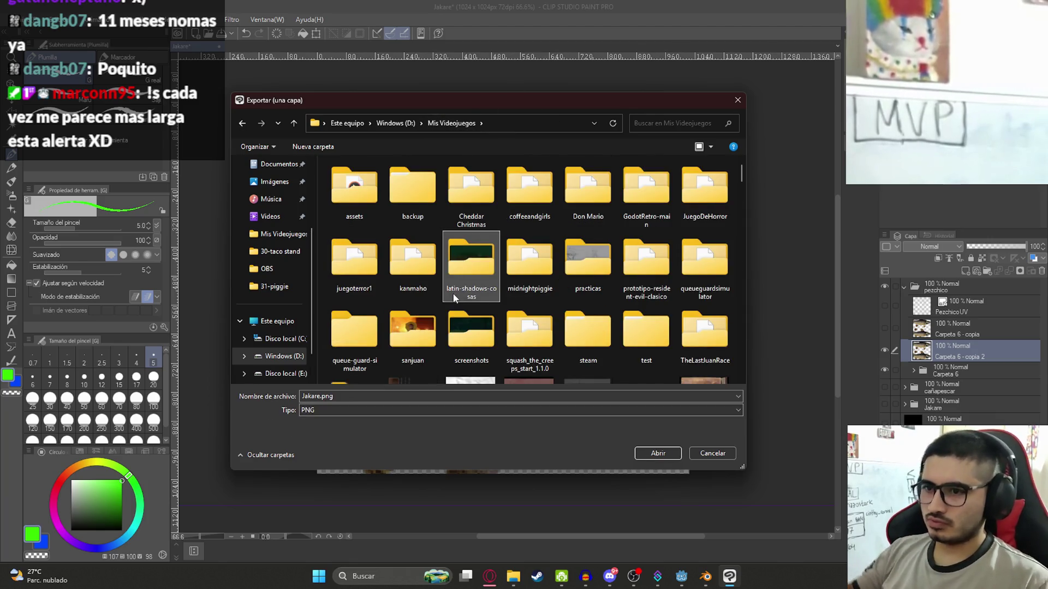
# Pick PezchicoTexture.png as the file name and save over it
pyautogui.write('mesa')
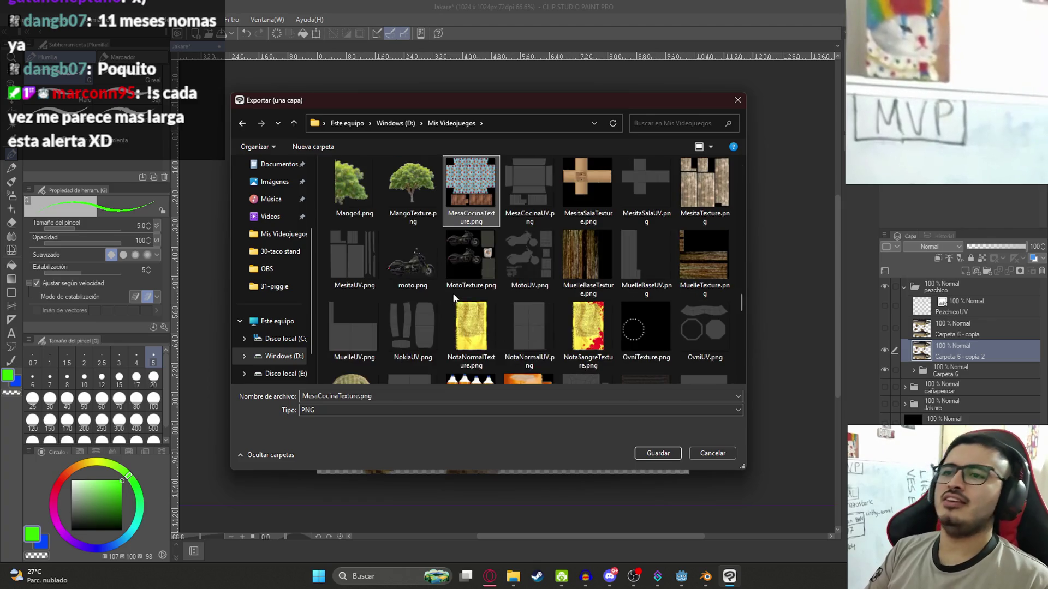
pyautogui.write('pan')
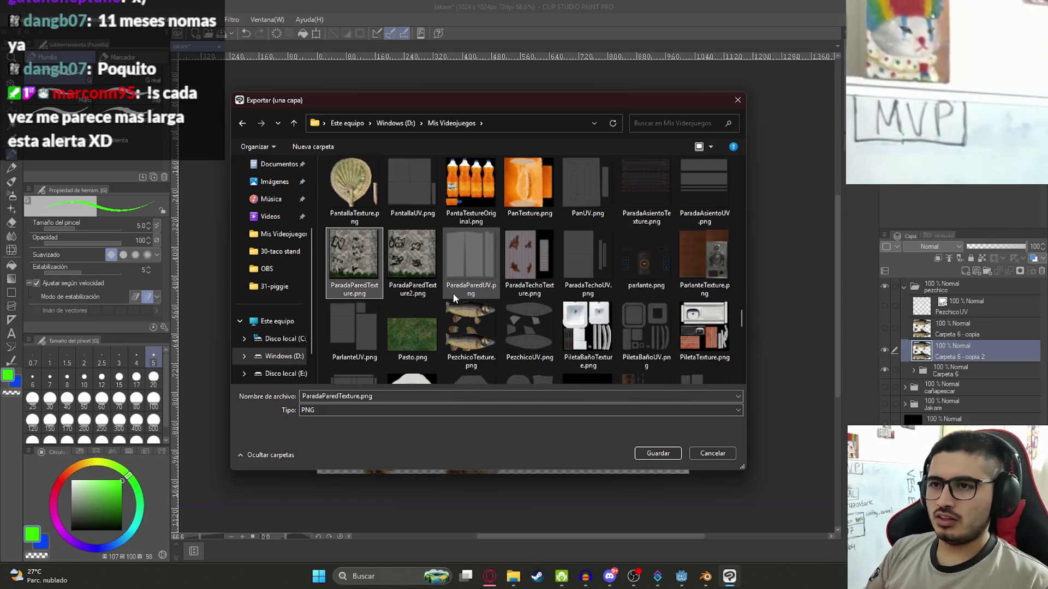
pyautogui.press('f')
pyautogui.press('s')
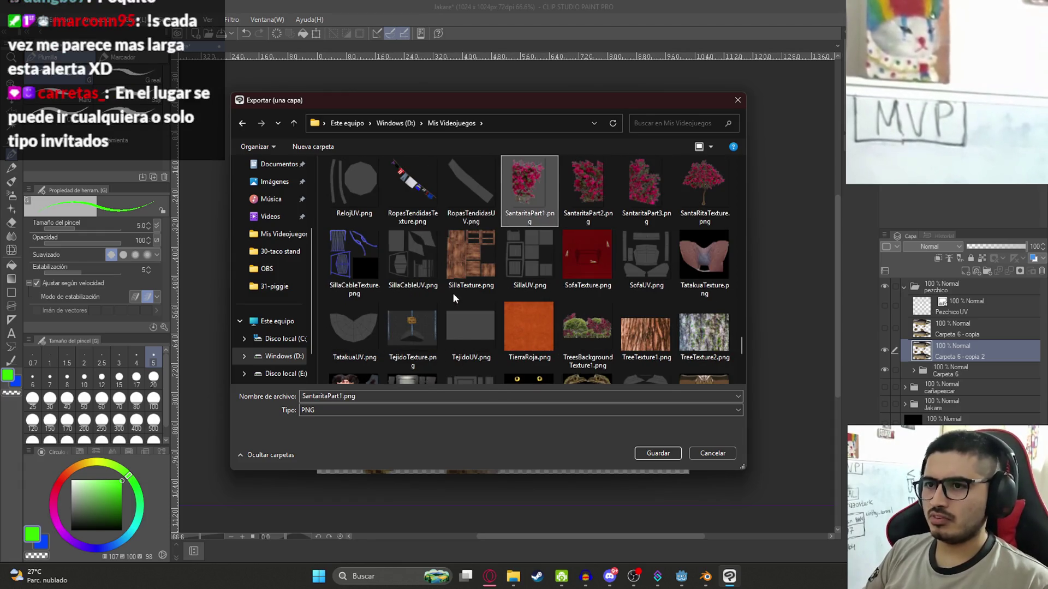
pyautogui.press('Down')
pyautogui.press('Left')
pyautogui.press('Left')
pyautogui.write('pe')
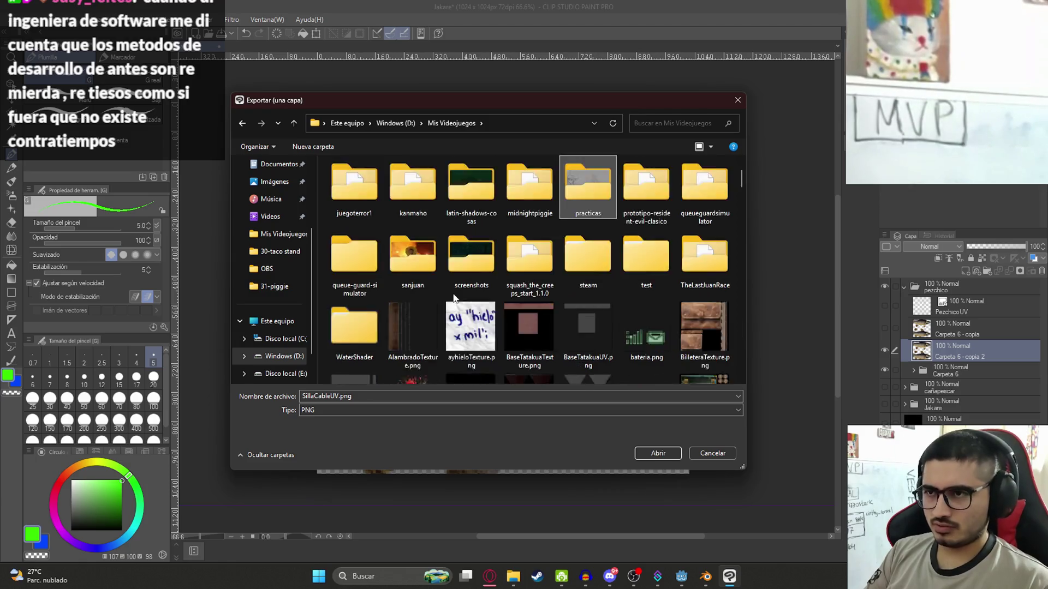
pyautogui.press('Return')
# Confirm overwriting PezchicoTexture.png and accept the PNG export settings
pyautogui.press('s')
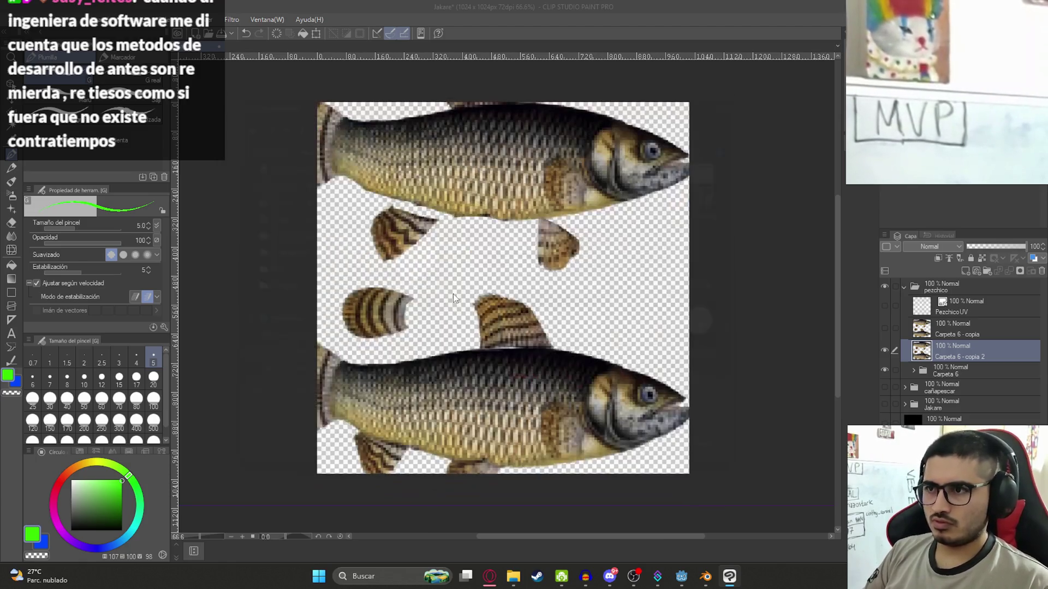
pyautogui.press('Return')
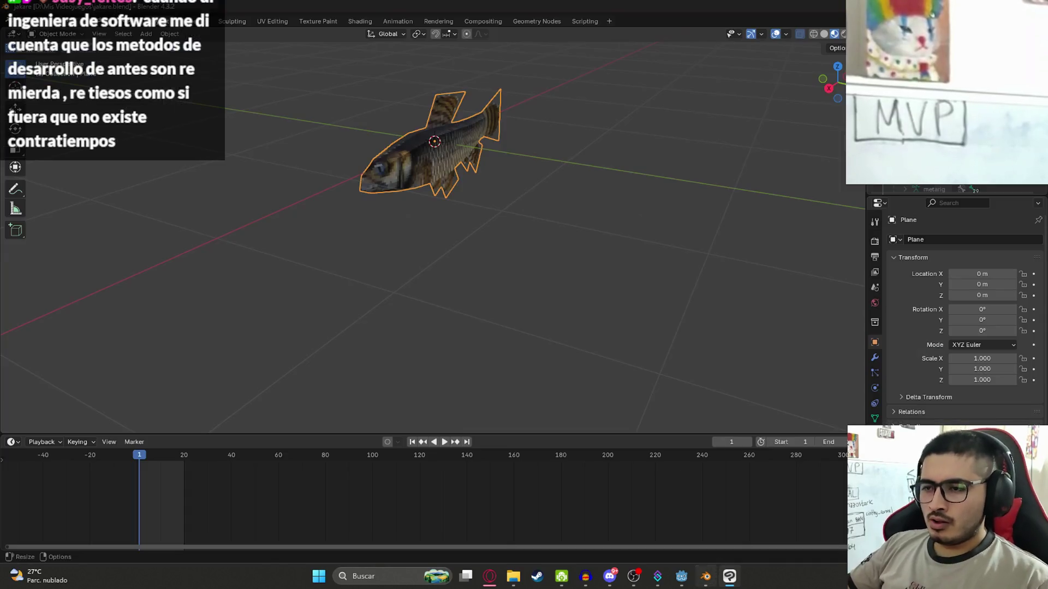
pyautogui.click(731, 577)
pyautogui.click(731, 577)
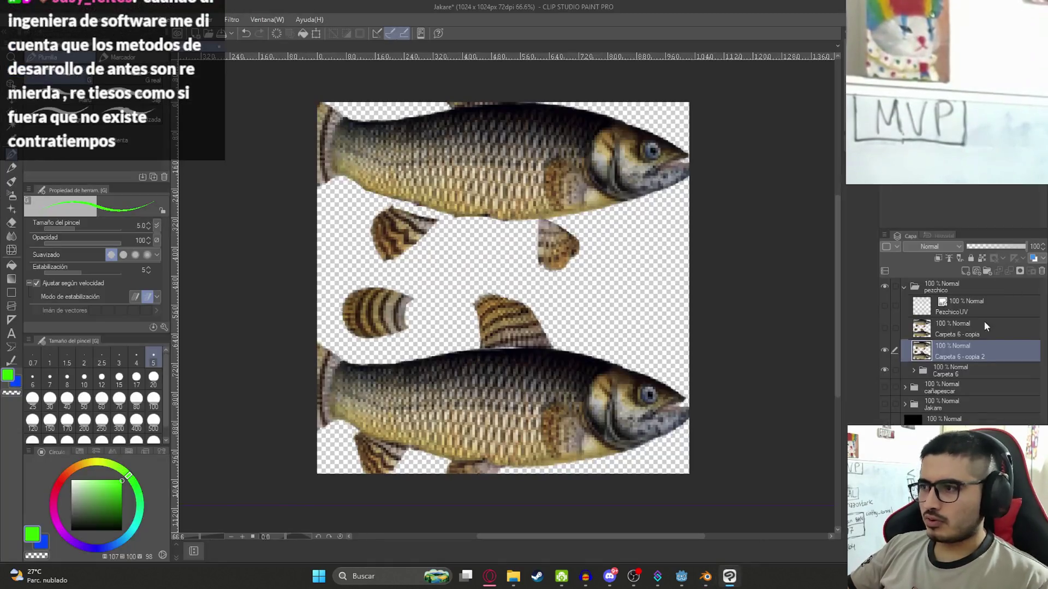
# Export the layer as .png again into the latin-shadows-cosas texture folder
pyautogui.click(13, 19)
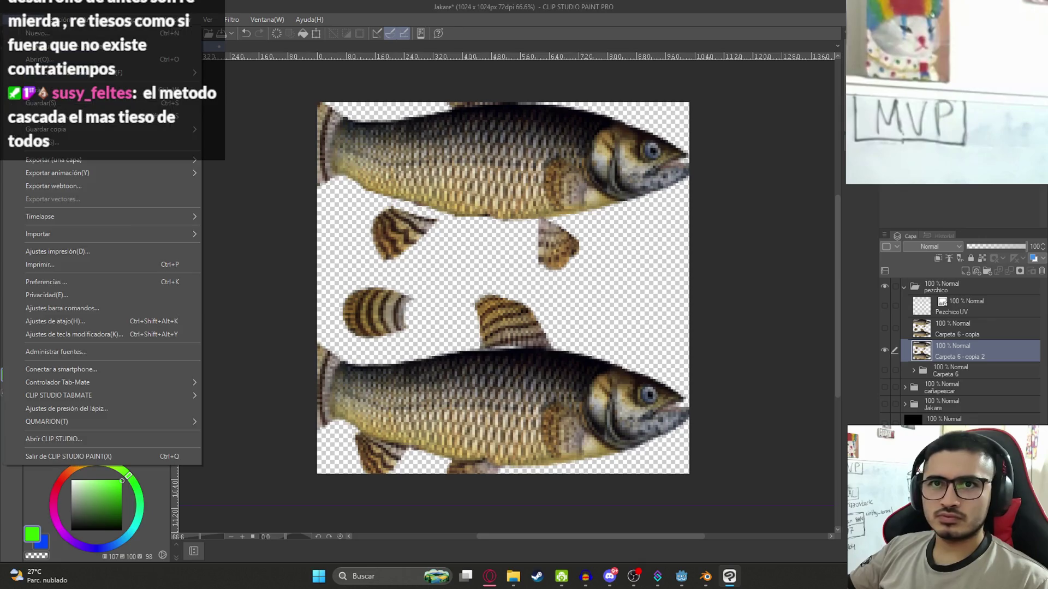
pyautogui.moveTo(139, 163)
pyautogui.click(296, 189)
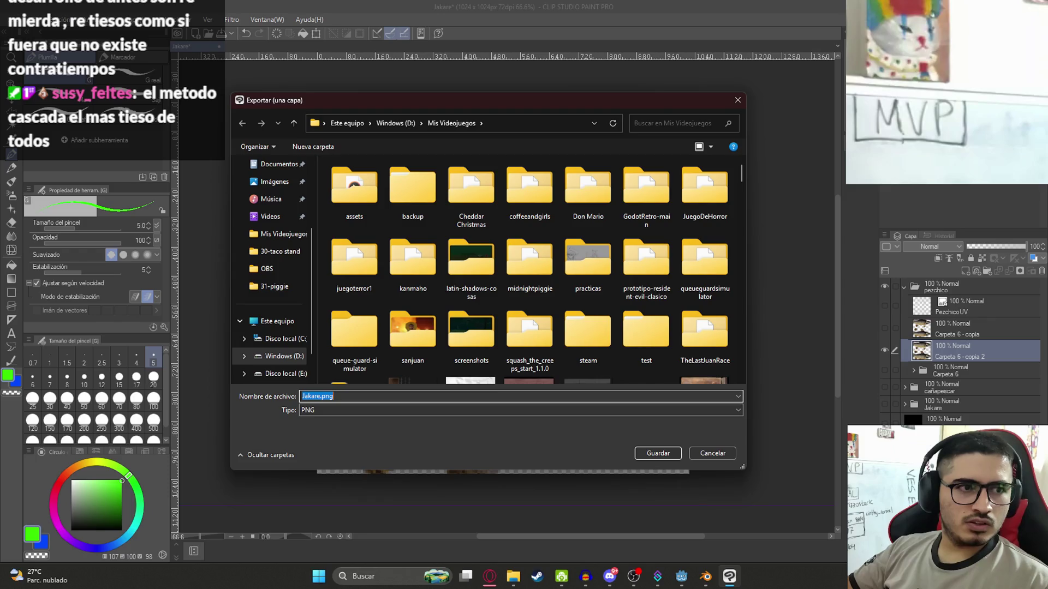
pyautogui.click(456, 259)
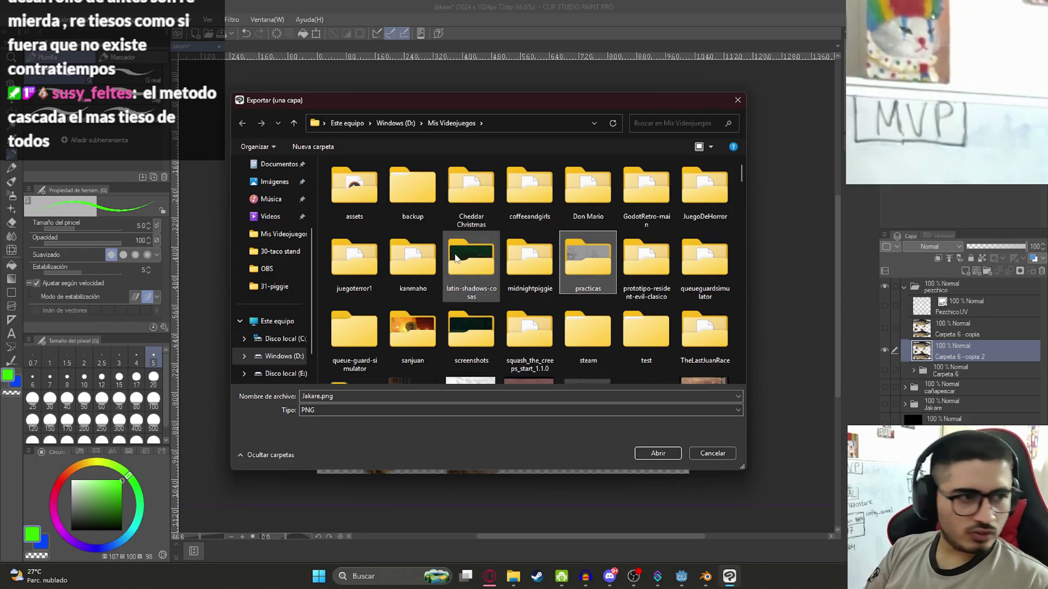
pyautogui.doubleClick(456, 259)
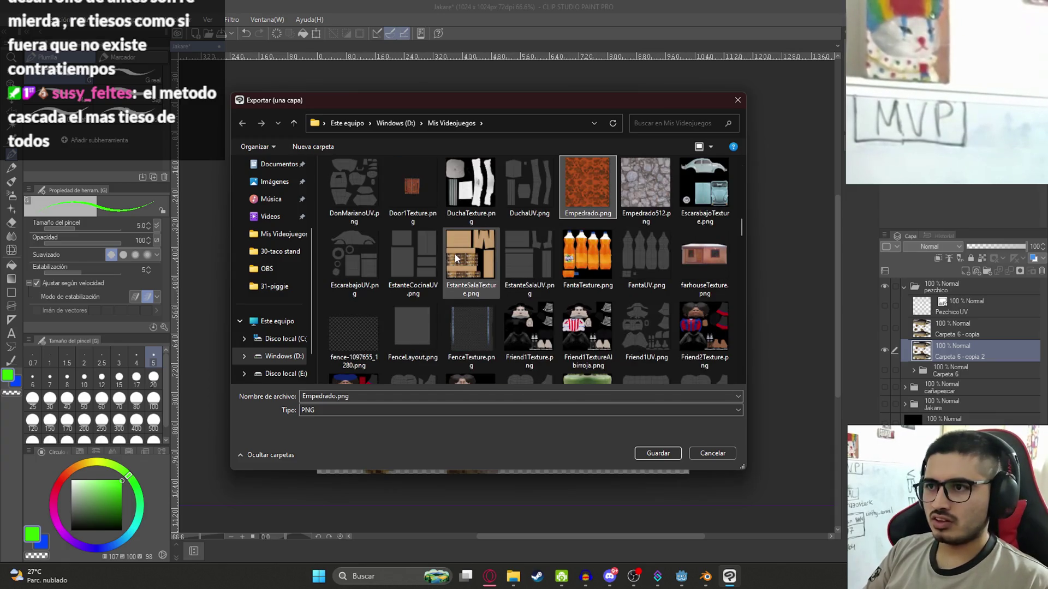
pyautogui.press('Left')
pyautogui.press('Down')
pyautogui.press('Down')
pyautogui.press('Right')
pyautogui.press('Right')
pyautogui.press('Right')
pyautogui.press('Left')
pyautogui.press('Left')
pyautogui.press('Left')
pyautogui.press('Down')
pyautogui.press('Down')
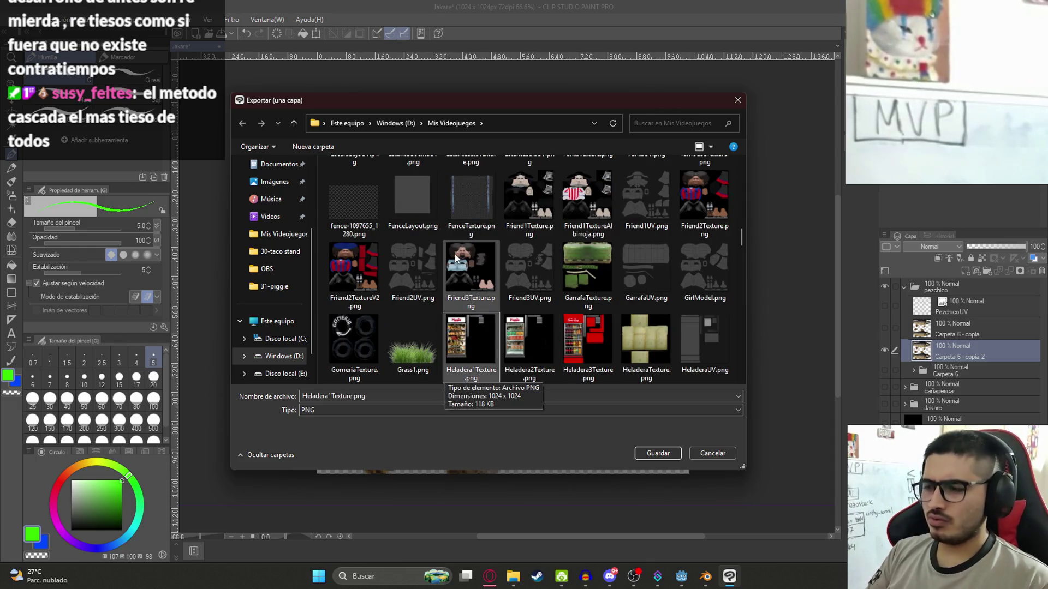
# Save over PezchicoTexture.png and confirm the replacement
pyautogui.write('pe')
pyautogui.press('Return')
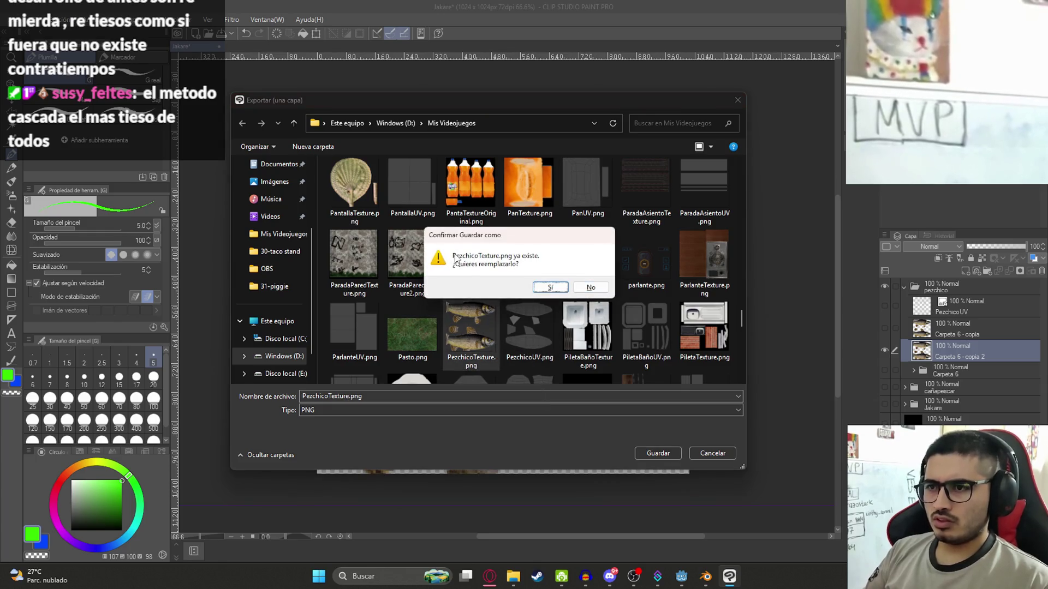
pyautogui.press('Return')
pyautogui.press('Return')
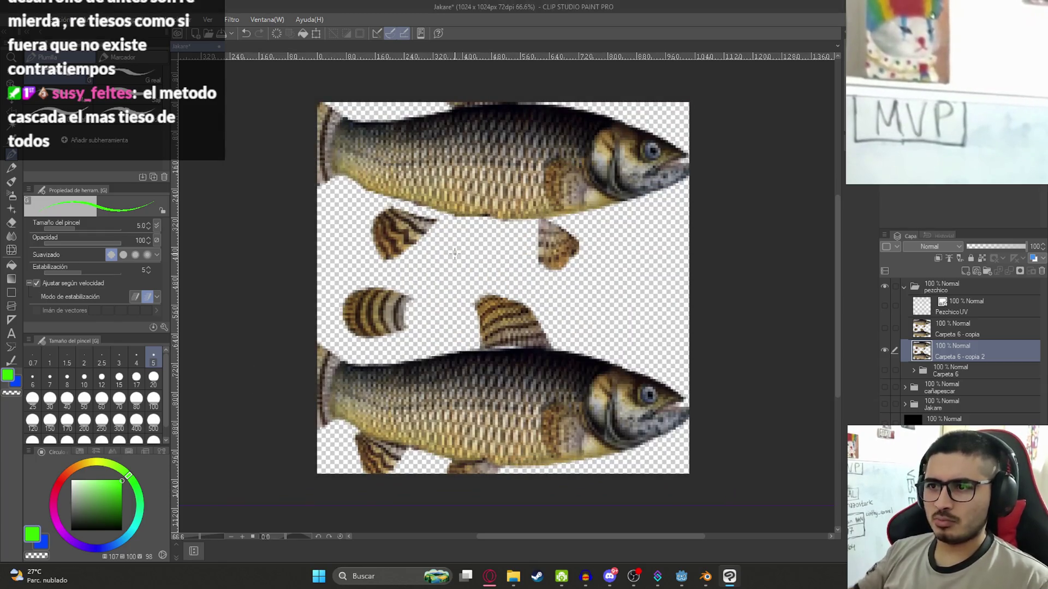
pyautogui.scroll(-1, 455, 261)
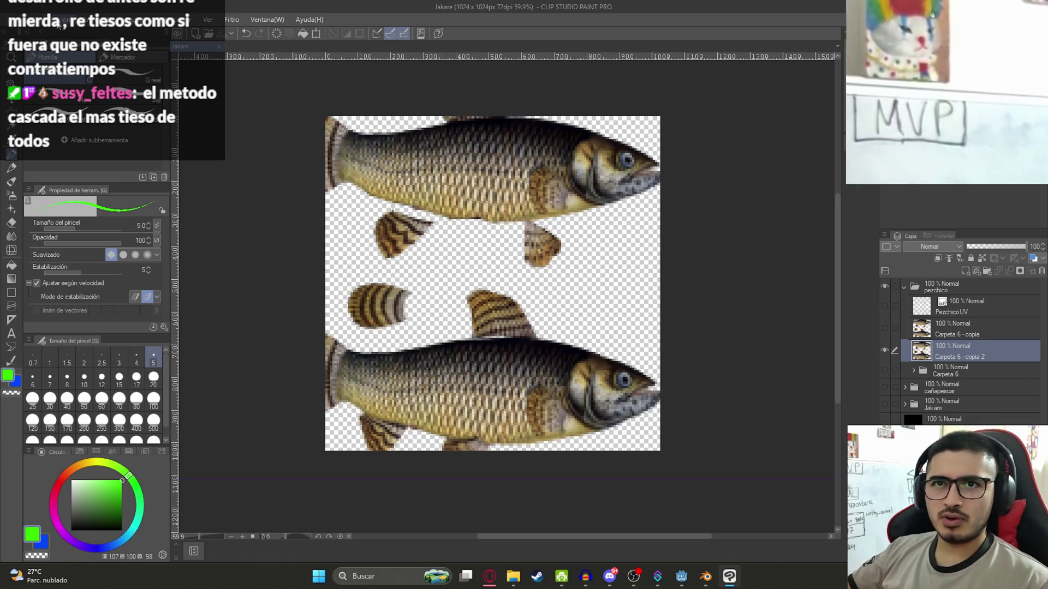
pyautogui.click(55, 20)
# In Blender, view the textured fish in Front Orthographic (Numpad 1) and save jakare.blend
pyautogui.click(706, 576)
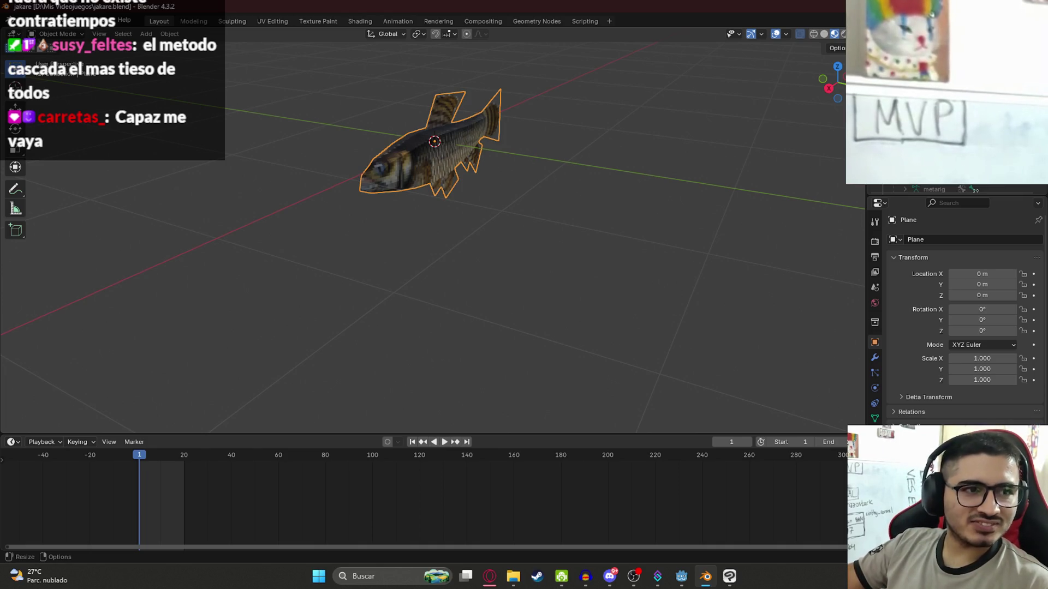
pyautogui.scroll(-4, 320, 143)
pyautogui.press('space')
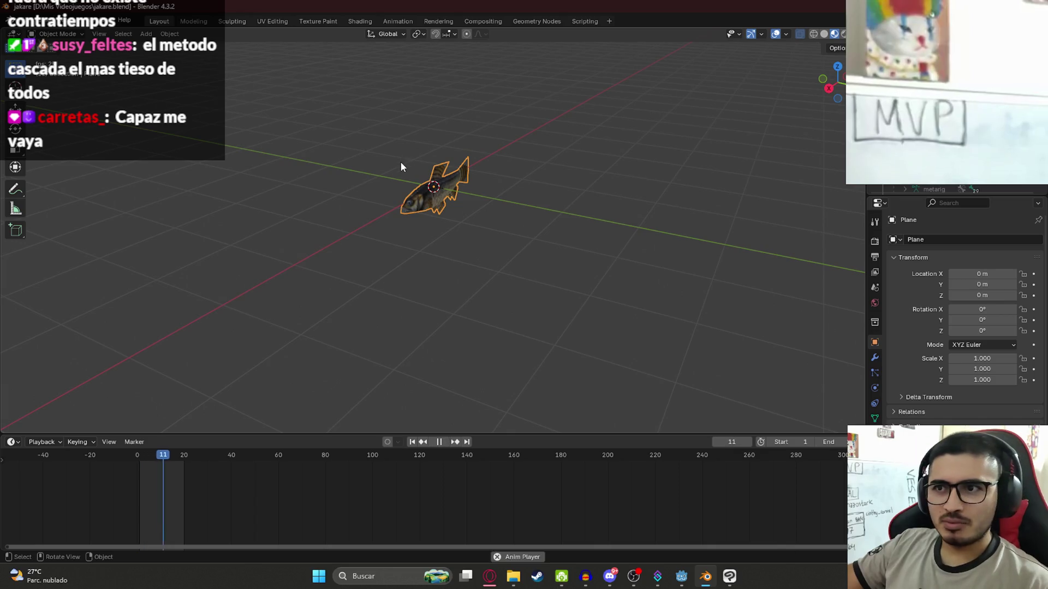
pyautogui.scroll(4, 542, 168)
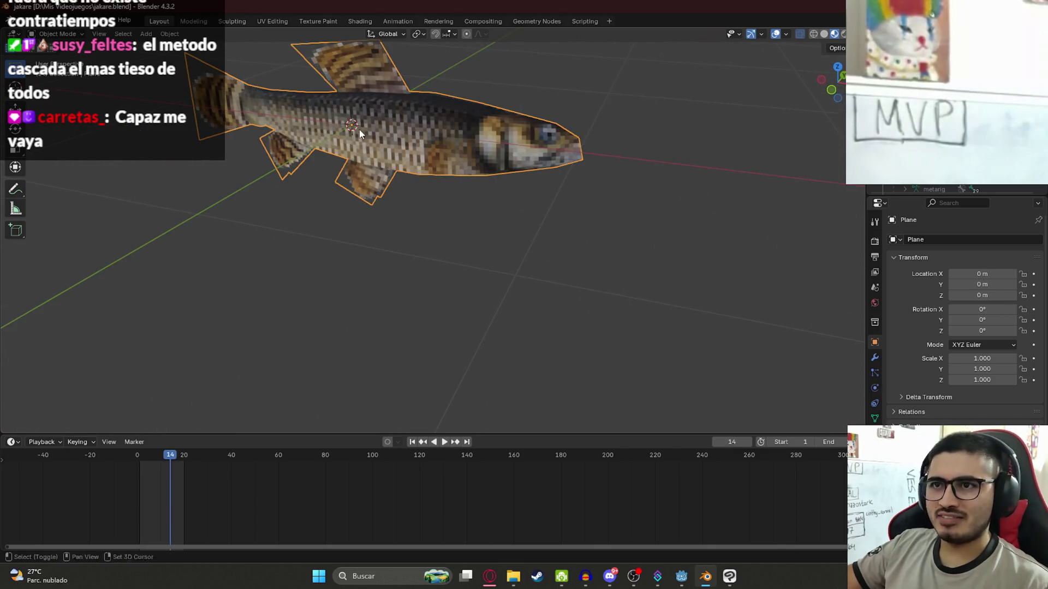
pyautogui.press('KP_1')
pyautogui.hotkey('ctrl', 's')
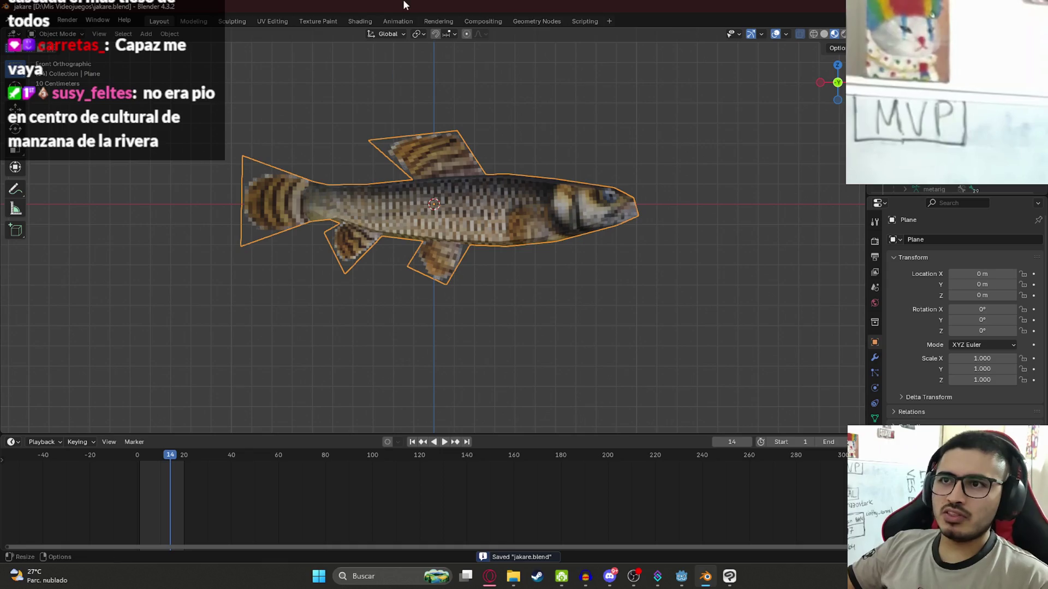
# Move through the Texture Paint and UV Editing workspaces to the Shading workspace
pyautogui.click(319, 21)
pyautogui.click(268, 20)
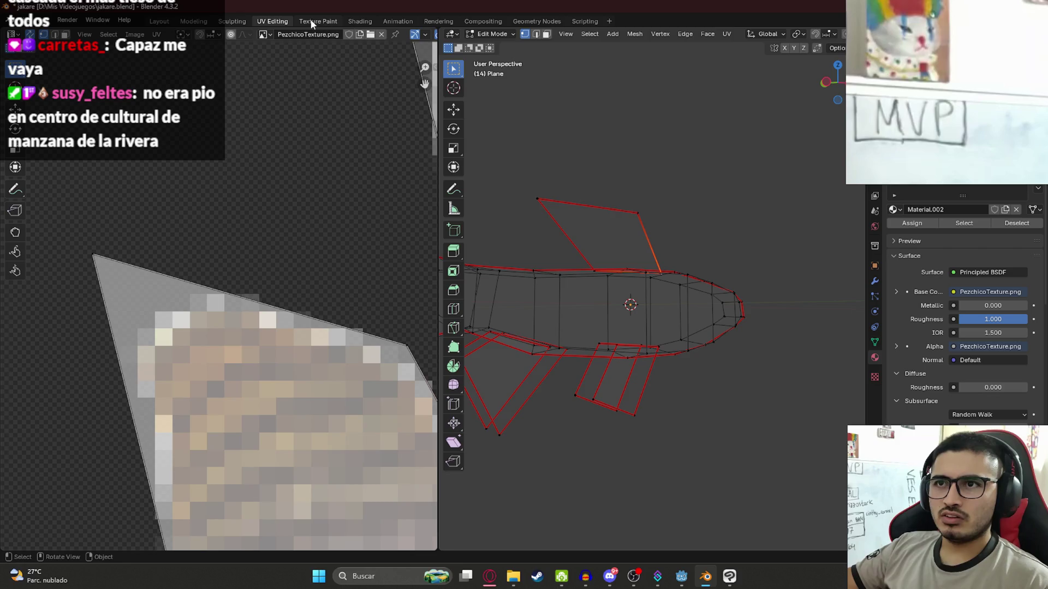
pyautogui.click(314, 22)
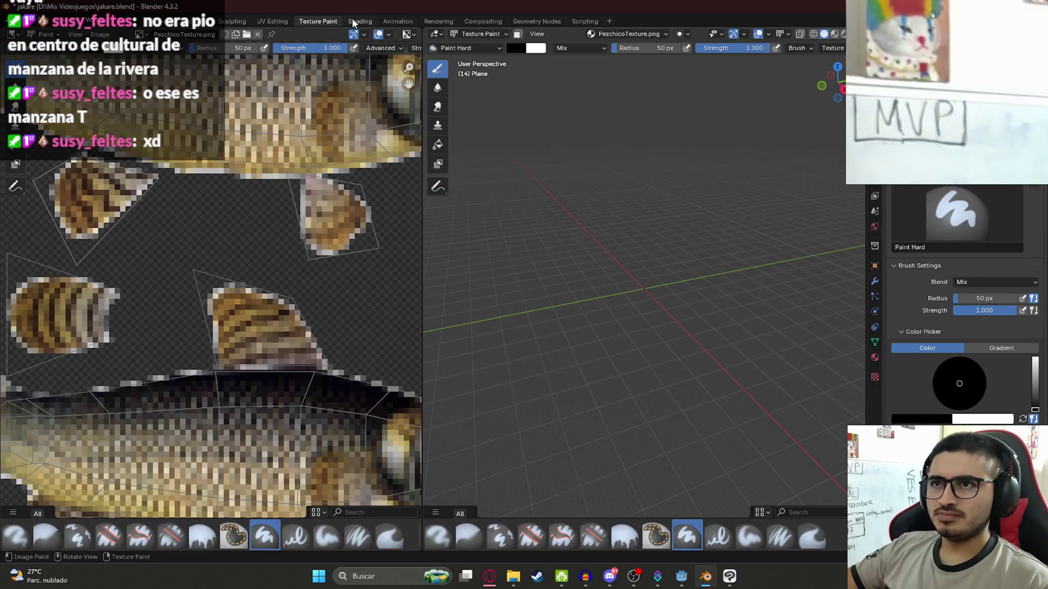
pyautogui.click(360, 20)
pyautogui.scroll(5, 472, 425)
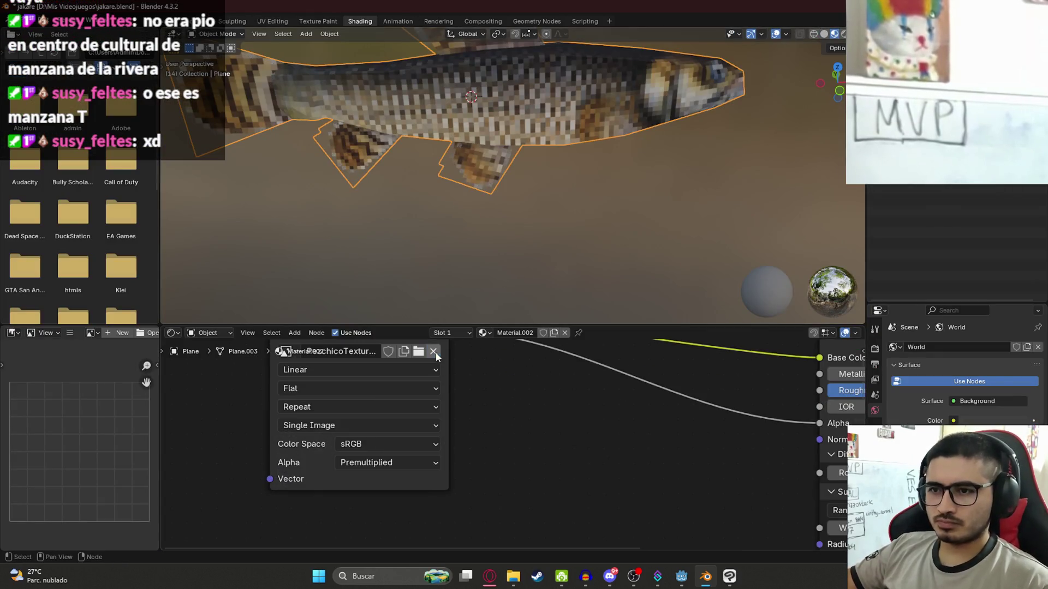
# Unlink the Image Texture node's image and reload PezchicoTexture.png into it
pyautogui.click(435, 351)
pyautogui.click(432, 355)
pyautogui.moveTo(808, 175); pyautogui.dragTo(809, 356)
pyautogui.scroll(-1, 747, 332)
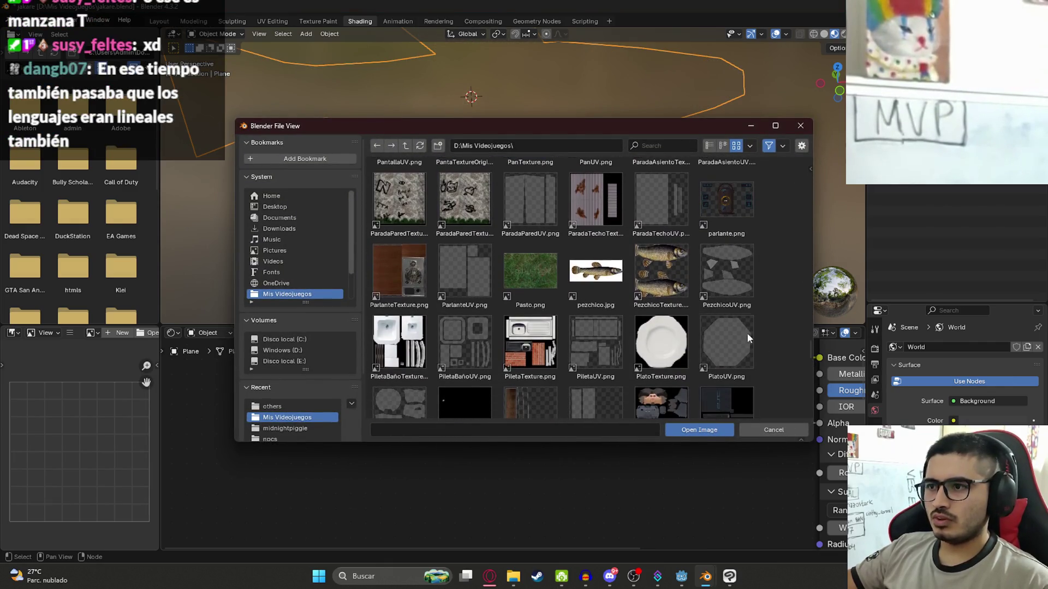
pyautogui.click(664, 292)
pyautogui.doubleClick(664, 292)
pyautogui.scroll(5, 487, 156)
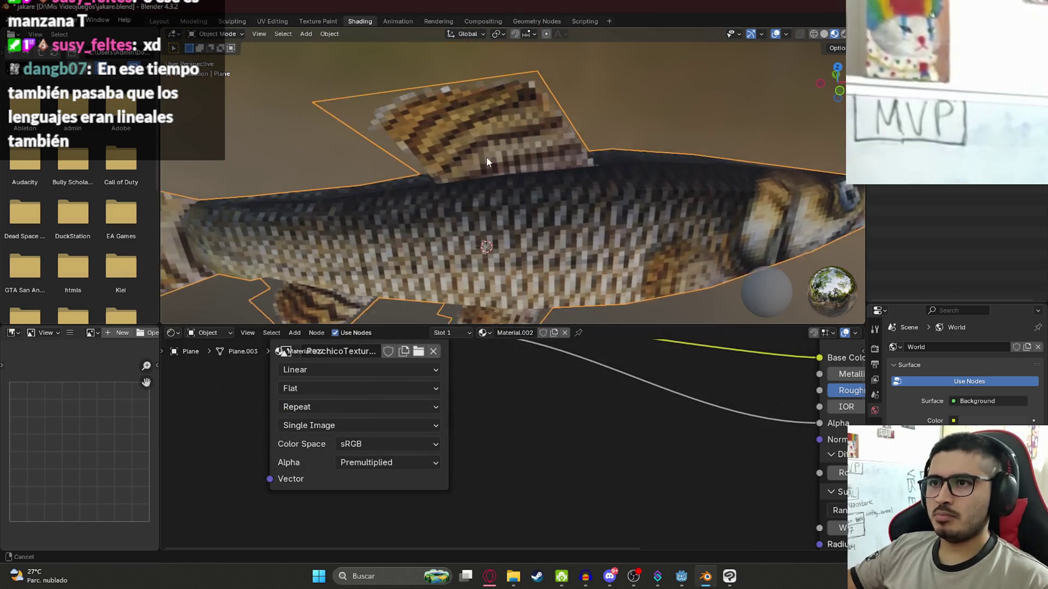
# Select the fish plane, save jakare.blend, and inspect the fish from below
pyautogui.click(609, 205)
pyautogui.scroll(-5, 609, 206)
pyautogui.scroll(6, 565, 227)
pyautogui.hotkey('ctrl', 's')
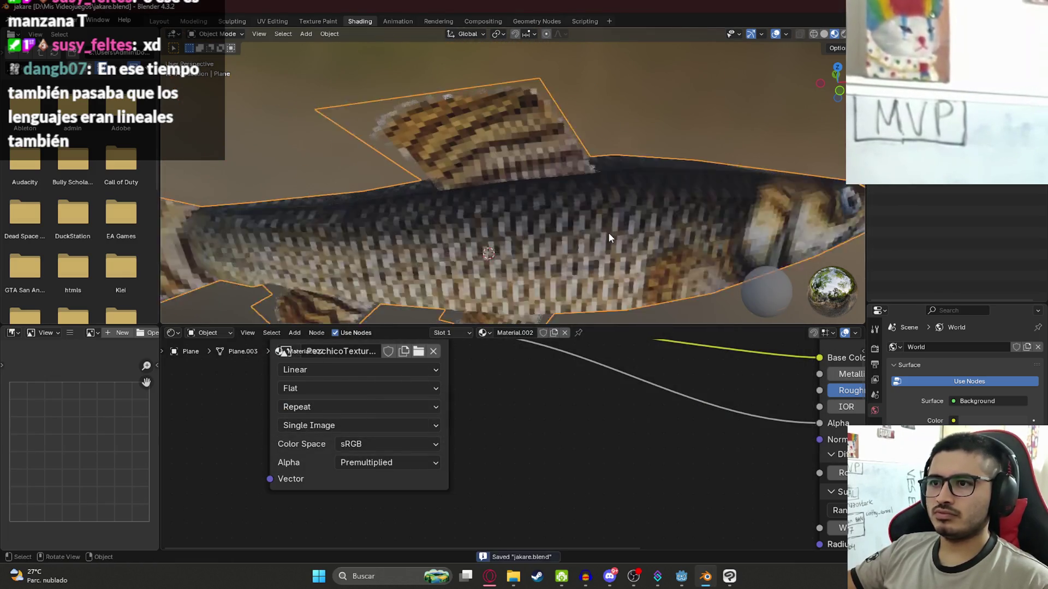
pyautogui.moveTo(594, 189)
pyautogui.mouseDown()
pyautogui.moveTo(495, 176)
pyautogui.moveTo(458, 184)
pyautogui.moveTo(437, 148)
pyautogui.moveTo(426, 202)
pyautogui.mouseUp()
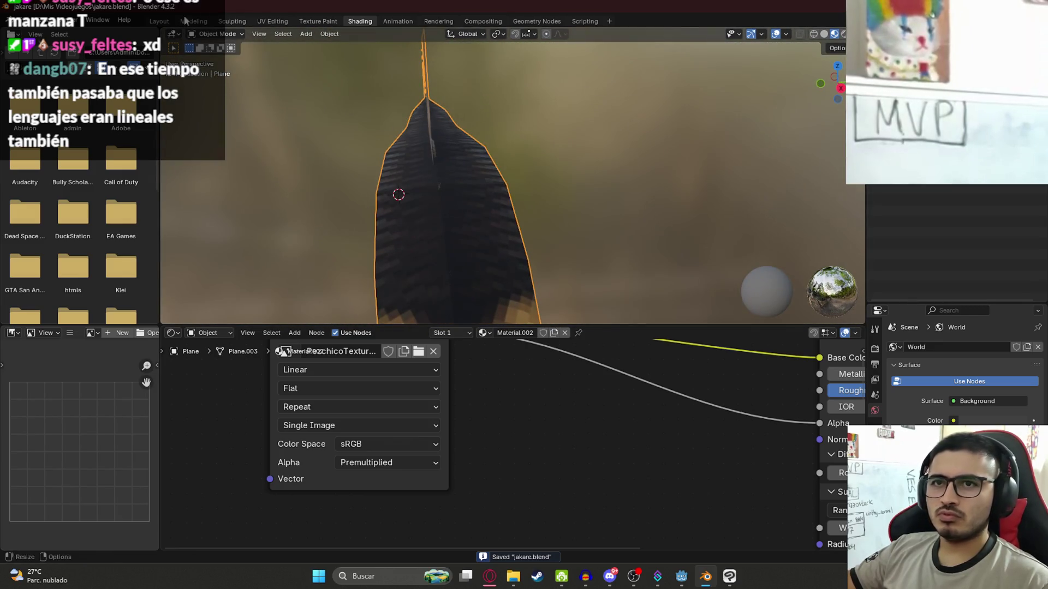
pyautogui.click(24, 19)
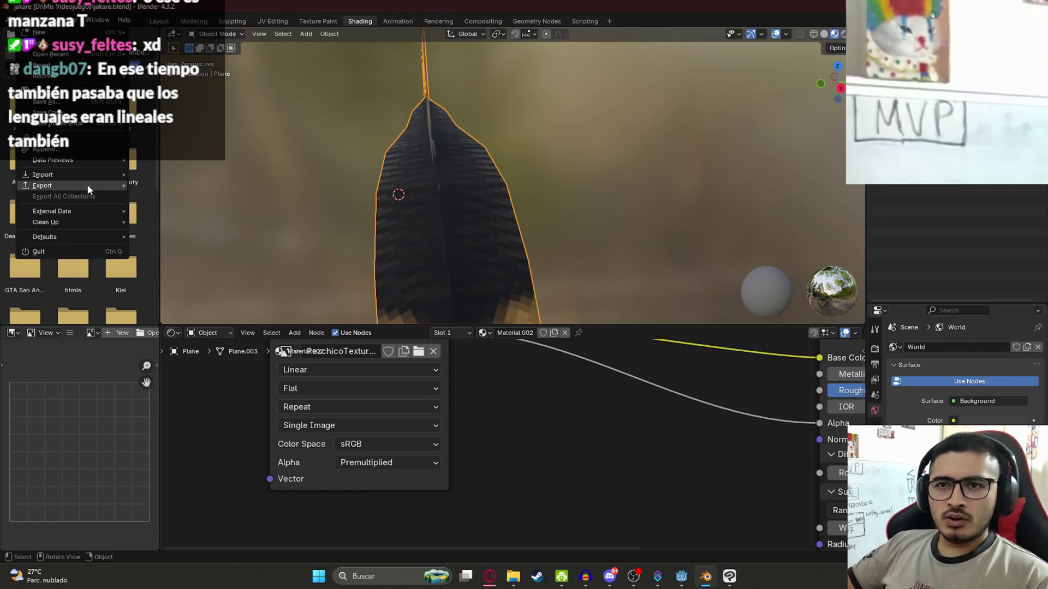
# Start a glTF 2.0 export and browse the existing .glb models in the file list
pyautogui.moveTo(87, 185)
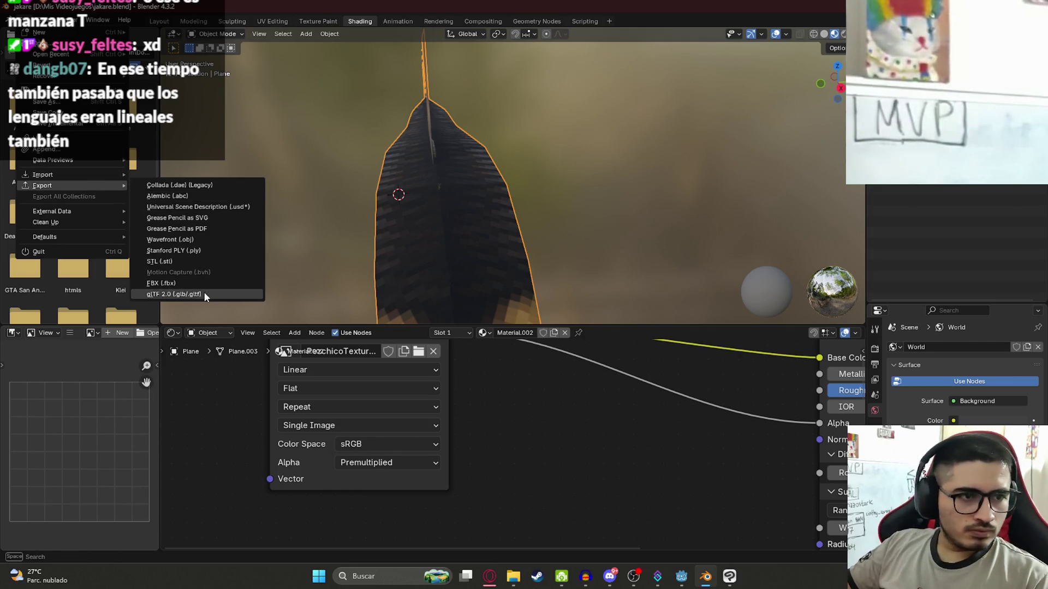
pyautogui.click(204, 292)
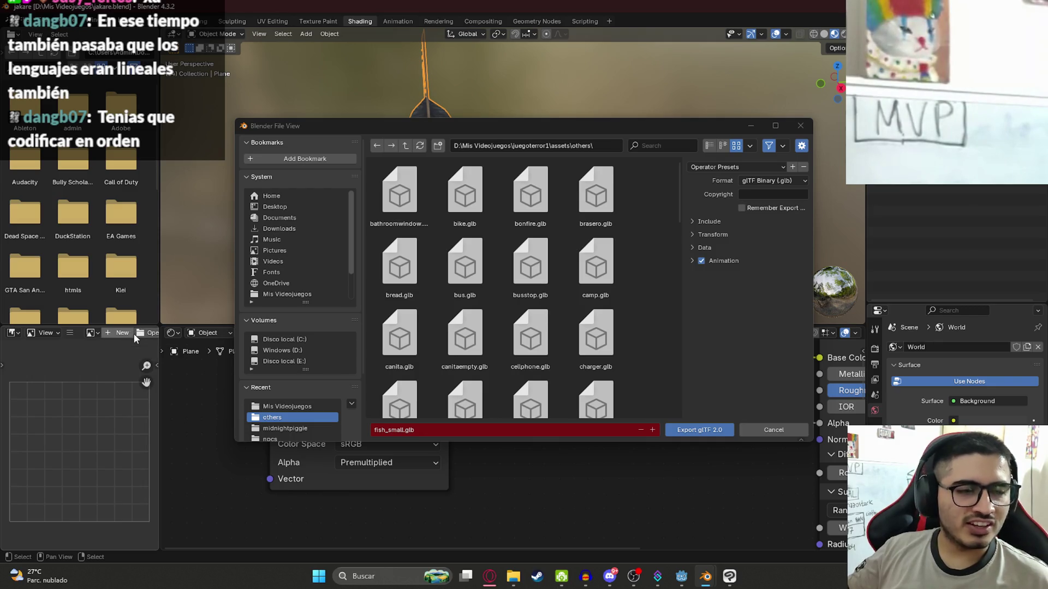
pyautogui.click(612, 255)
pyautogui.scroll(-5, 600, 273)
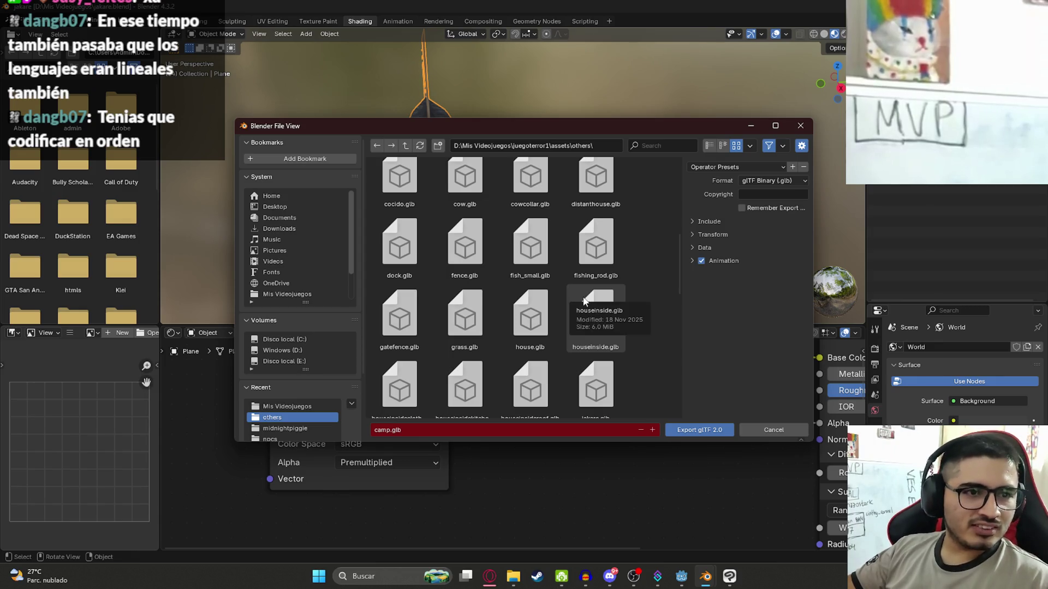
pyautogui.scroll(-5, 581, 306)
pyautogui.scroll(-3, 585, 310)
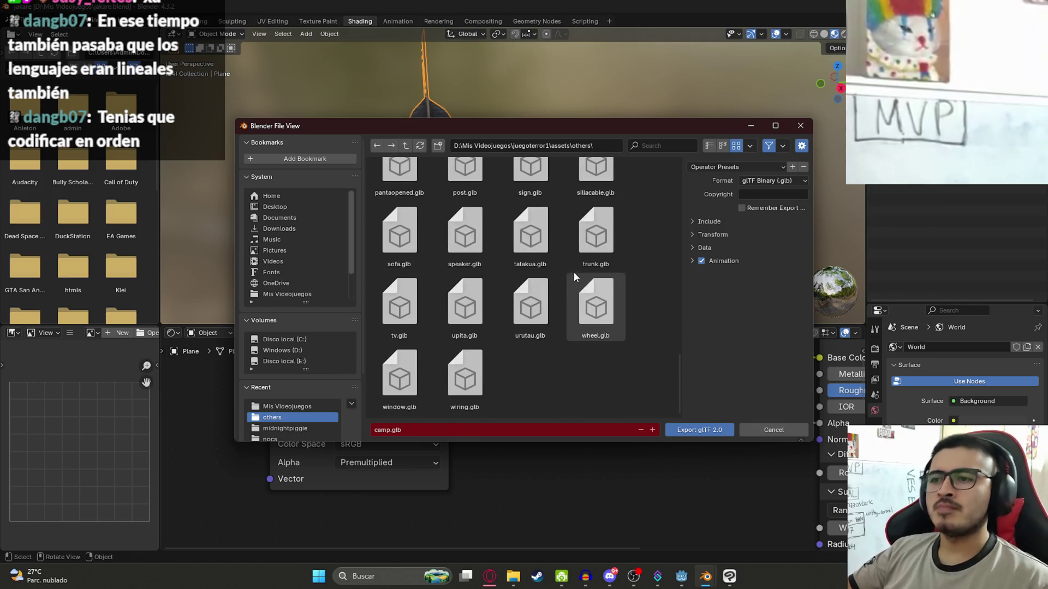
pyautogui.click(486, 224)
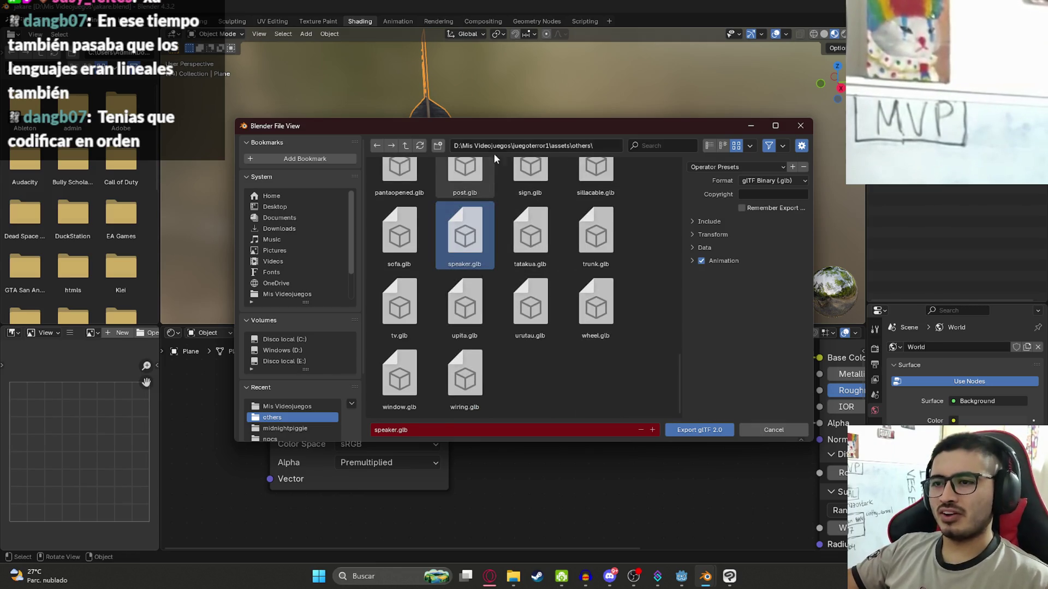
pyautogui.moveTo(503, 127)
pyautogui.mouseDown()
pyautogui.moveTo(503, 253)
pyautogui.moveTo(506, 96)
pyautogui.mouseUp()
pyautogui.click(481, 262)
pyautogui.scroll(5, 493, 173)
pyautogui.moveTo(501, 100)
pyautogui.mouseDown()
pyautogui.moveTo(503, 404)
pyautogui.moveTo(548, 107)
pyautogui.mouseUp()
pyautogui.scroll(5, 566, 293)
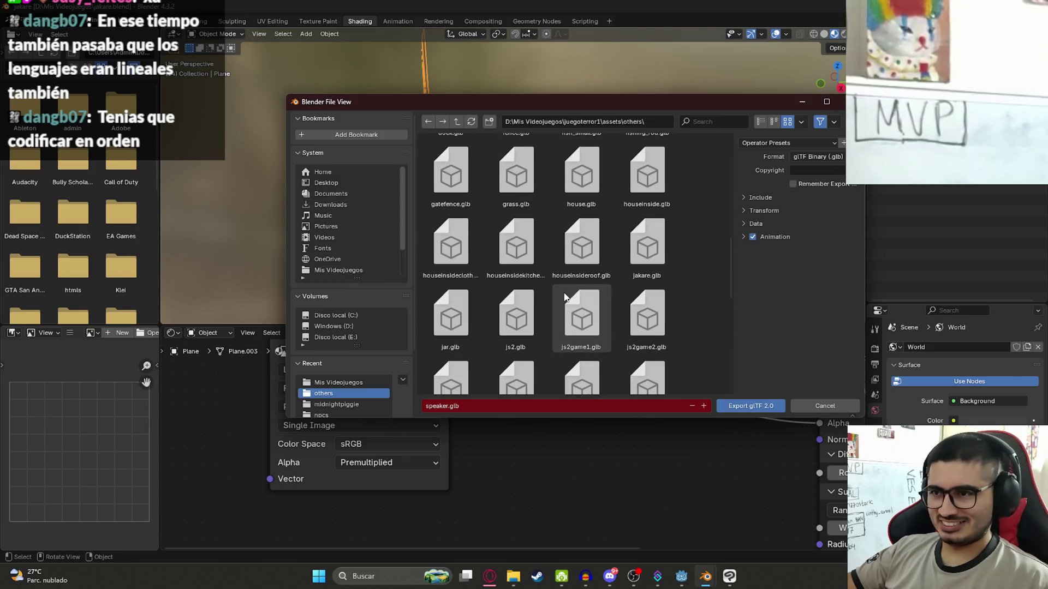
pyautogui.scroll(3, 608, 246)
pyautogui.scroll(-5, 604, 262)
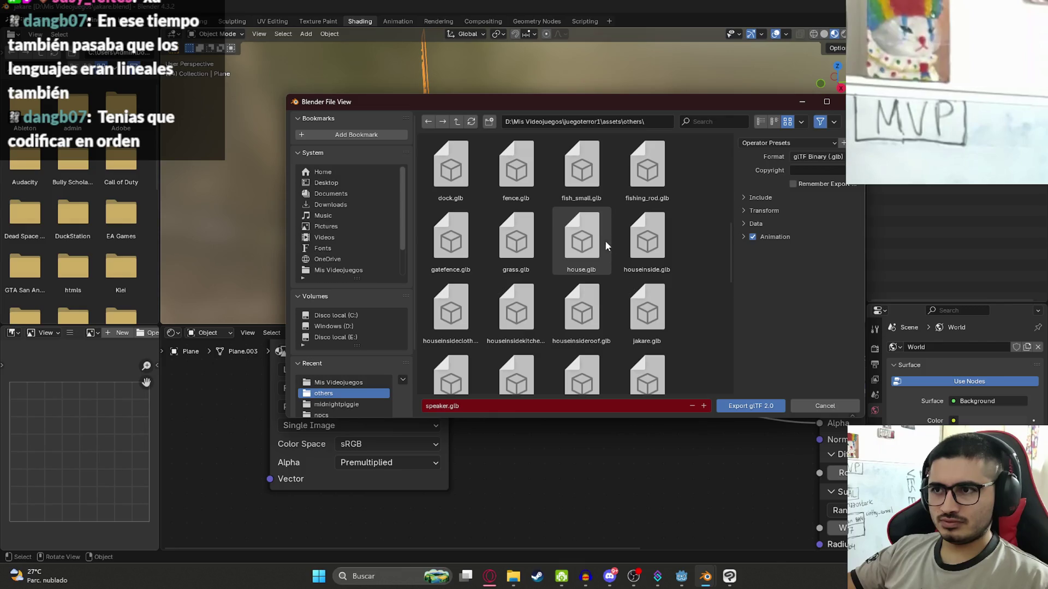
# Target fish_small.glb, include only selected objects, and export over it
pyautogui.click(647, 240)
pyautogui.scroll(-2, 546, 279)
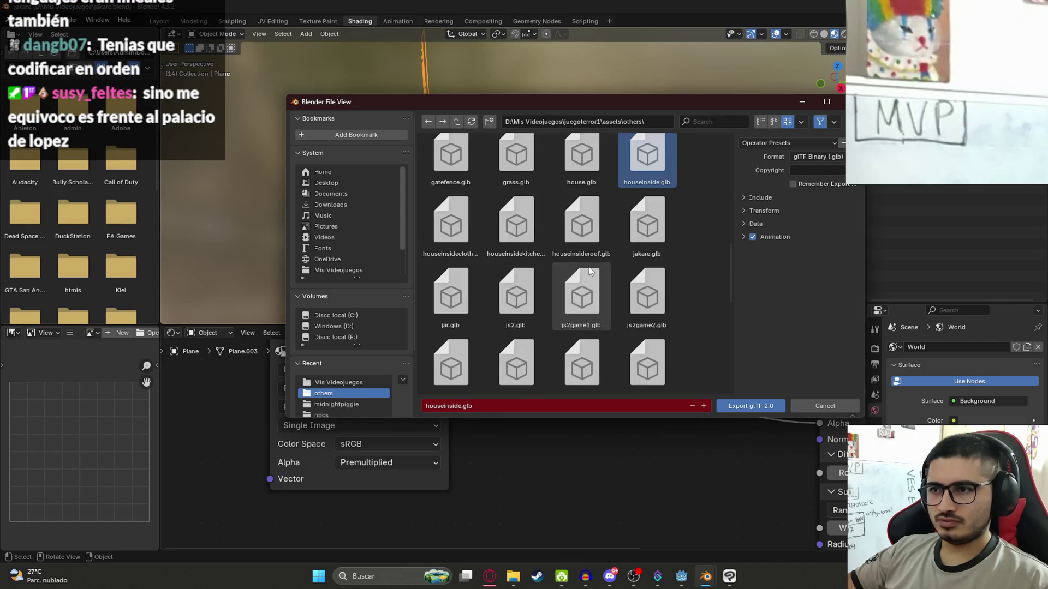
pyautogui.scroll(-1, 593, 257)
pyautogui.scroll(3, 595, 261)
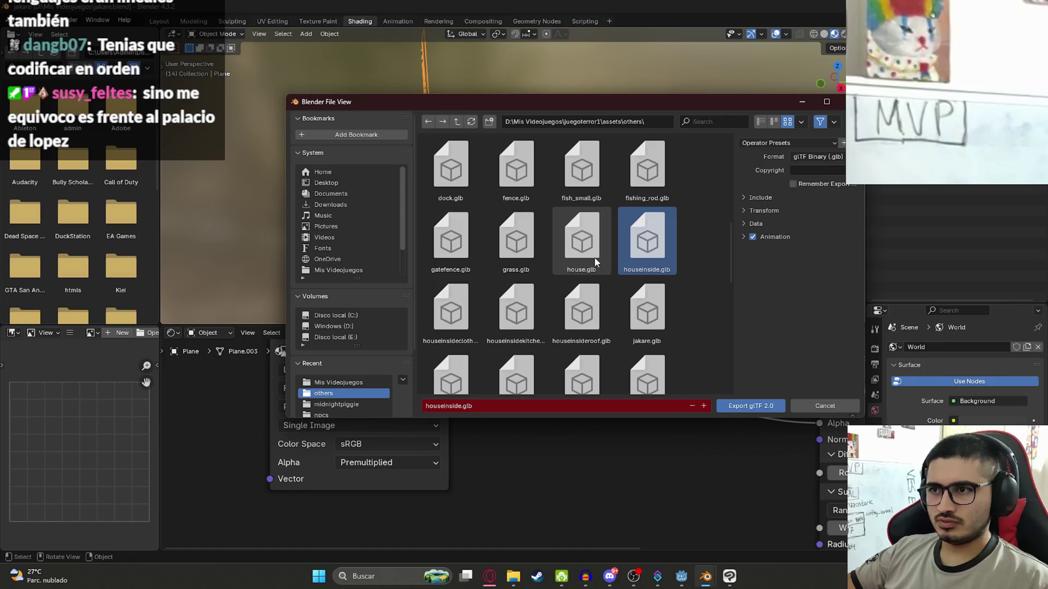
pyautogui.scroll(2, 524, 238)
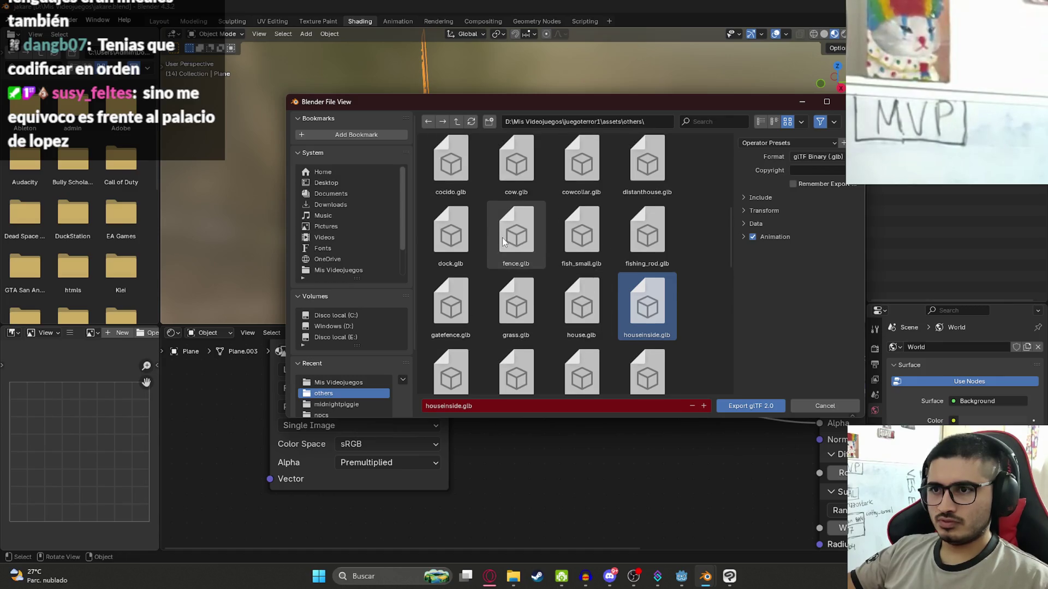
pyautogui.click(589, 238)
pyautogui.click(786, 199)
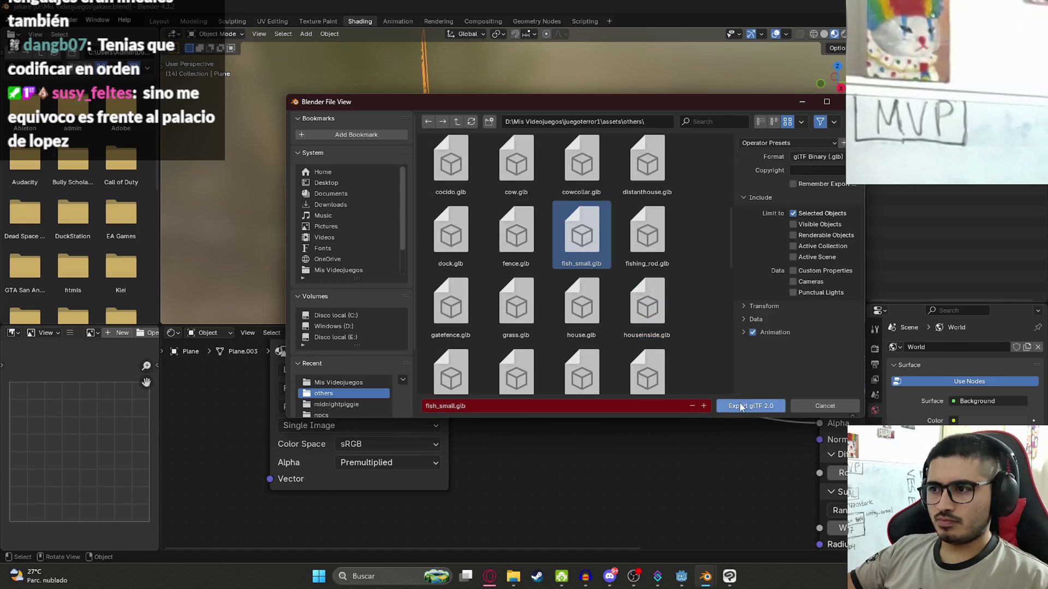
pyautogui.click(741, 407)
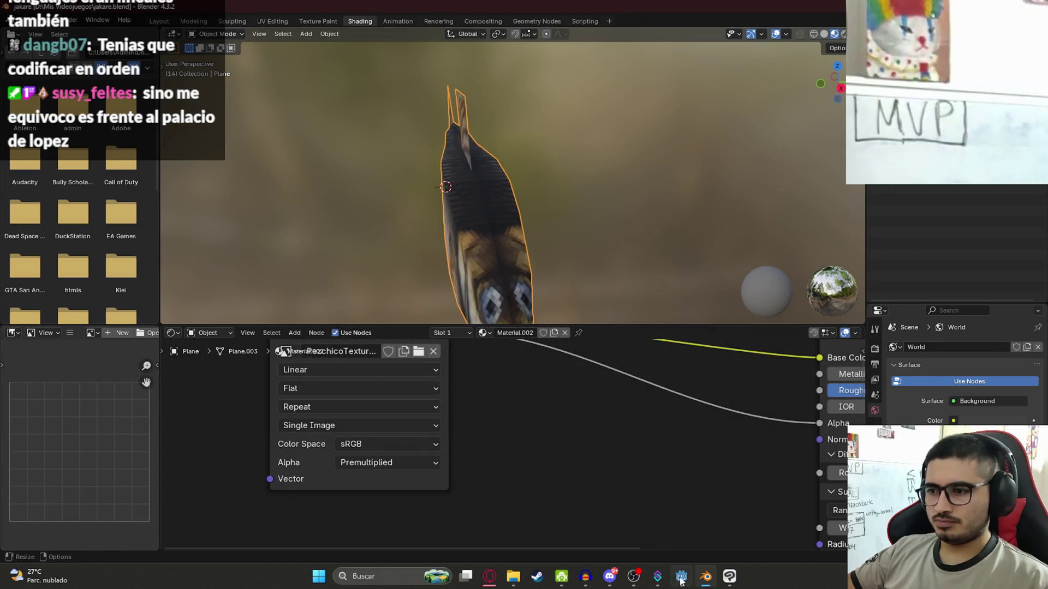
# In Godot, open fish_small.glb's import settings and reimport it with Material.002 selected
pyautogui.click(682, 577)
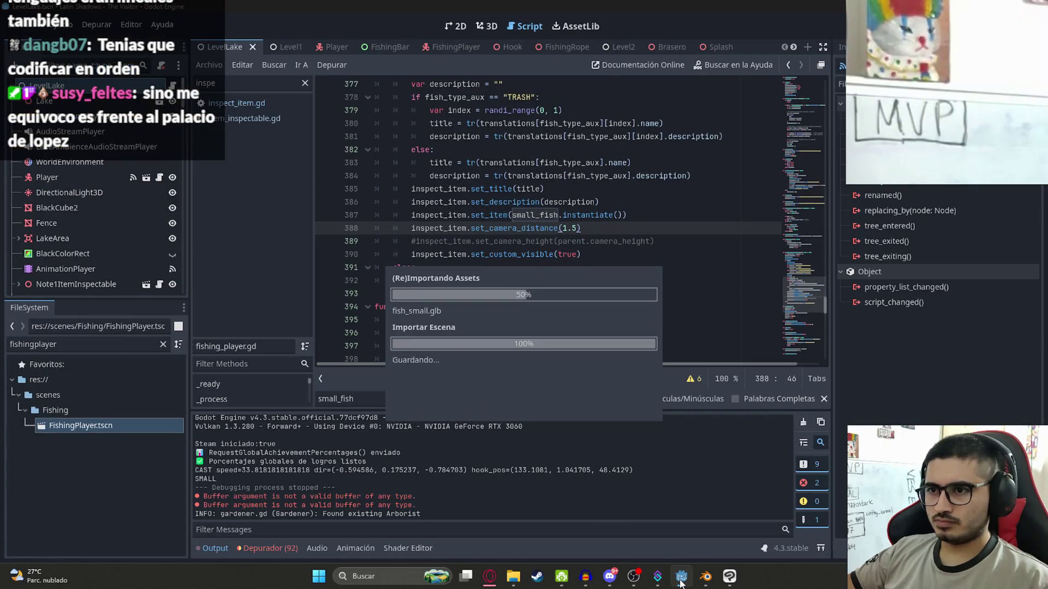
pyautogui.rightClick(232, 51)
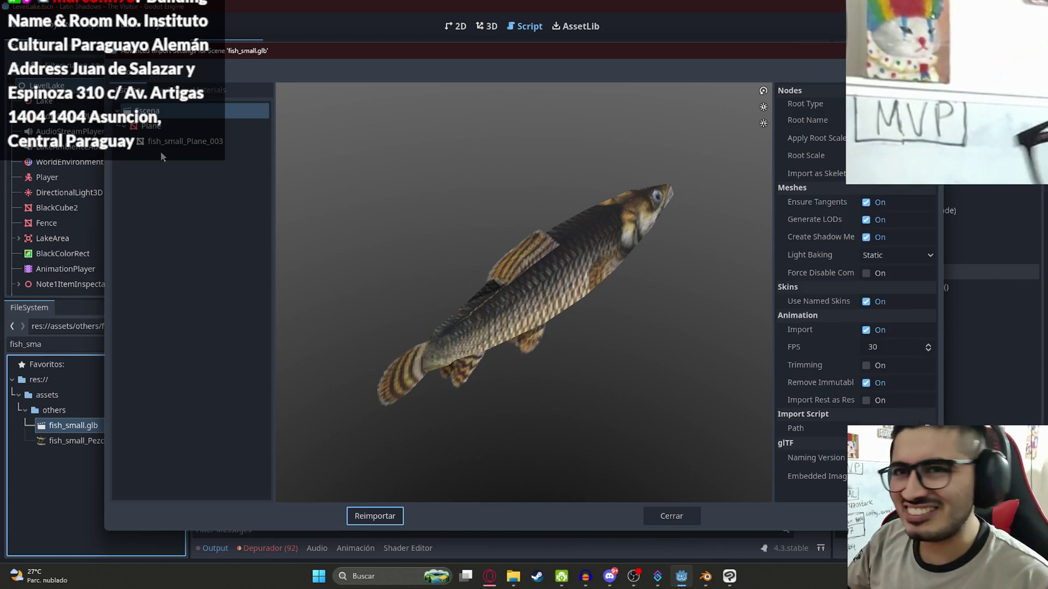
pyautogui.click(170, 132)
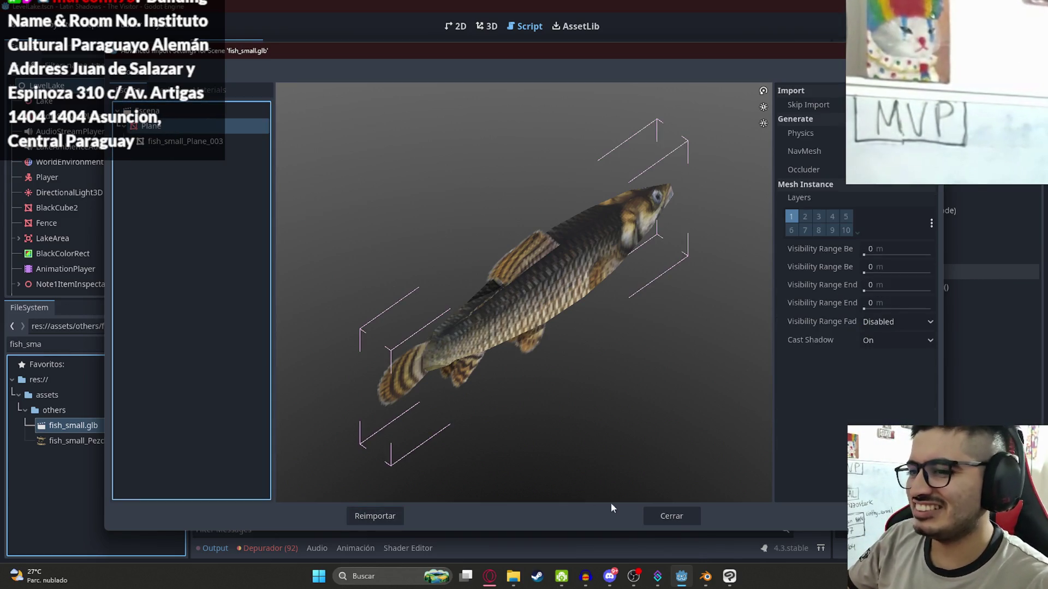
pyautogui.click(209, 89)
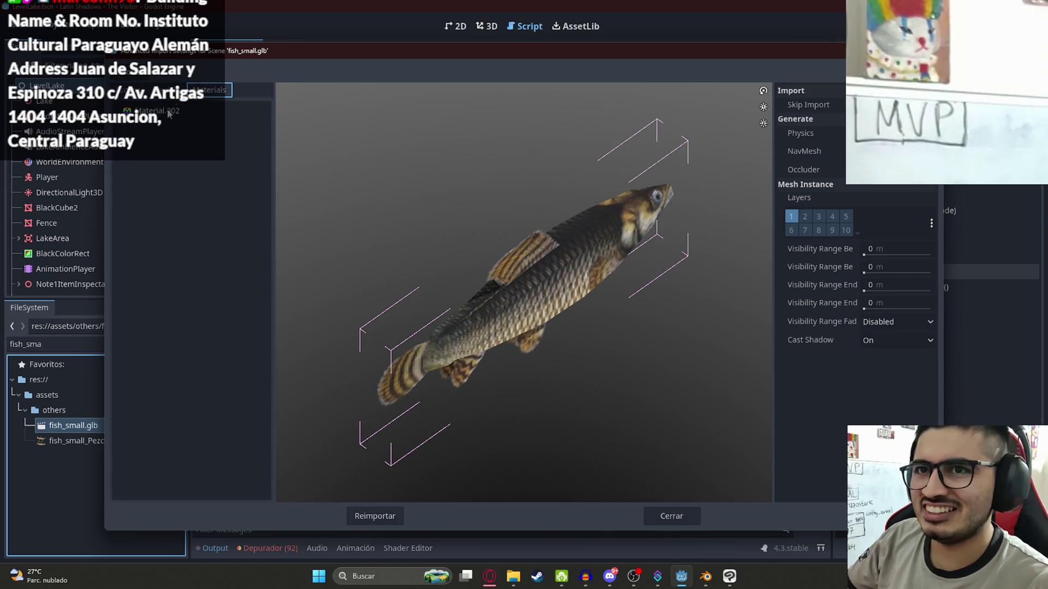
pyautogui.click(157, 111)
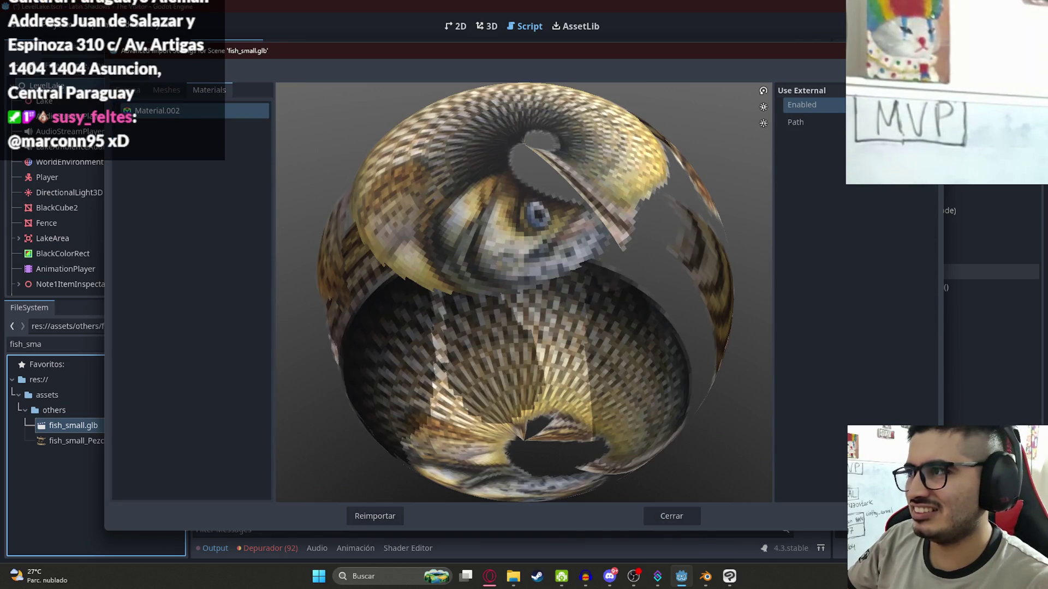
pyautogui.click(375, 517)
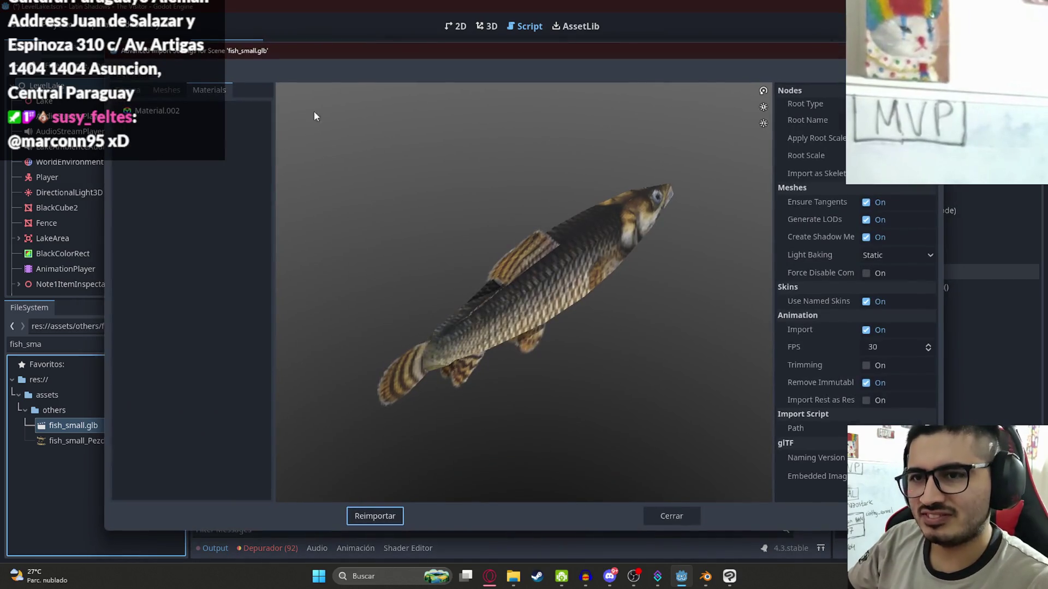
# Enable Save to File for the mesh in the Meshes tab and open its Path chooser
pyautogui.click(167, 90)
pyautogui.click(142, 110)
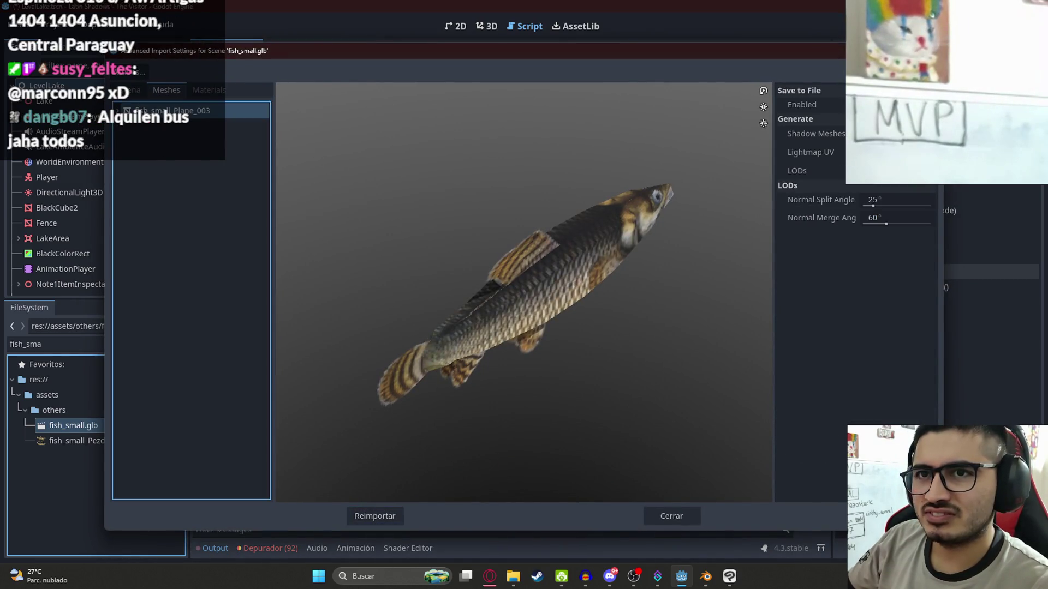
pyautogui.click(870, 105)
pyautogui.click(884, 122)
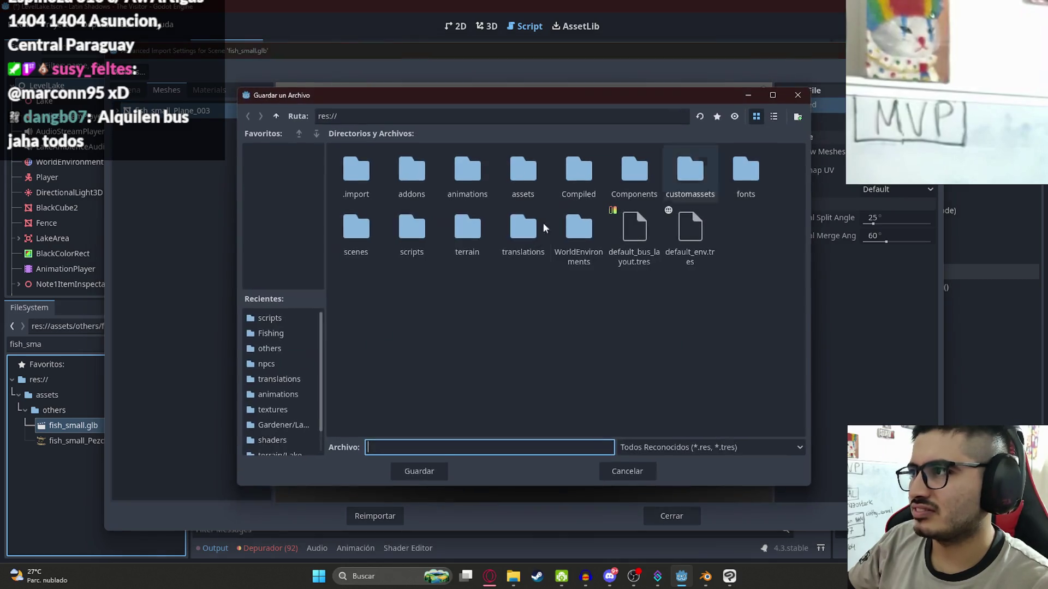
# Save the mesh as fish_small in res://assets/others
pyautogui.doubleClick(503, 179)
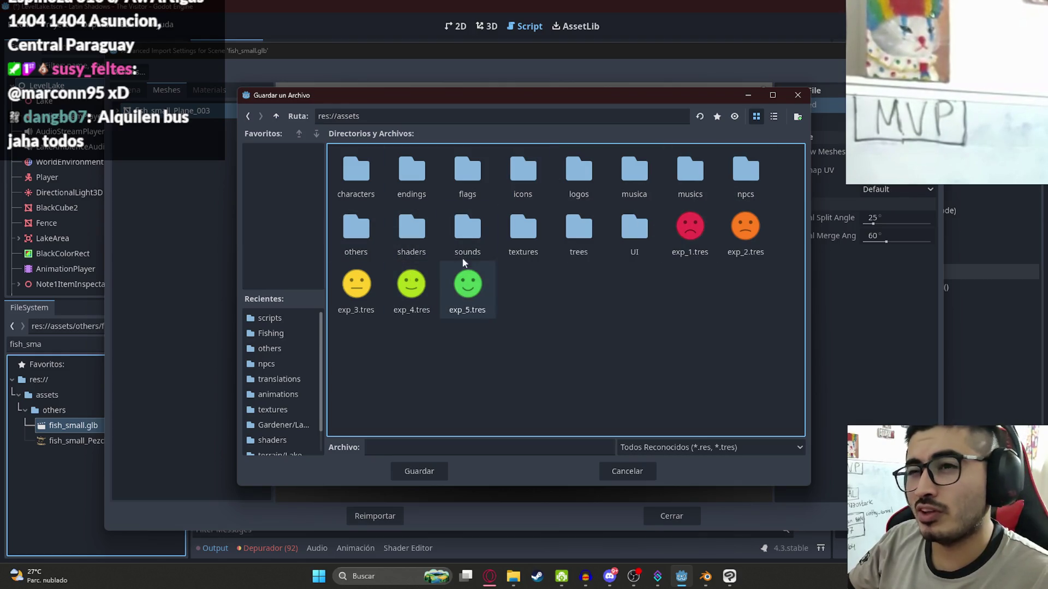
pyautogui.click(456, 172)
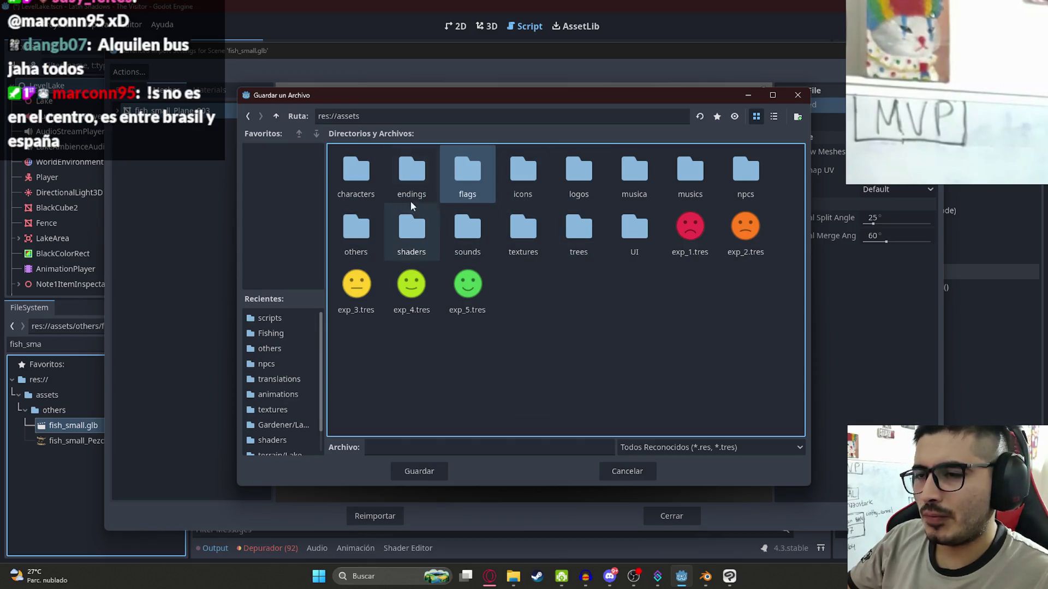
pyautogui.doubleClick(355, 230)
pyautogui.click(391, 447)
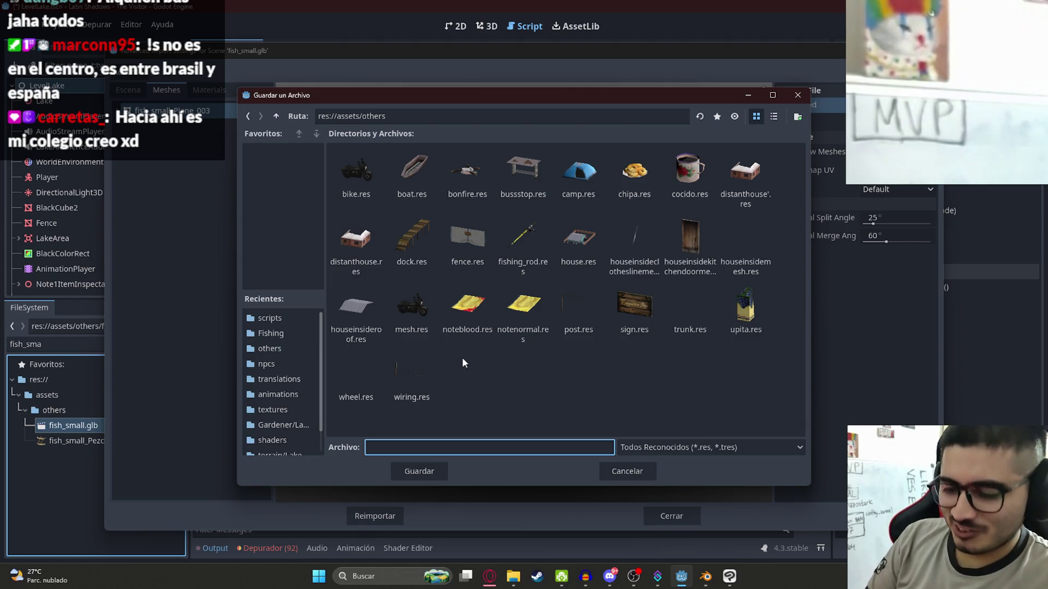
pyautogui.write('small_')
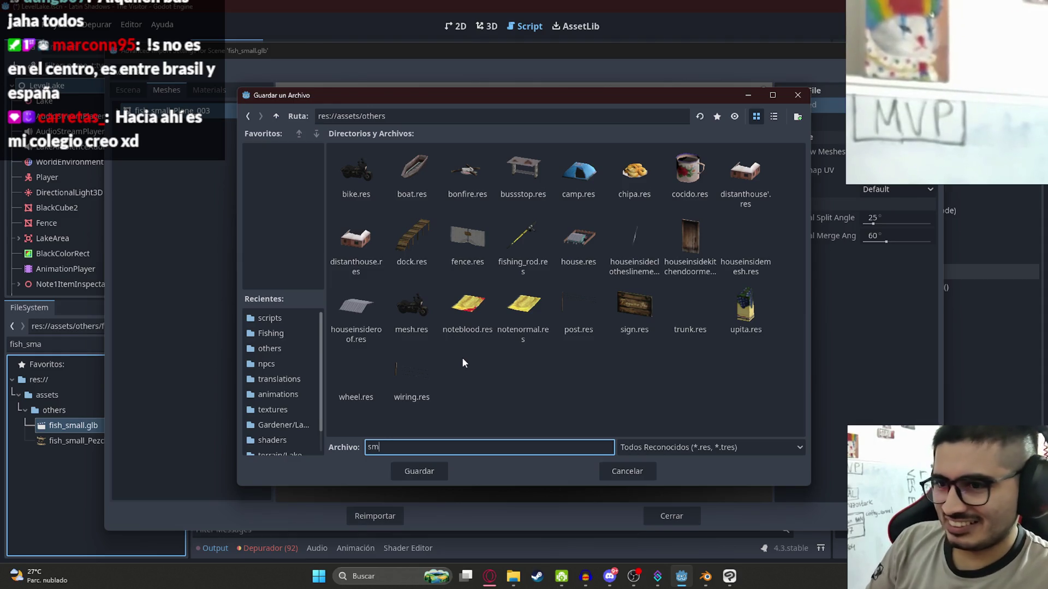
pyautogui.press('BackSpace')
pyautogui.press('BackSpace')
pyautogui.press('BackSpace')
pyautogui.write('fish_small')
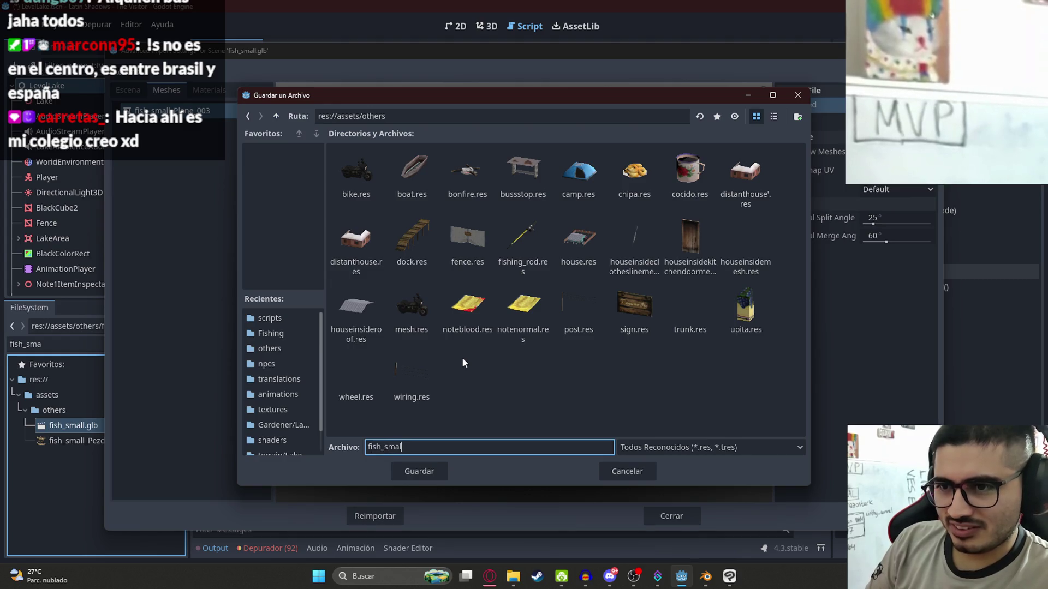
pyautogui.press('Return')
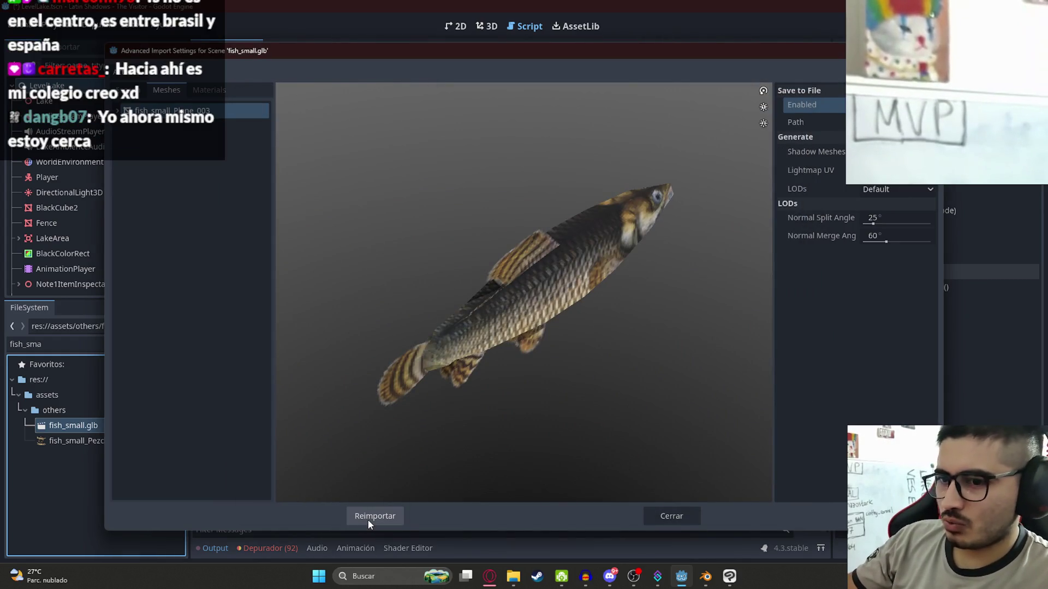
# Enable LODs, reimport fish_small.glb, and select the new fish_small.res in FileSystem
pyautogui.click(888, 191)
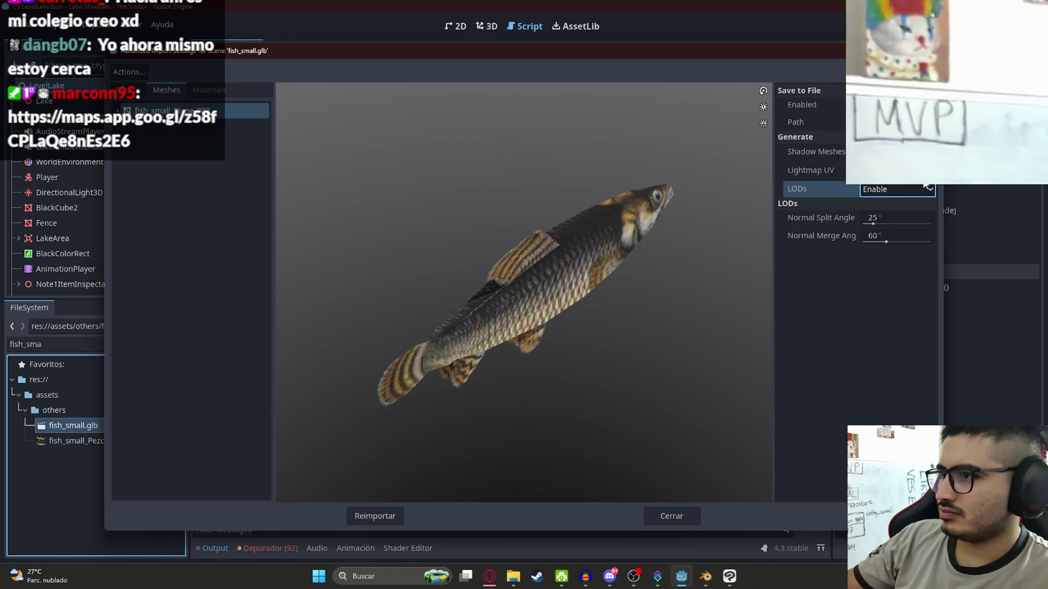
pyautogui.click(375, 516)
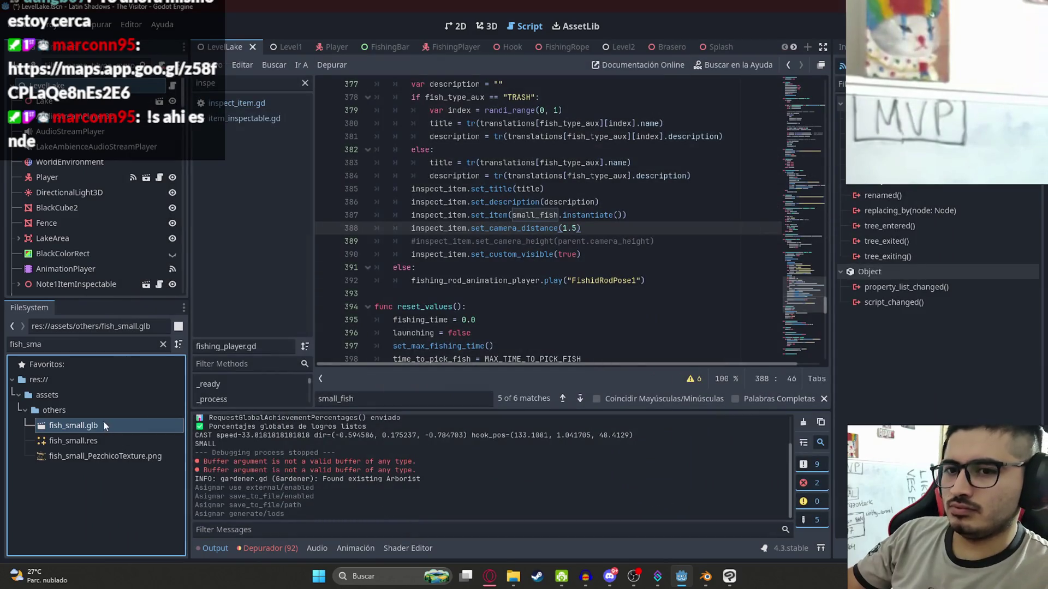
pyautogui.click(101, 441)
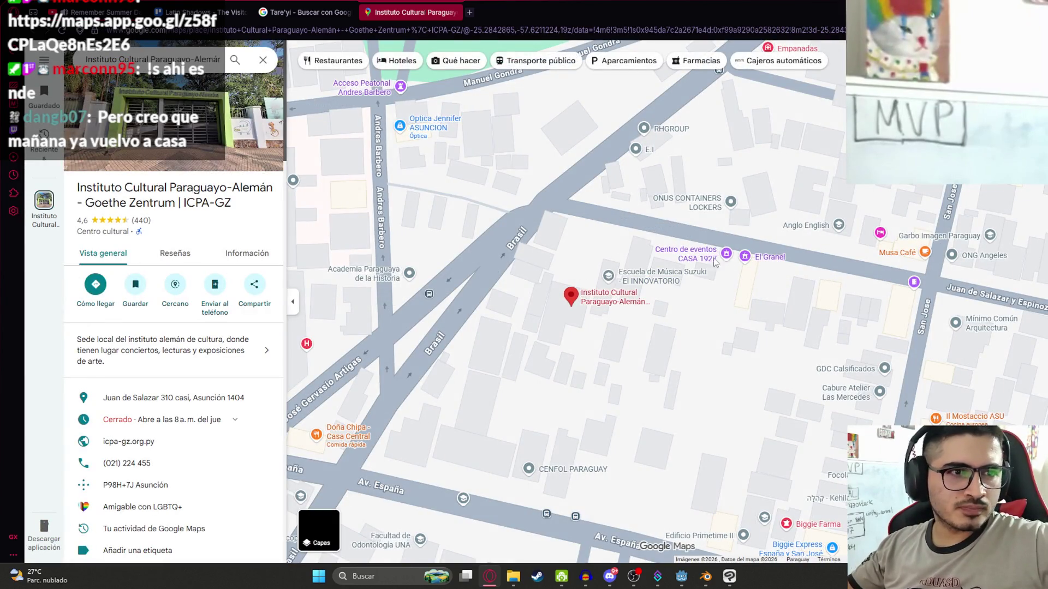
# Zoom and pan the map around the Instituto and the streets north-west of it
pyautogui.scroll(-5, 494, 309)
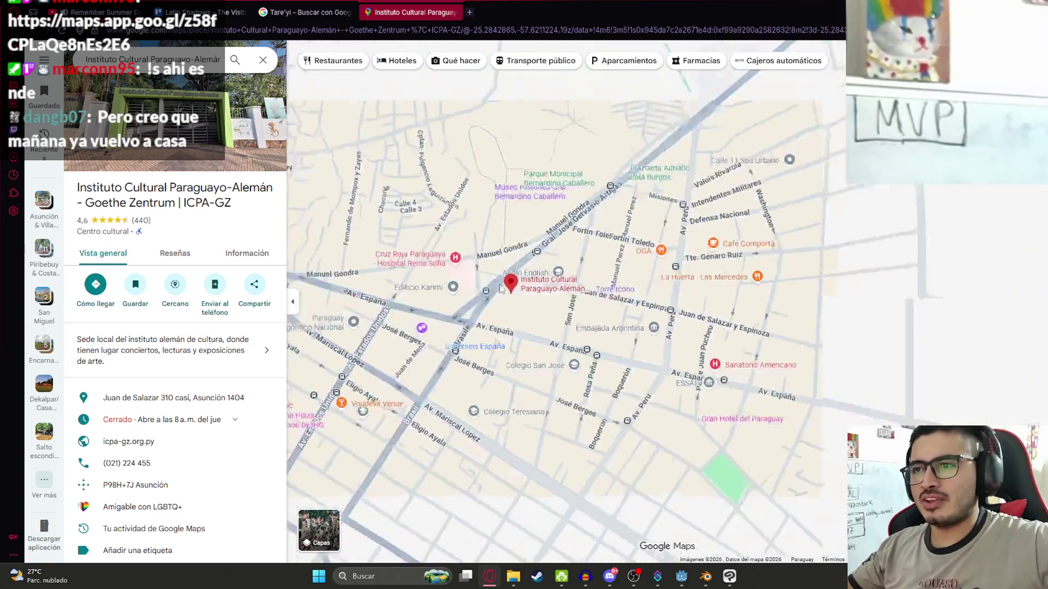
pyautogui.scroll(-5, 501, 289)
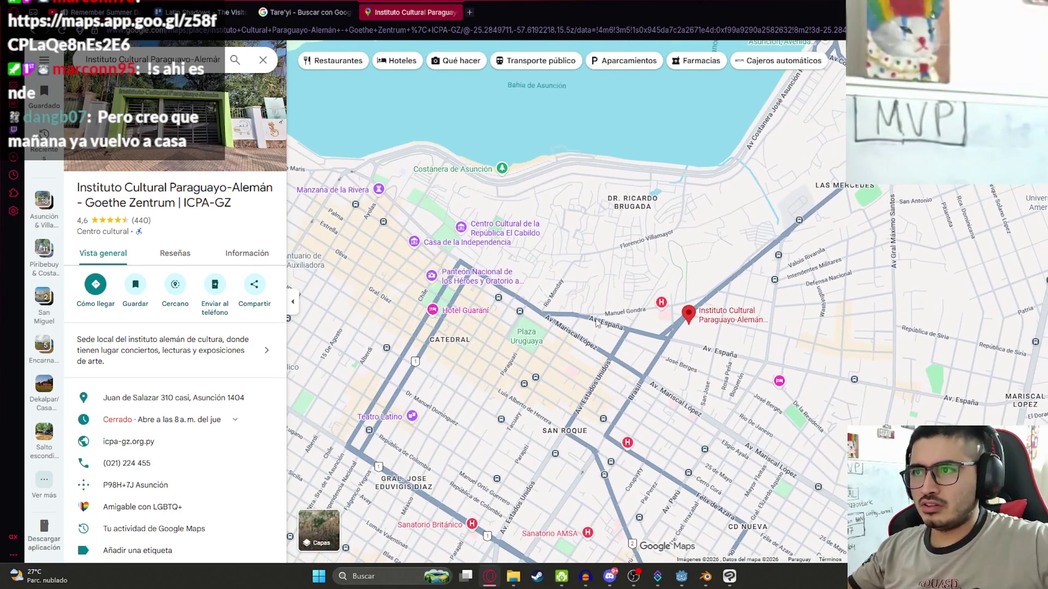
pyautogui.moveTo(539, 203); pyautogui.dragTo(407, 161)
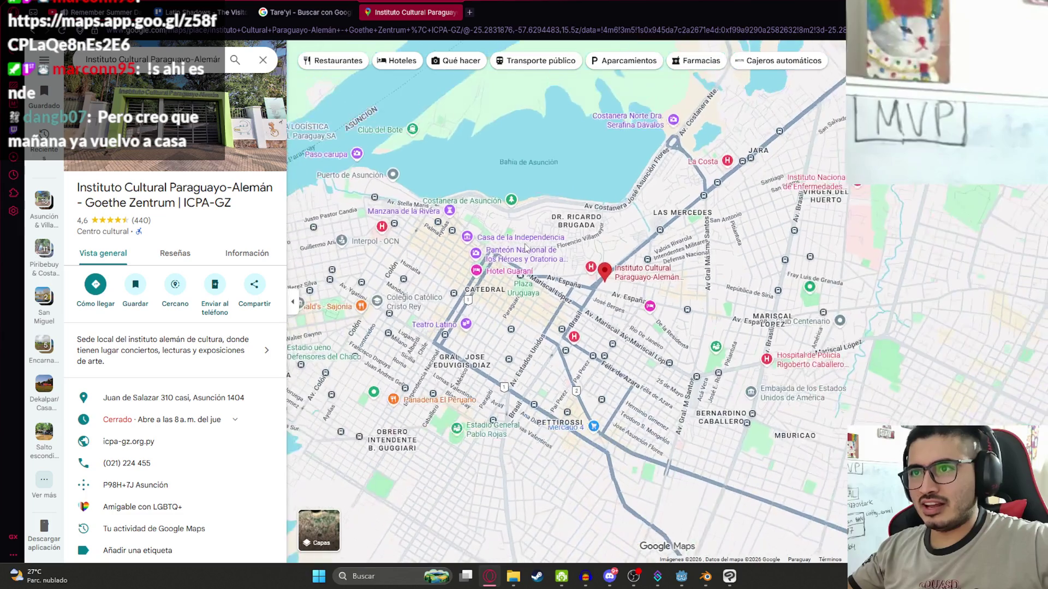
pyautogui.scroll(-1, 646, 325)
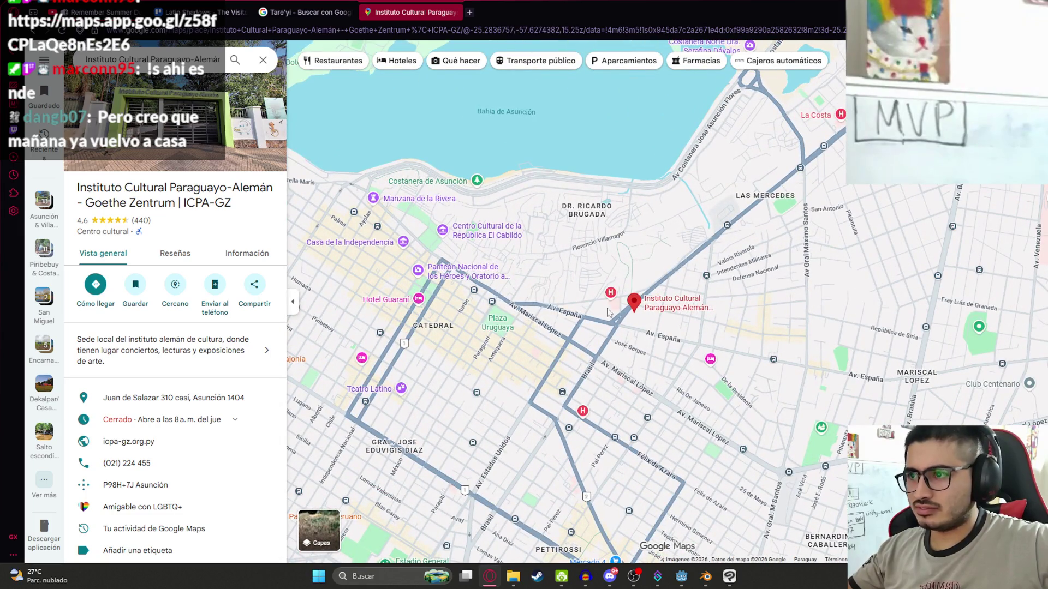
pyautogui.scroll(5, 558, 303)
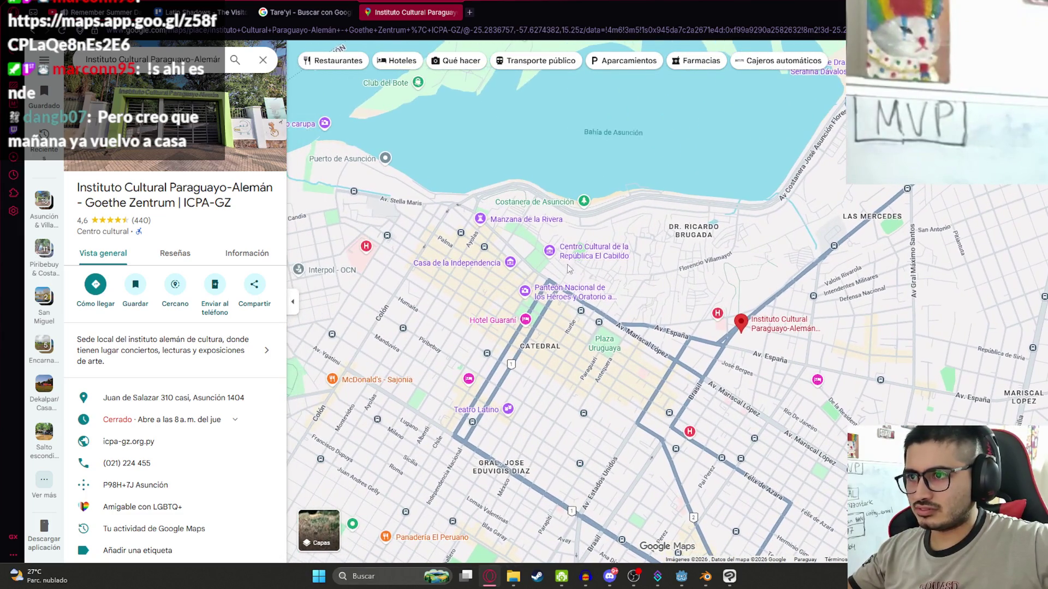
pyautogui.scroll(-1, 543, 266)
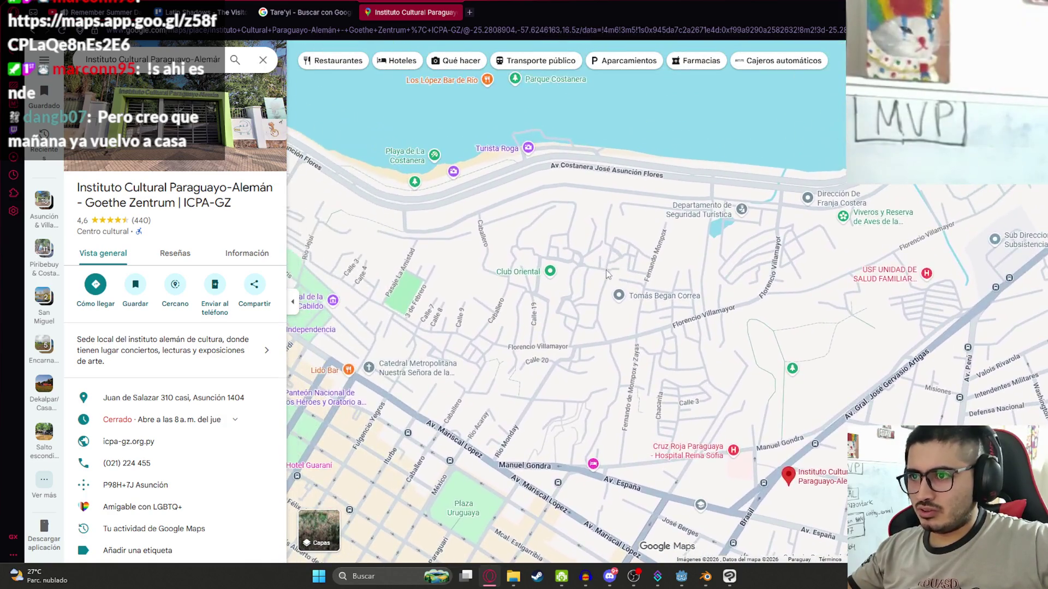
pyautogui.scroll(-5, 474, 218)
pyautogui.moveTo(437, 217)
pyautogui.mouseDown()
pyautogui.moveTo(774, 263)
pyautogui.moveTo(523, 295)
pyautogui.mouseUp()
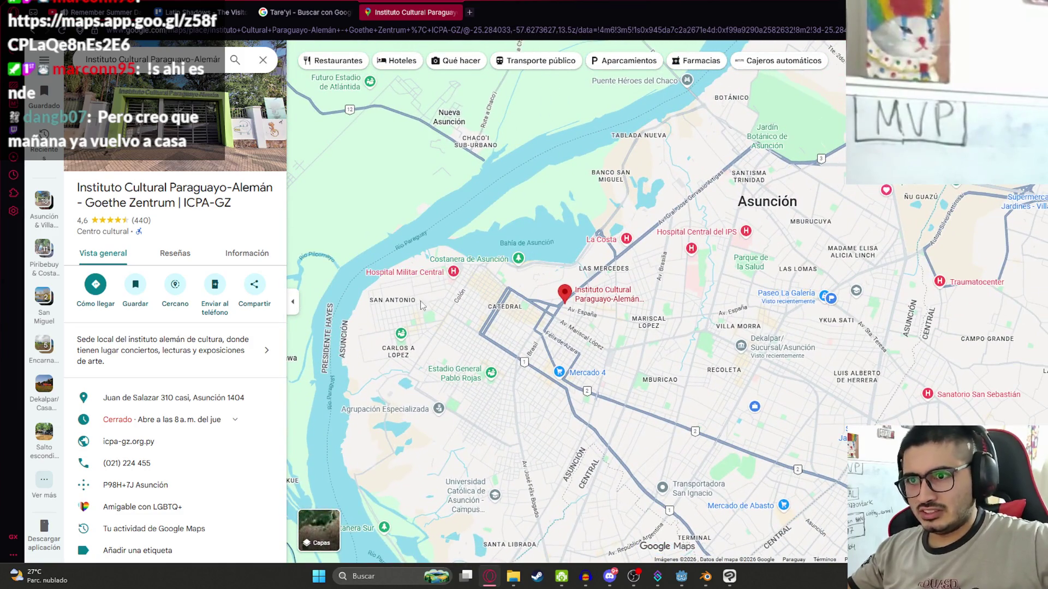
pyautogui.scroll(-1, 423, 309)
pyautogui.scroll(6, 550, 291)
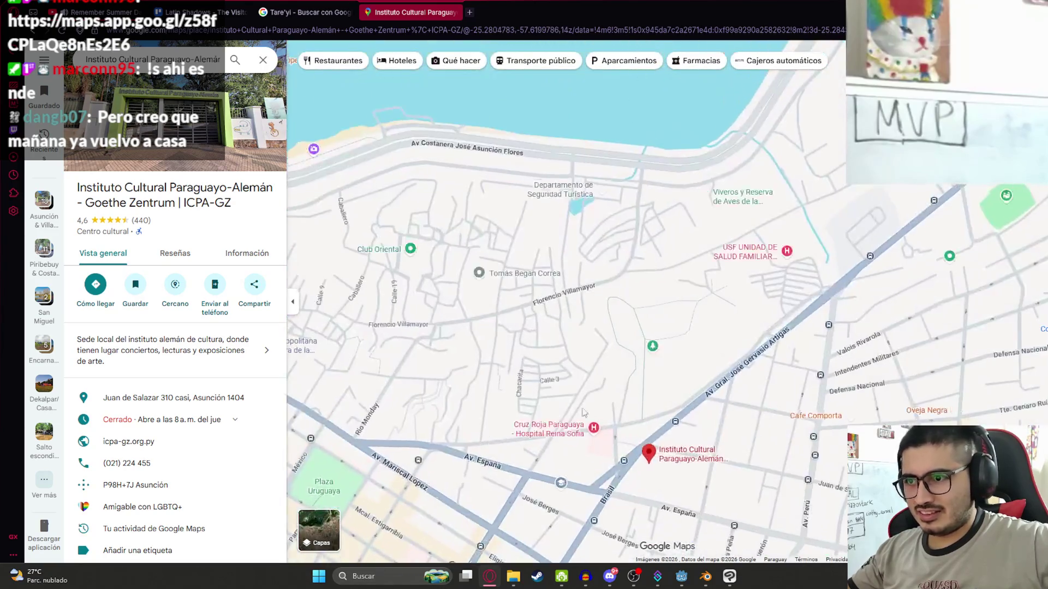
pyautogui.scroll(-3, 557, 368)
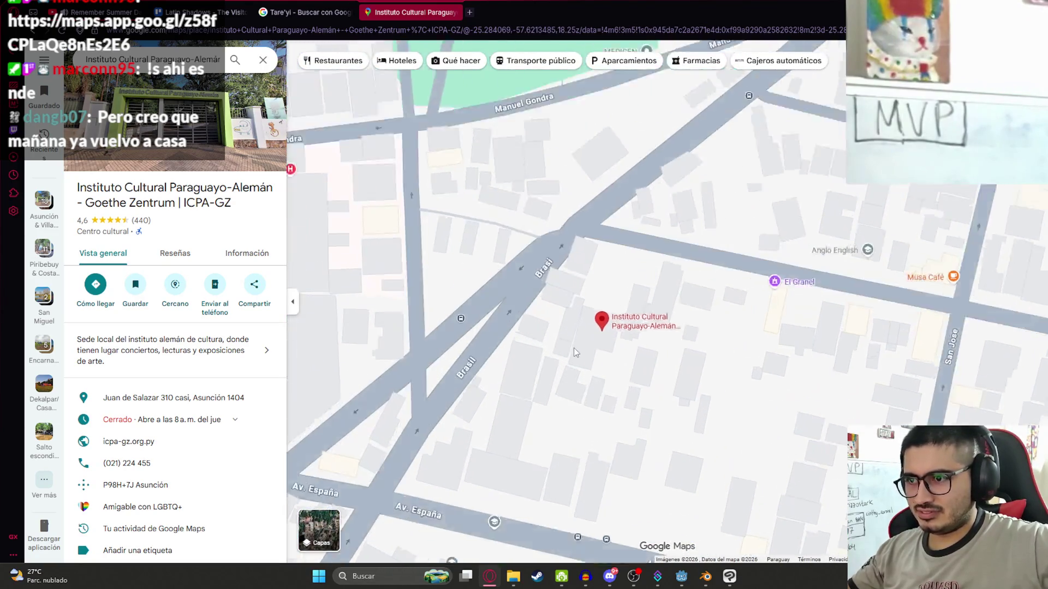
pyautogui.scroll(-2, 564, 435)
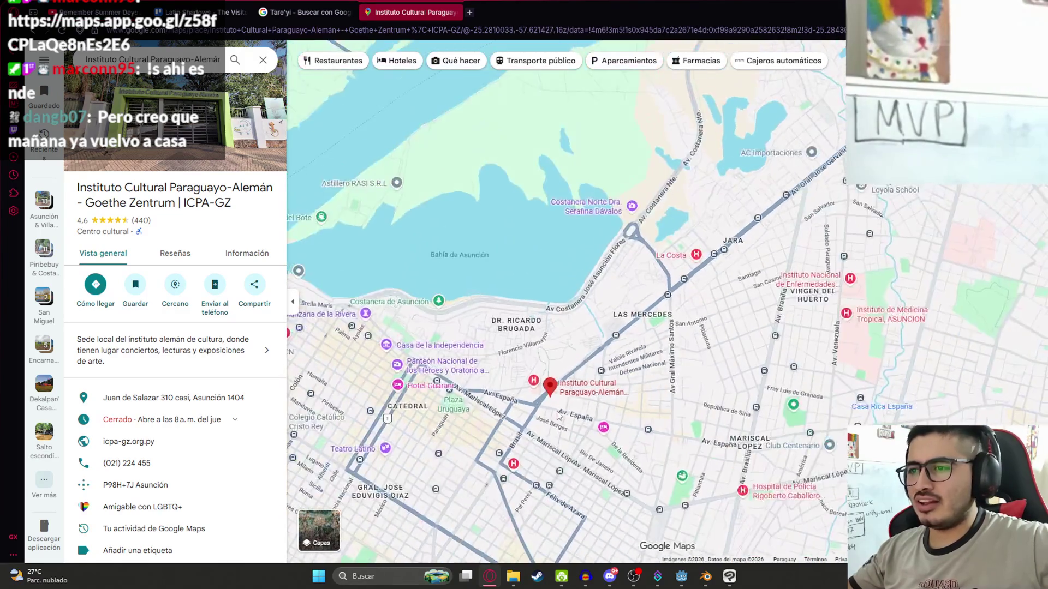
pyautogui.scroll(2, 553, 346)
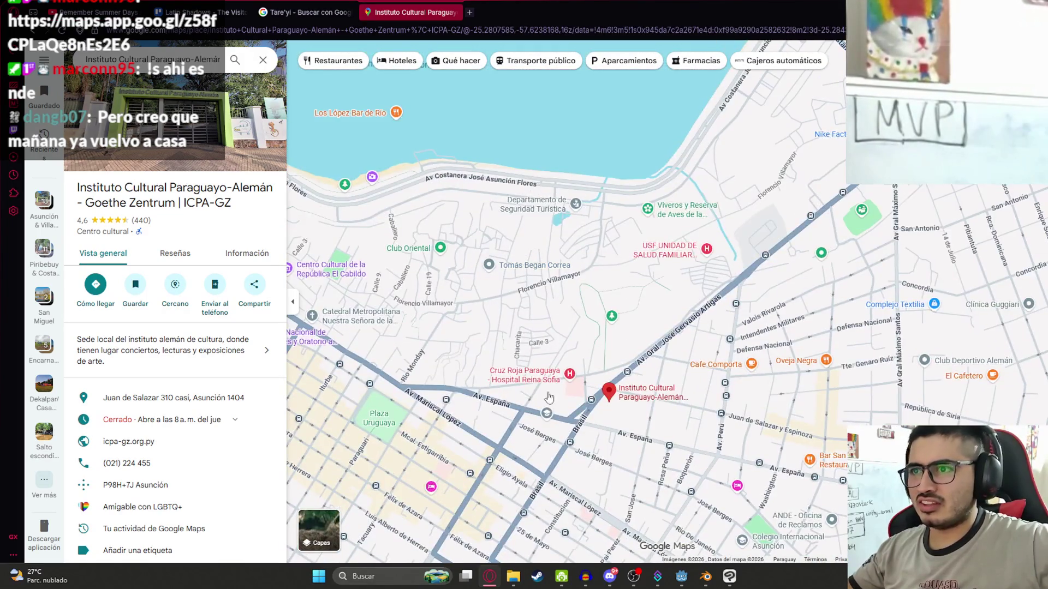
pyautogui.scroll(-2, 549, 397)
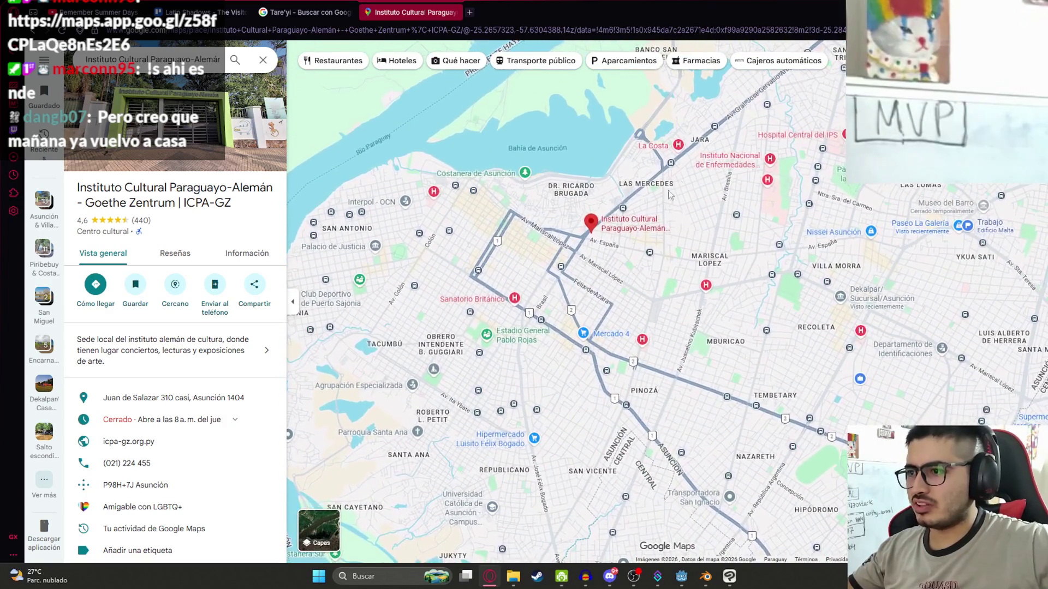
pyautogui.scroll(3, 608, 209)
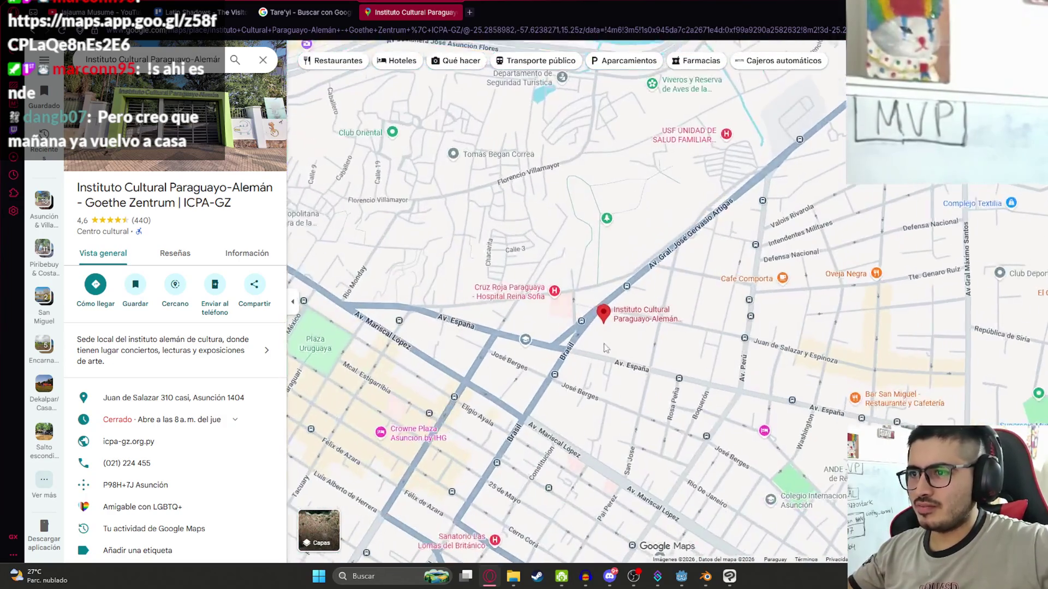
pyautogui.scroll(3, 578, 305)
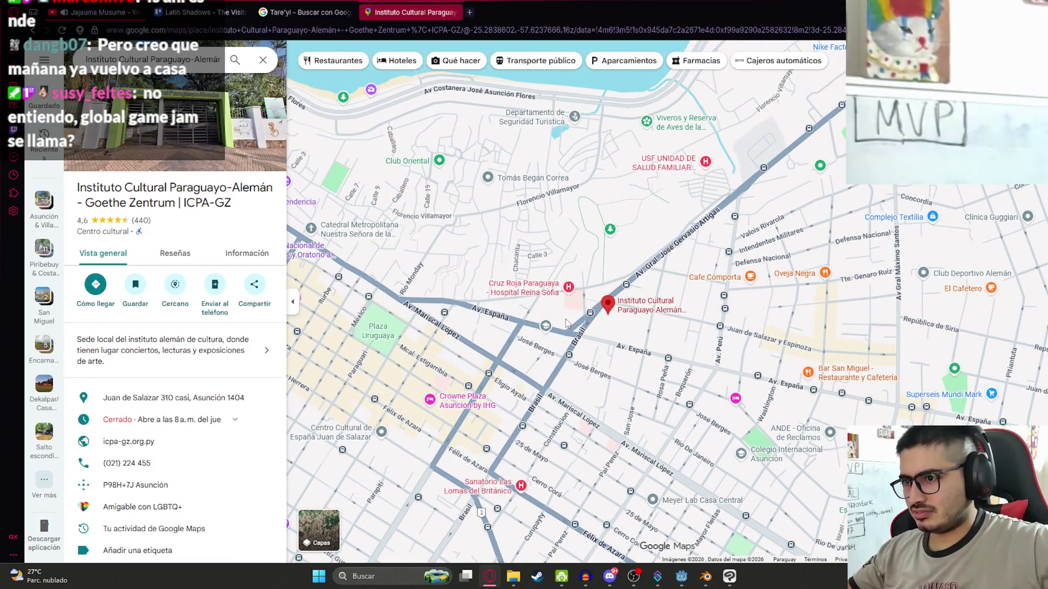
pyautogui.scroll(3, 555, 239)
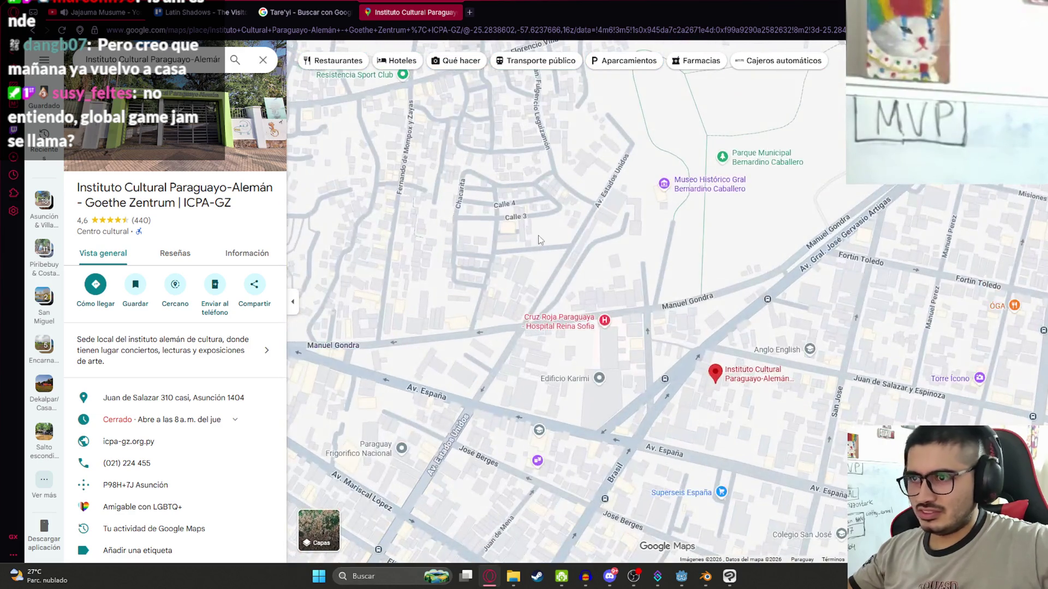
pyautogui.moveTo(519, 260); pyautogui.dragTo(530, 355)
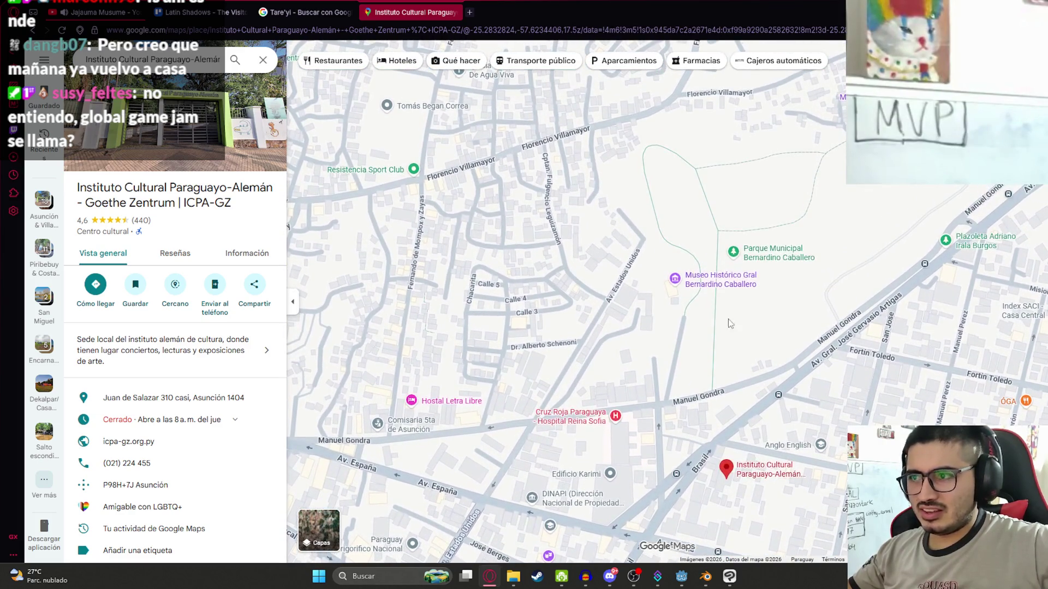
pyautogui.moveTo(476, 226); pyautogui.dragTo(520, 262)
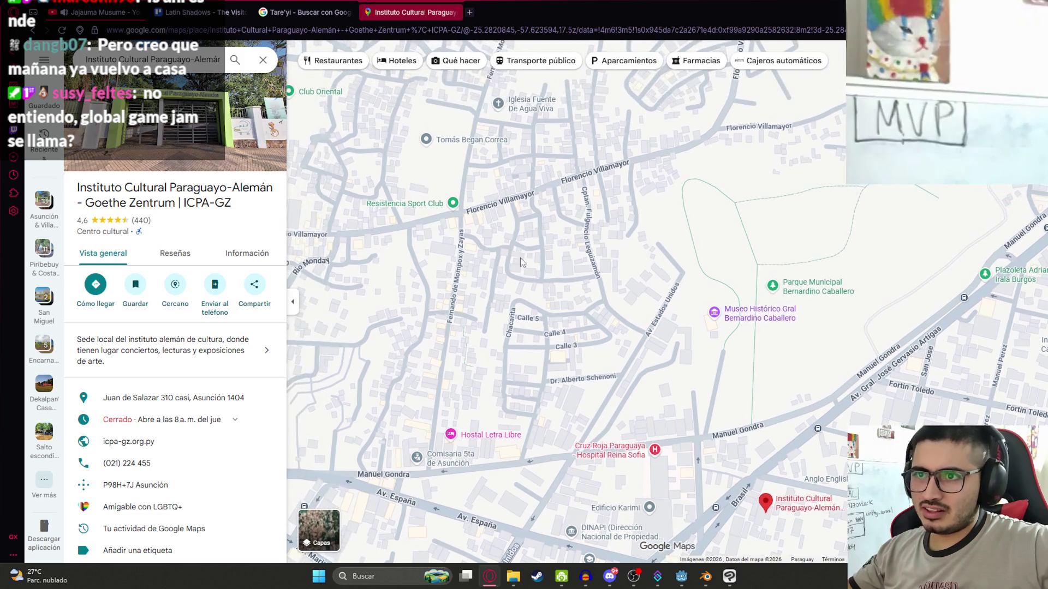
# Switch to satellite imagery centred on the Instituto and park, then return to the Tare'yi image results
pyautogui.click(322, 535)
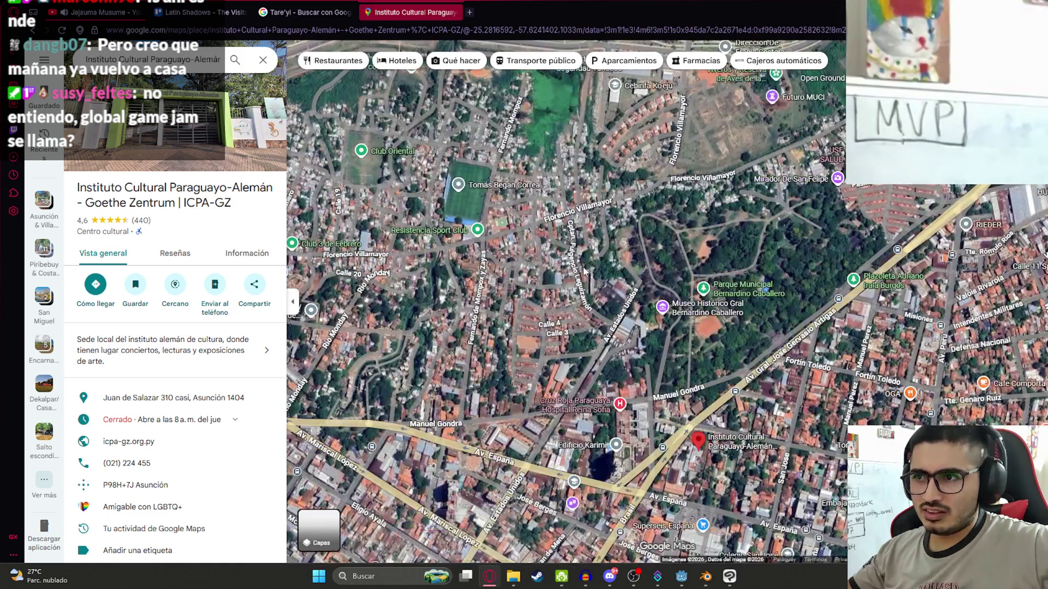
pyautogui.scroll(5, 628, 292)
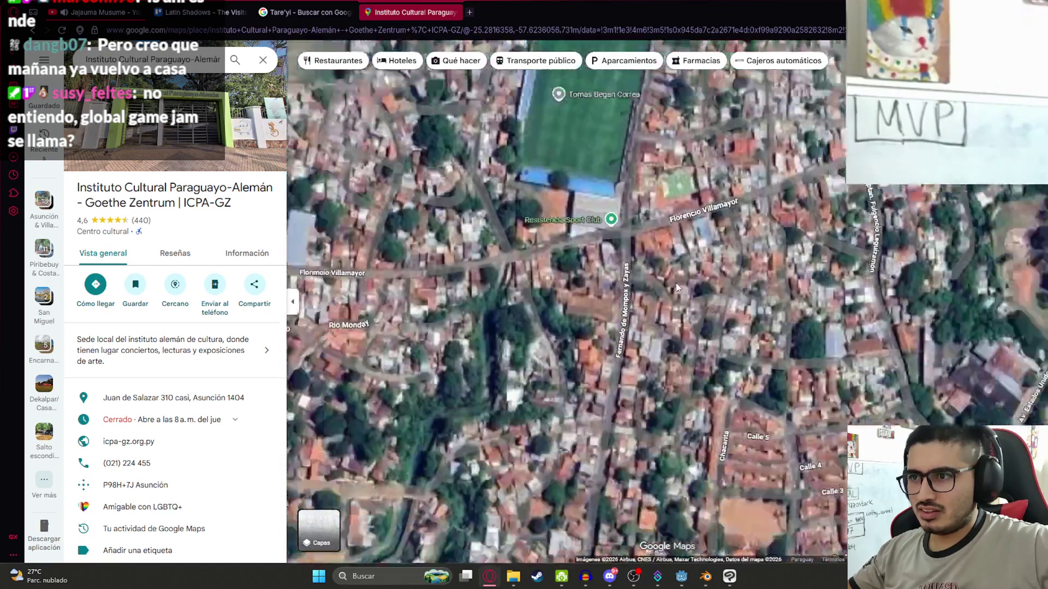
pyautogui.scroll(-5, 743, 305)
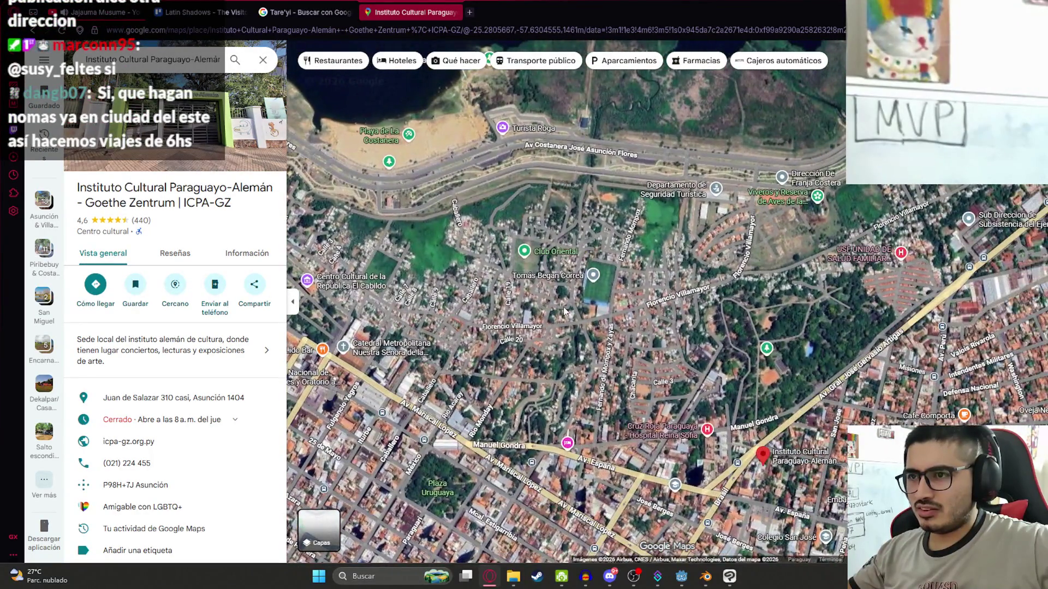
pyautogui.scroll(-2, 657, 334)
pyautogui.moveTo(522, 309); pyautogui.dragTo(767, 308)
pyautogui.moveTo(621, 247); pyautogui.dragTo(768, 285)
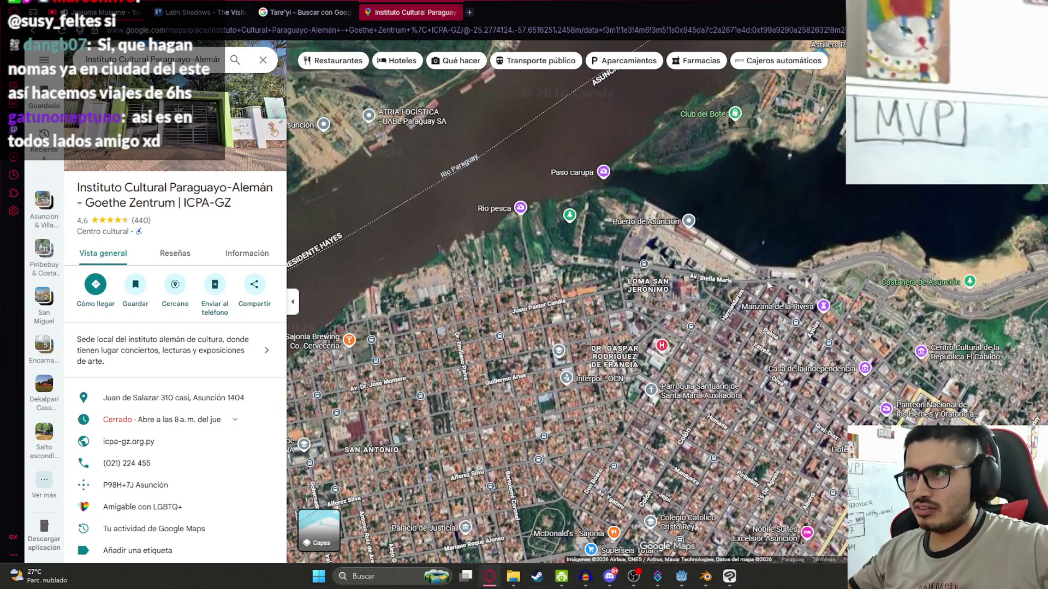
pyautogui.moveTo(904, 344)
pyautogui.mouseDown()
pyautogui.moveTo(655, 306)
pyautogui.moveTo(686, 307)
pyautogui.mouseUp()
pyautogui.scroll(3, 580, 294)
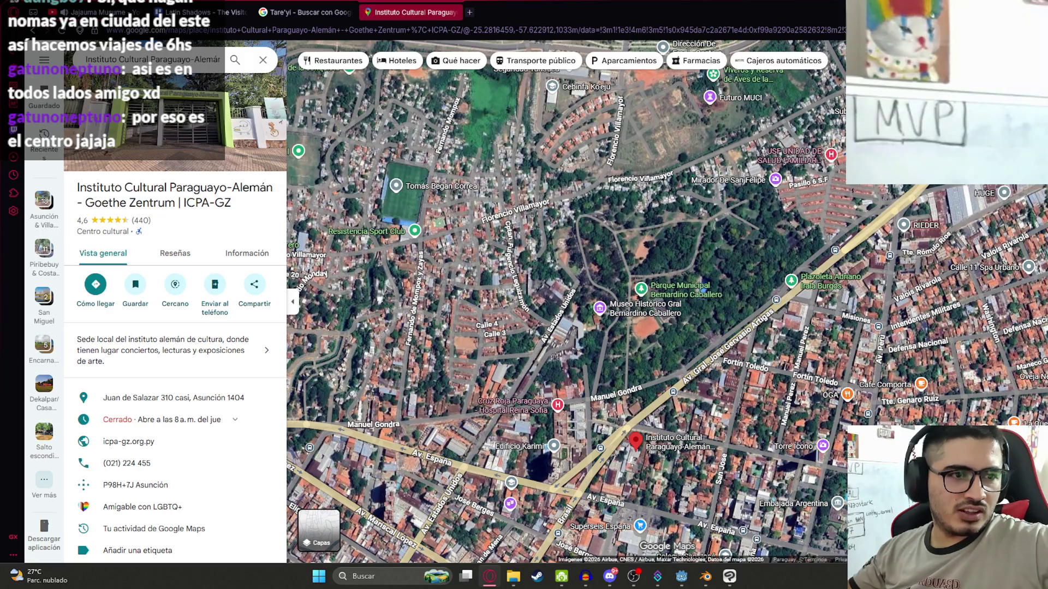
pyautogui.scroll(3, 607, 381)
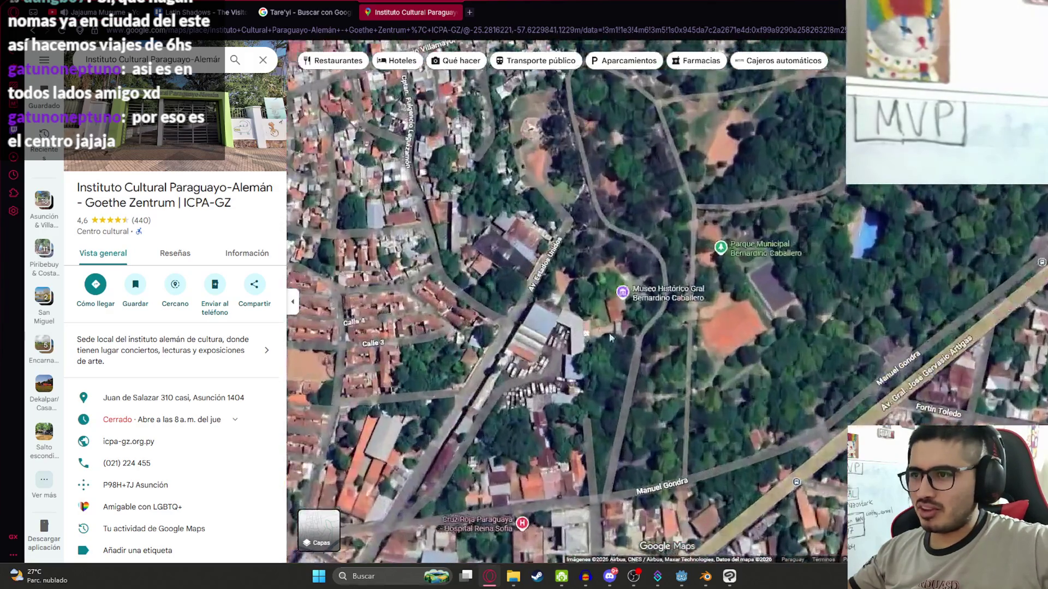
pyautogui.scroll(-2, 628, 251)
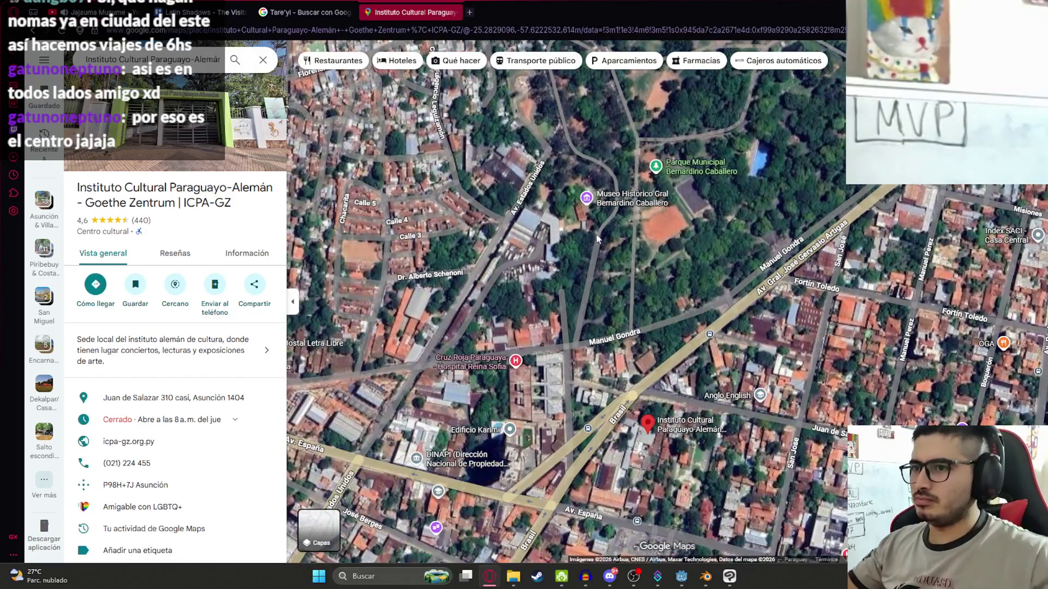
pyautogui.scroll(1, 398, 229)
pyautogui.scroll(2, 460, 241)
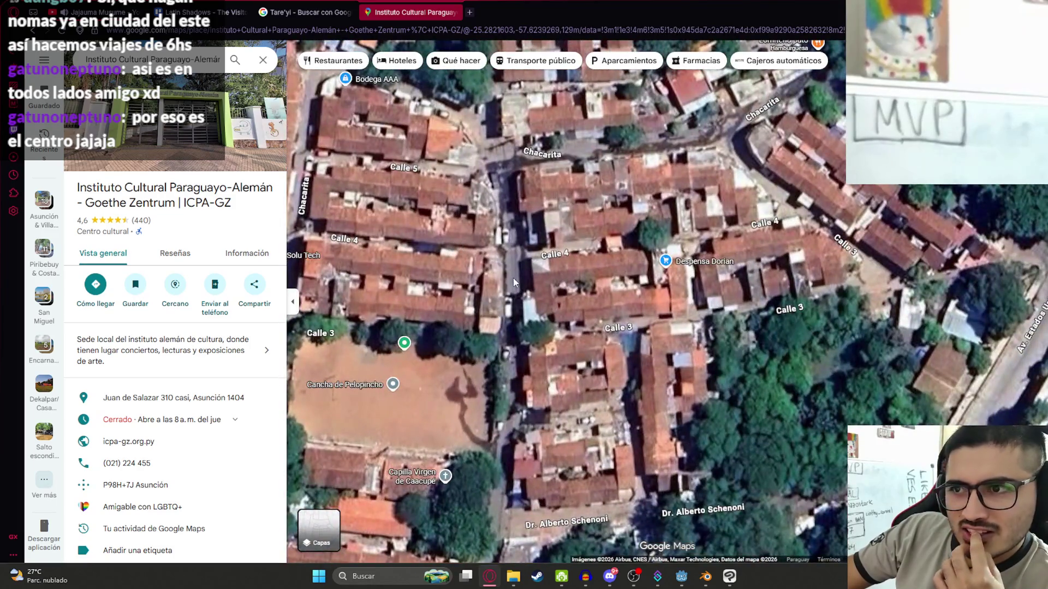
pyautogui.scroll(-2, 524, 297)
pyautogui.scroll(-3, 536, 316)
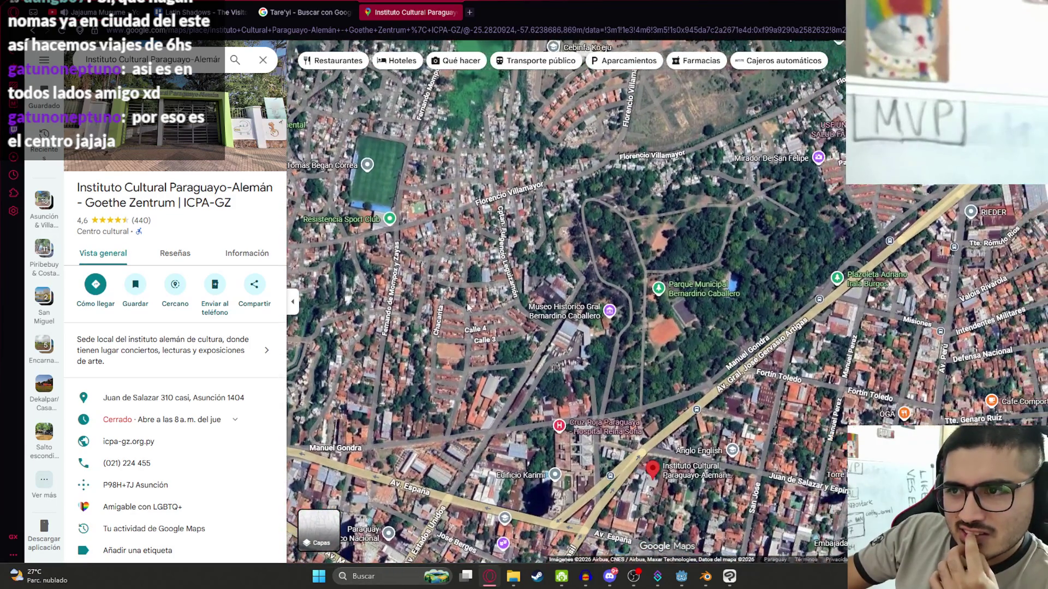
pyautogui.click(313, 4)
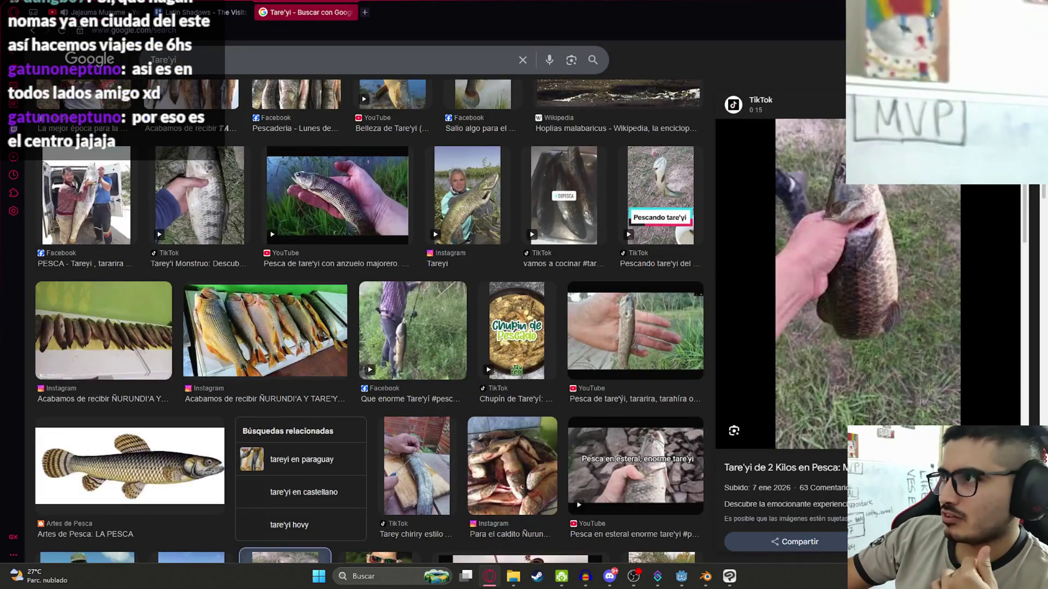
# Back in Godot, expand Shadow Mesh and Surface 0 to confirm the surface name is Material.002
pyautogui.hotkey('alt', 'Tab')
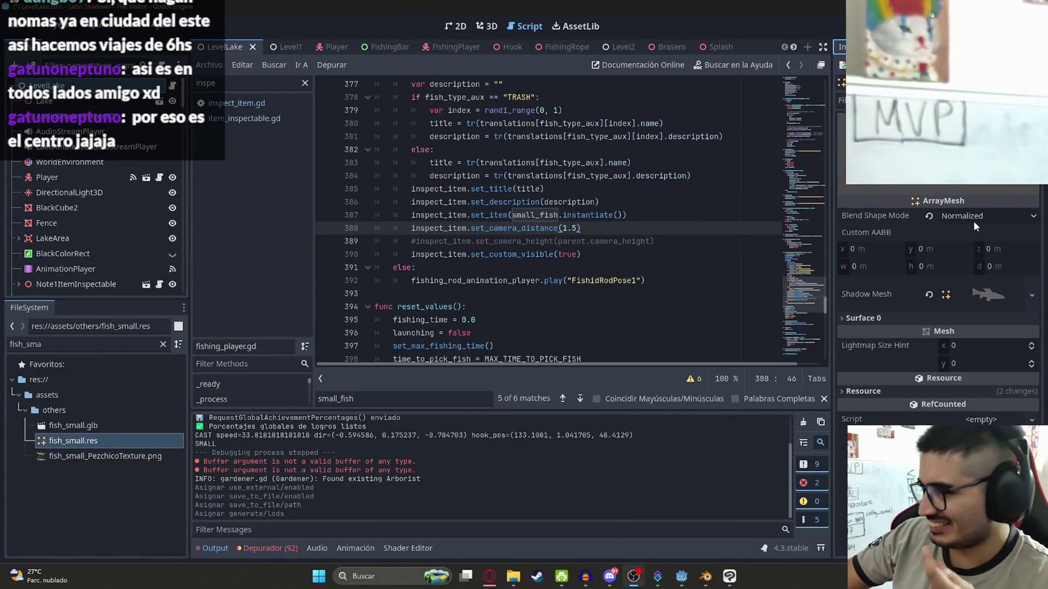
pyautogui.click(972, 290)
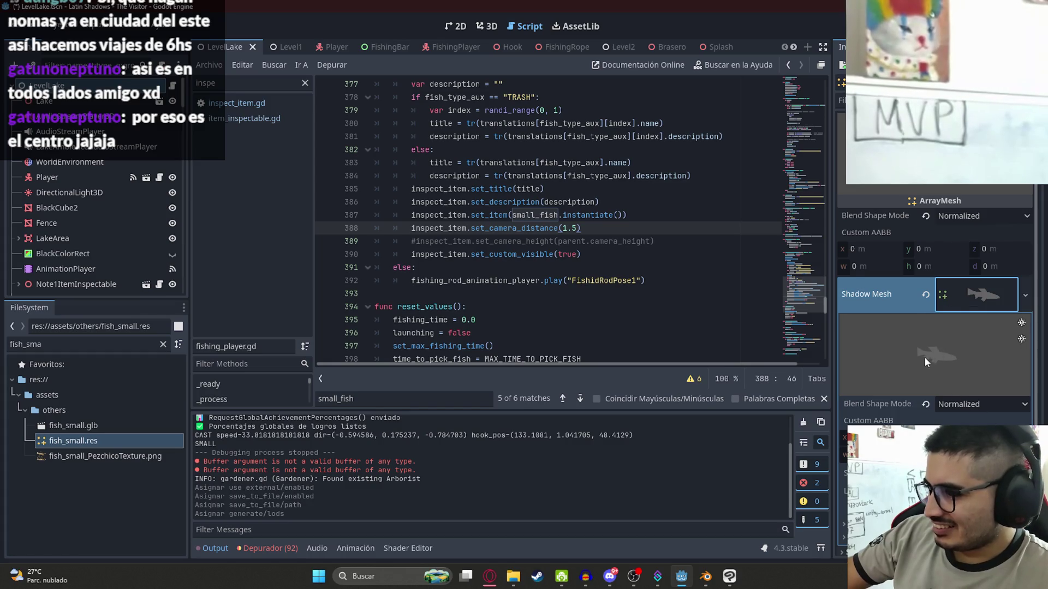
pyautogui.scroll(-3, 934, 431)
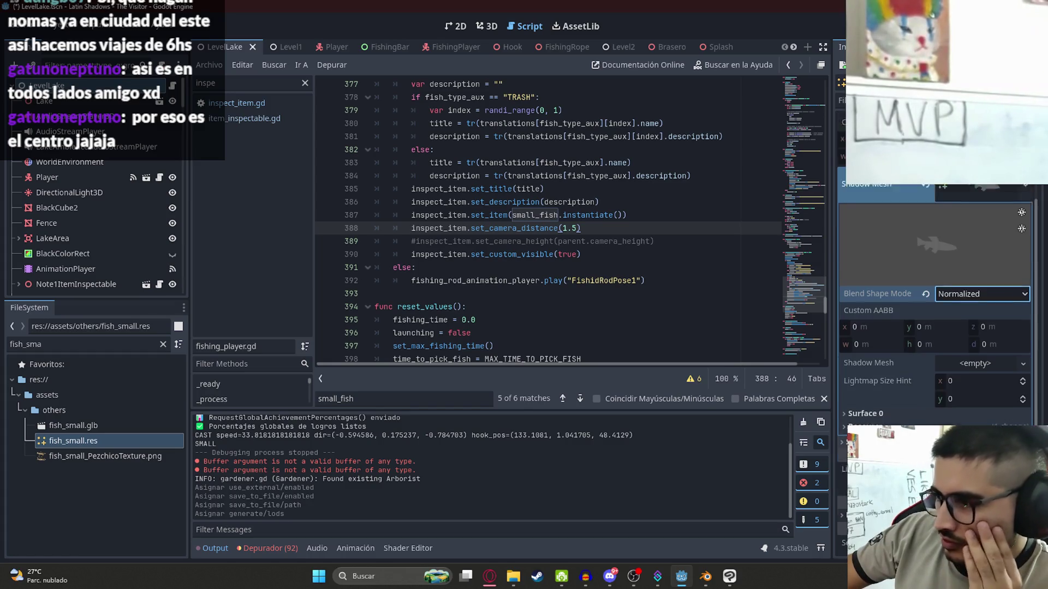
pyautogui.click(865, 398)
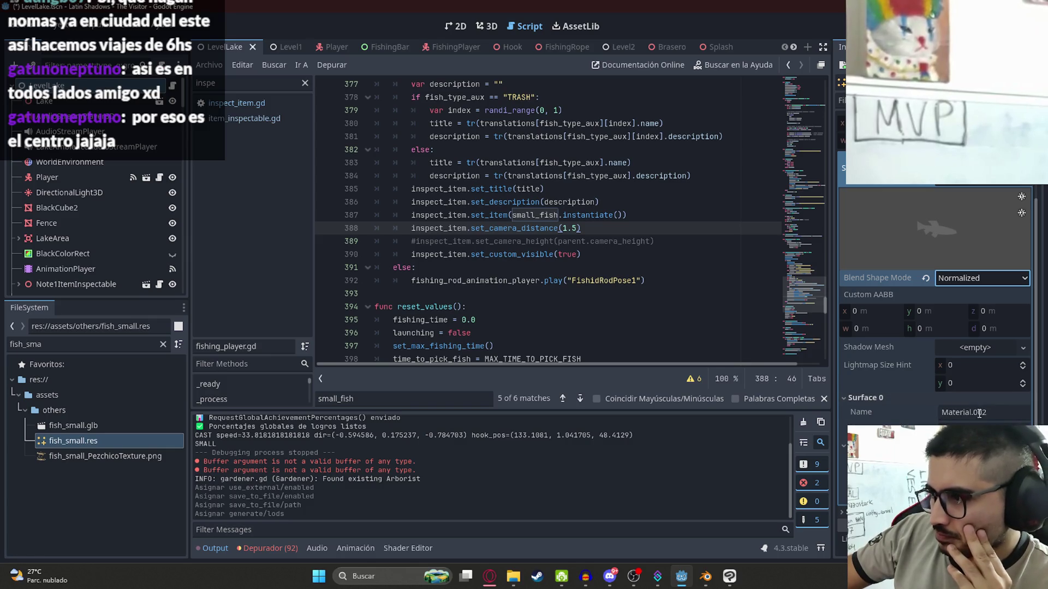
pyautogui.click(976, 413)
pyautogui.press('Tab')
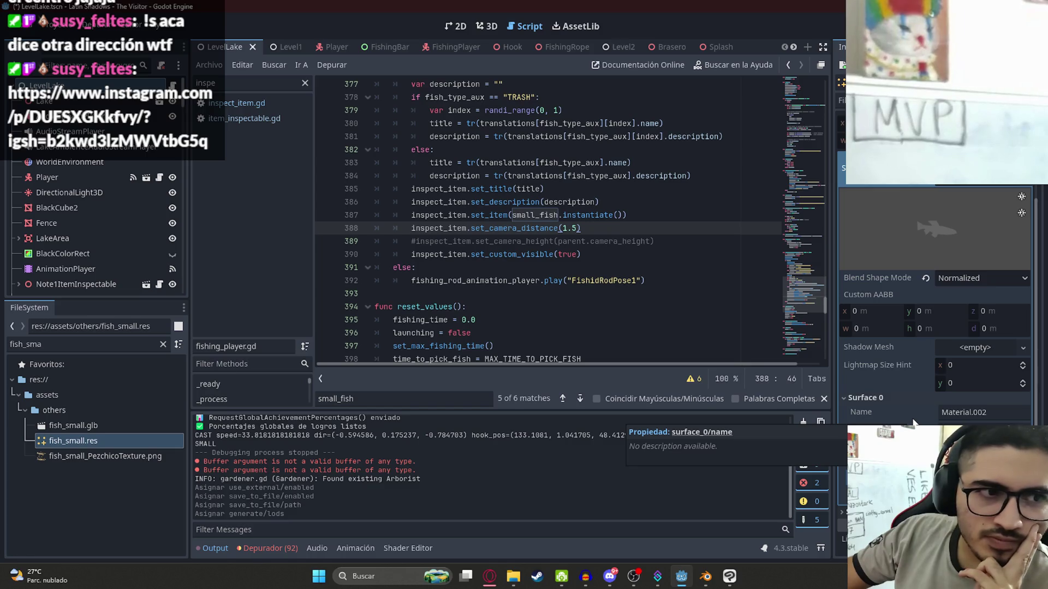
pyautogui.click(920, 401)
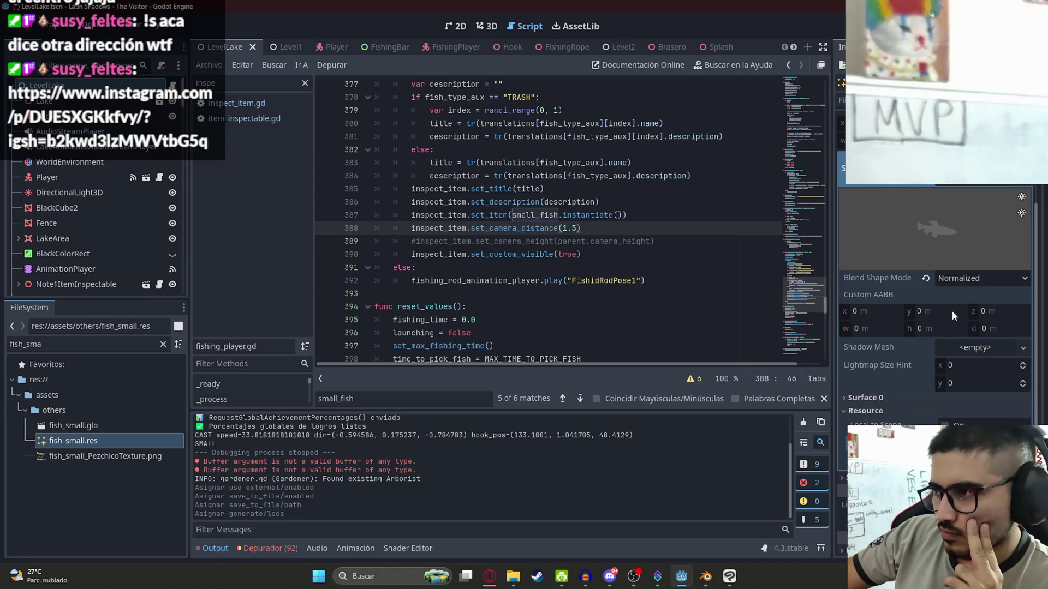
# Check the Blend Shape Mode options unchanged, then open fish_small.glb's advanced import settings
pyautogui.click(972, 279)
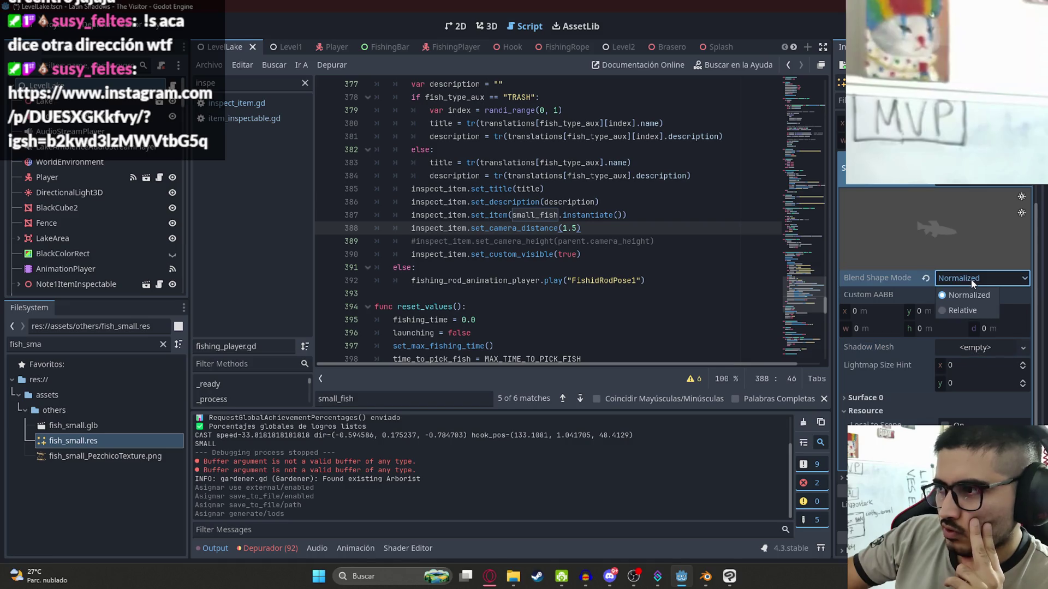
pyautogui.press('Escape')
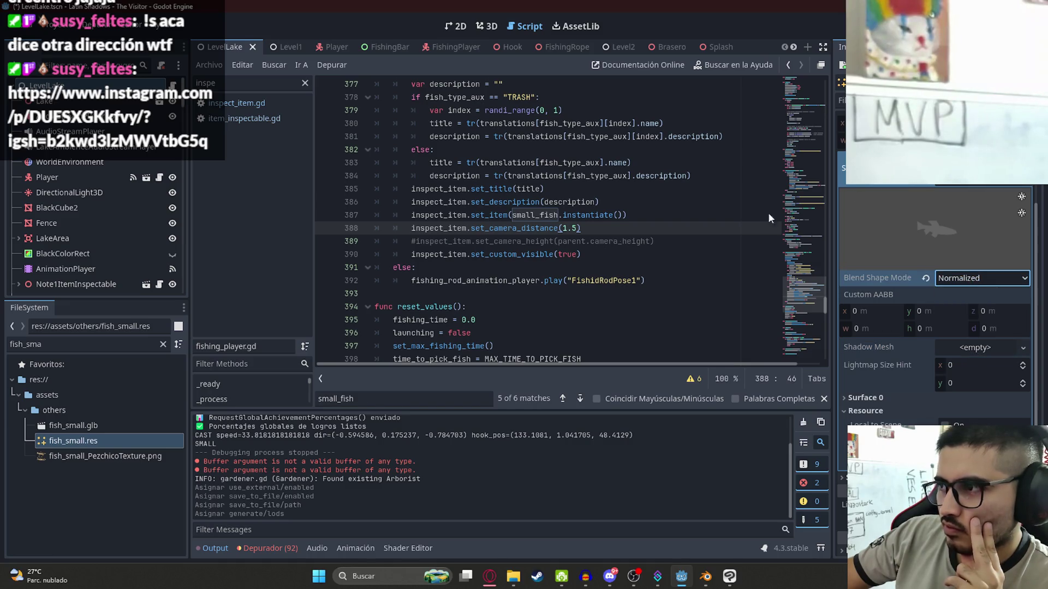
pyautogui.doubleClick(85, 426)
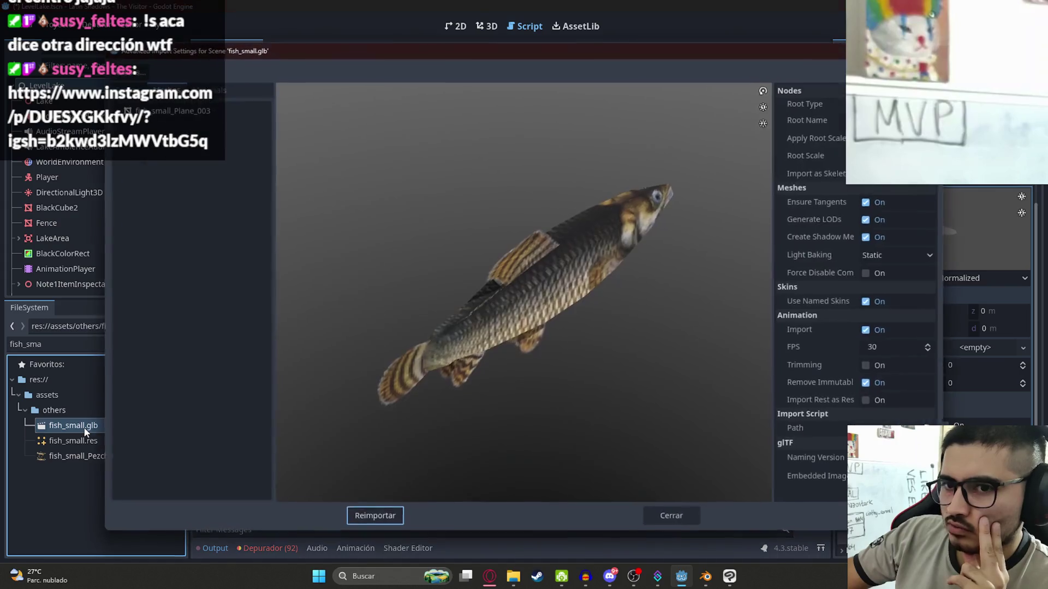
# Preview Material.002's pixelated texture and browse assets/others for an external material, then cancel
pyautogui.click(209, 90)
pyautogui.click(157, 111)
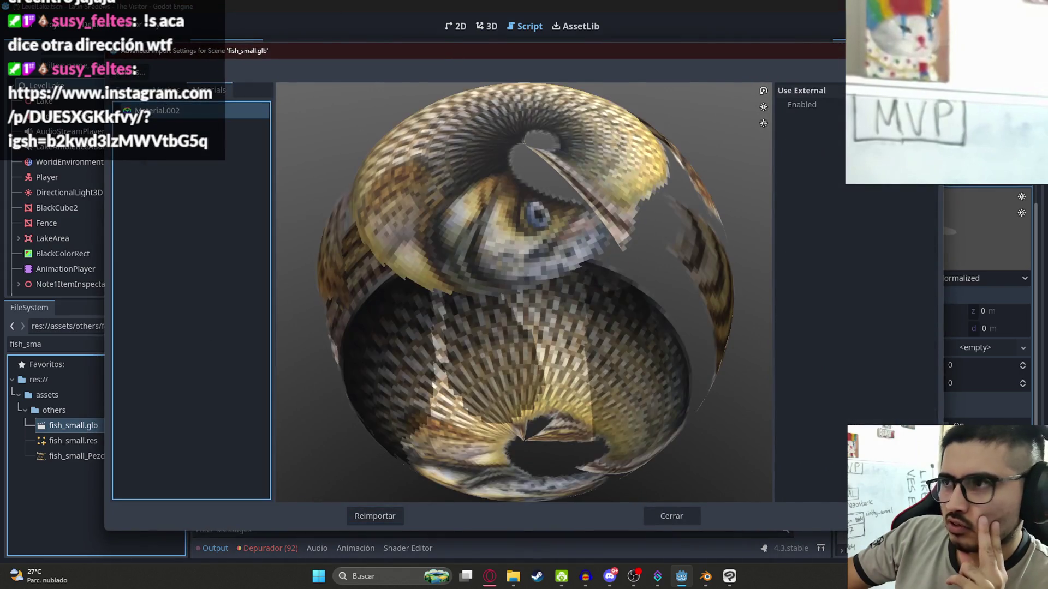
pyautogui.click(901, 122)
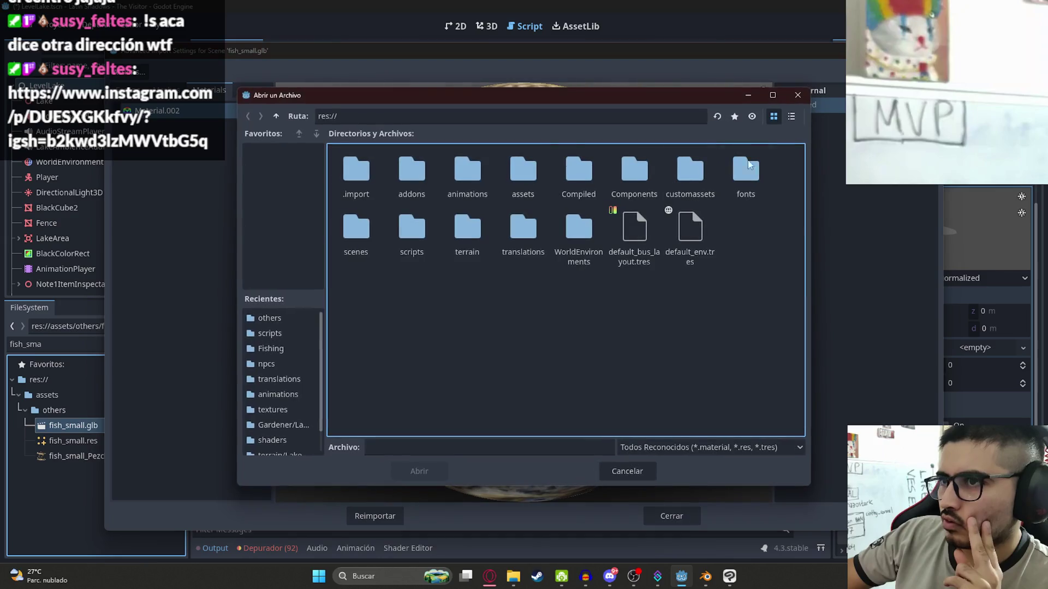
pyautogui.click(356, 232)
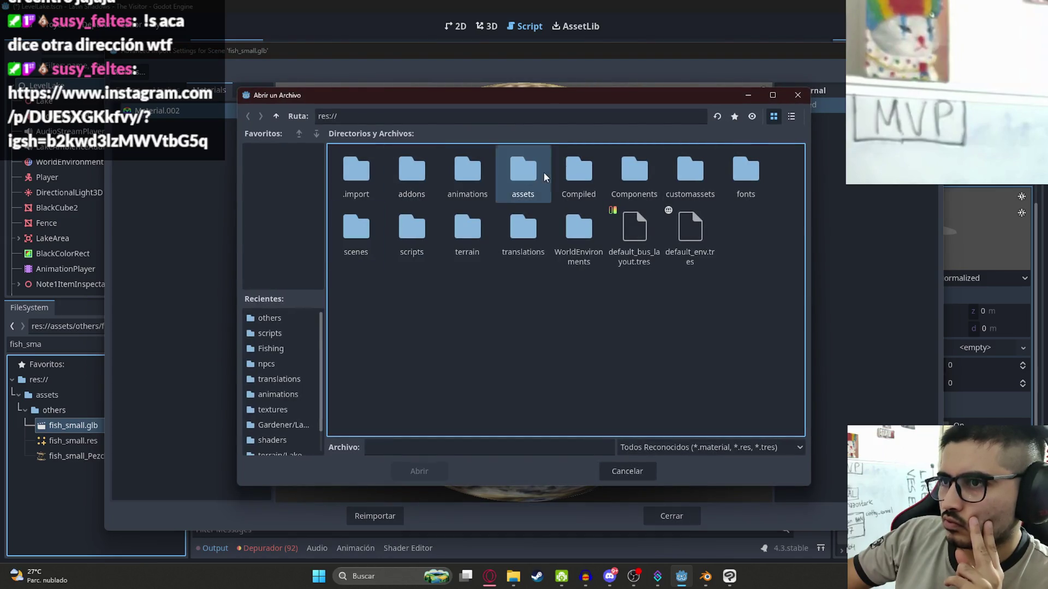
pyautogui.doubleClick(543, 172)
pyautogui.doubleClick(377, 241)
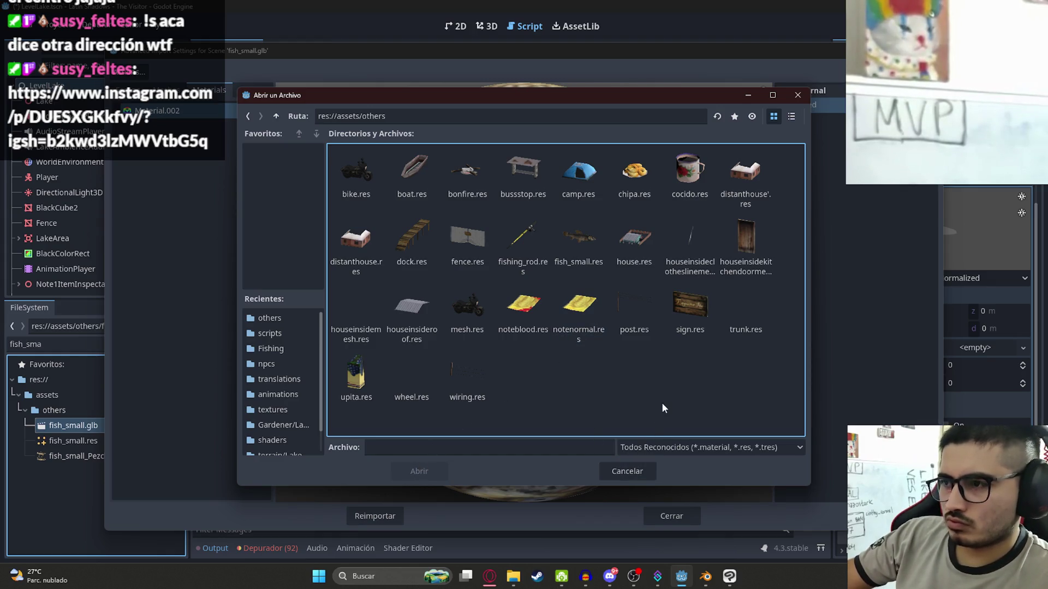
pyautogui.click(630, 471)
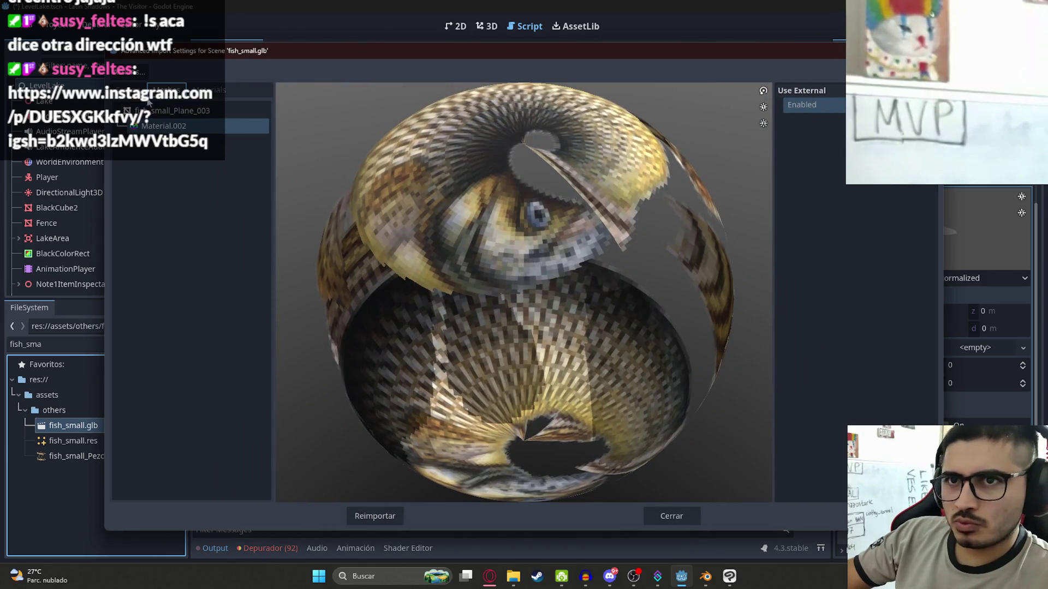
# Select the fish_small_Plane_003 mesh and reimport fish_small.glb with current settings
pyautogui.click(168, 92)
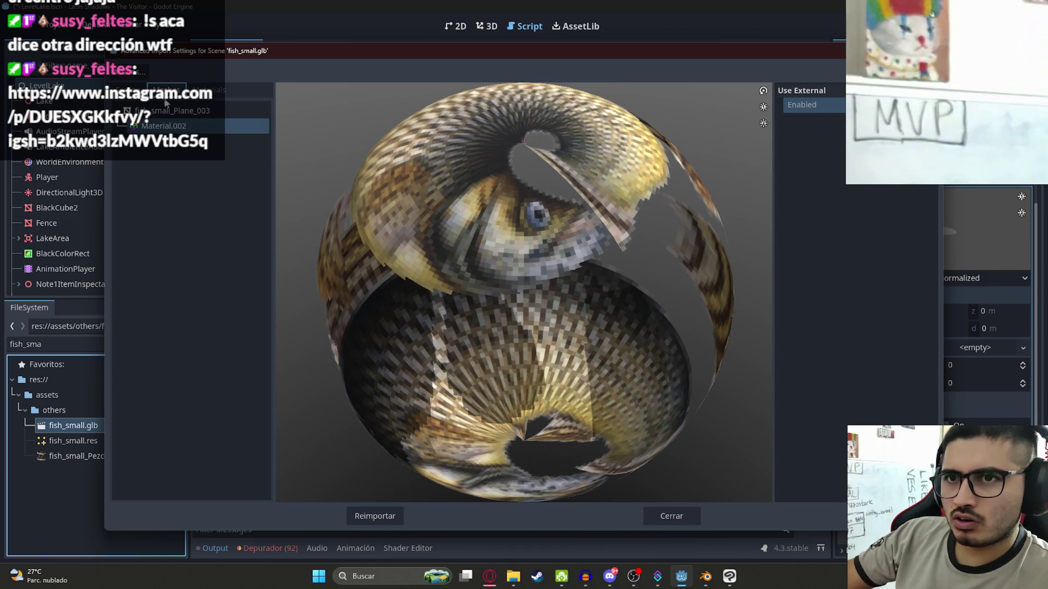
pyautogui.click(160, 112)
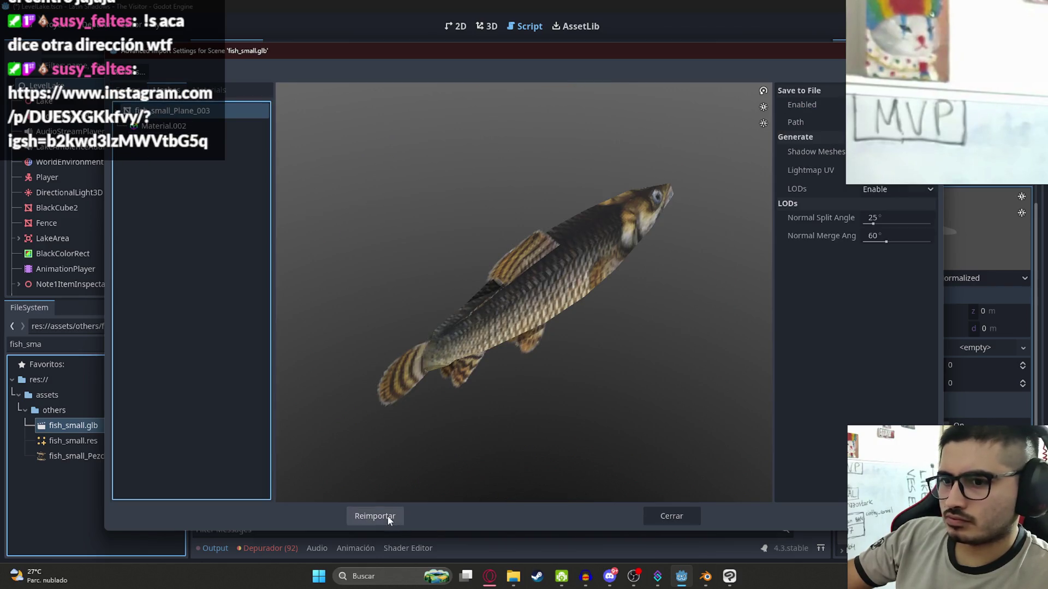
pyautogui.click(387, 515)
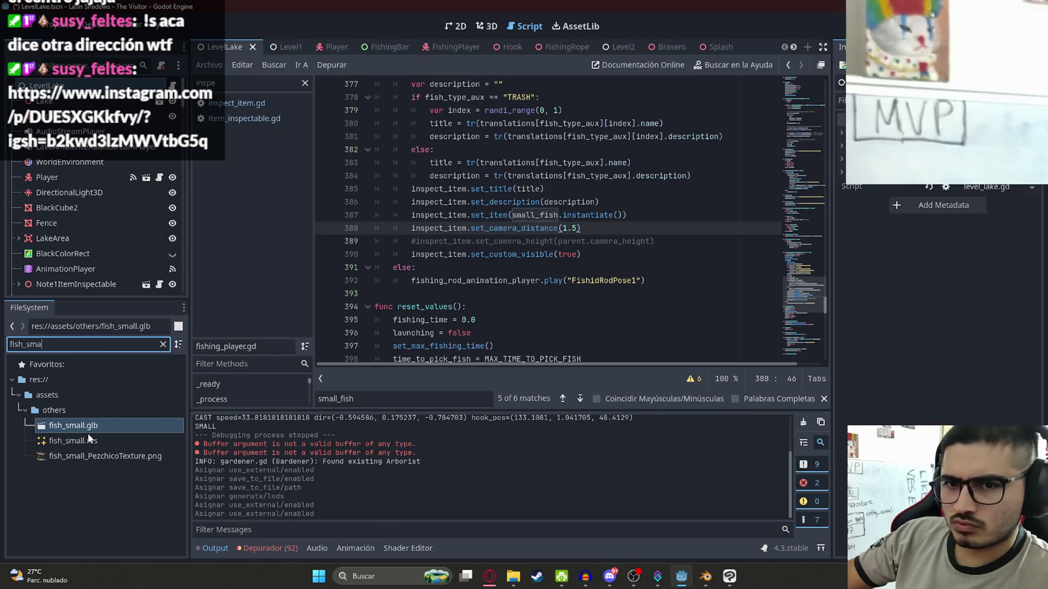
# Reopen and close the import settings unchanged, then select the fish_small.res mesh resource
pyautogui.doubleClick(81, 427)
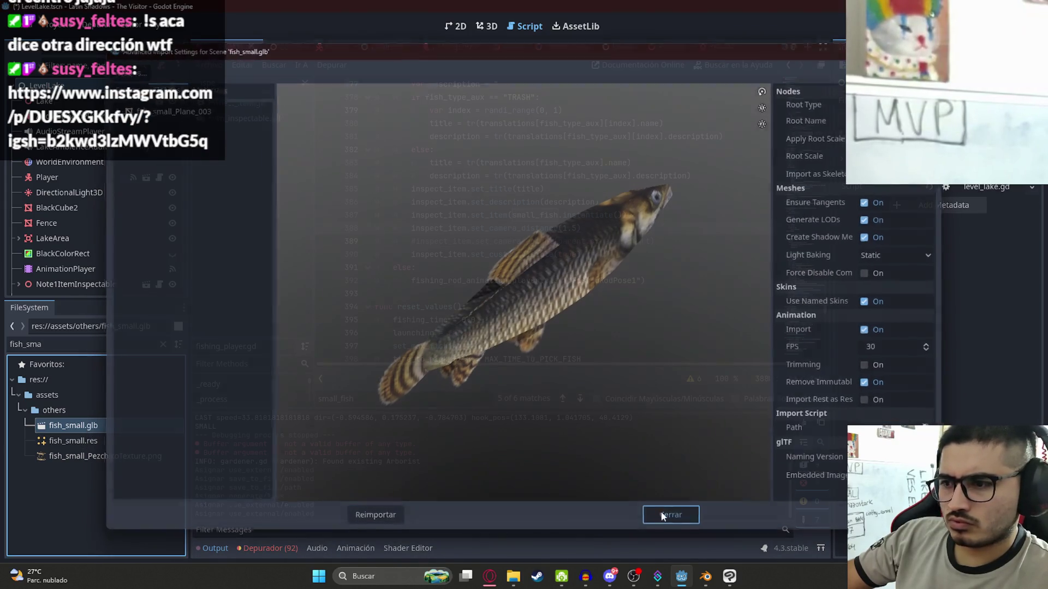
pyautogui.click(672, 516)
pyautogui.click(137, 440)
# Undo the external material change, reset Shadow Mesh to empty, and open Surface 0's material properties
pyautogui.moveTo(939, 218)
pyautogui.mouseDown()
pyautogui.moveTo(901, 208)
pyautogui.moveTo(839, 254)
pyautogui.moveTo(798, 213)
pyautogui.mouseUp()
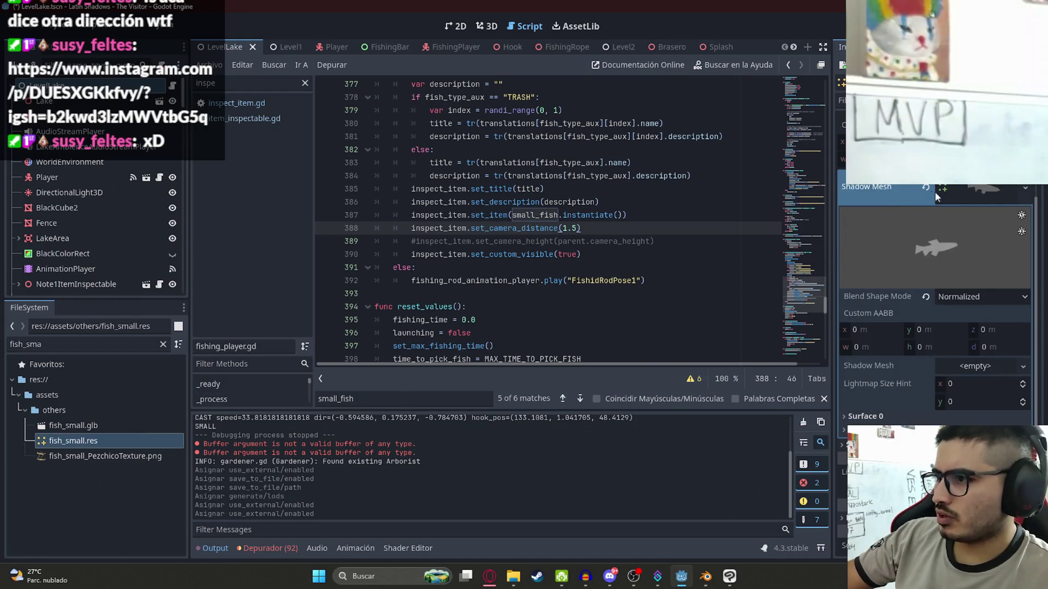
pyautogui.scroll(3, 935, 192)
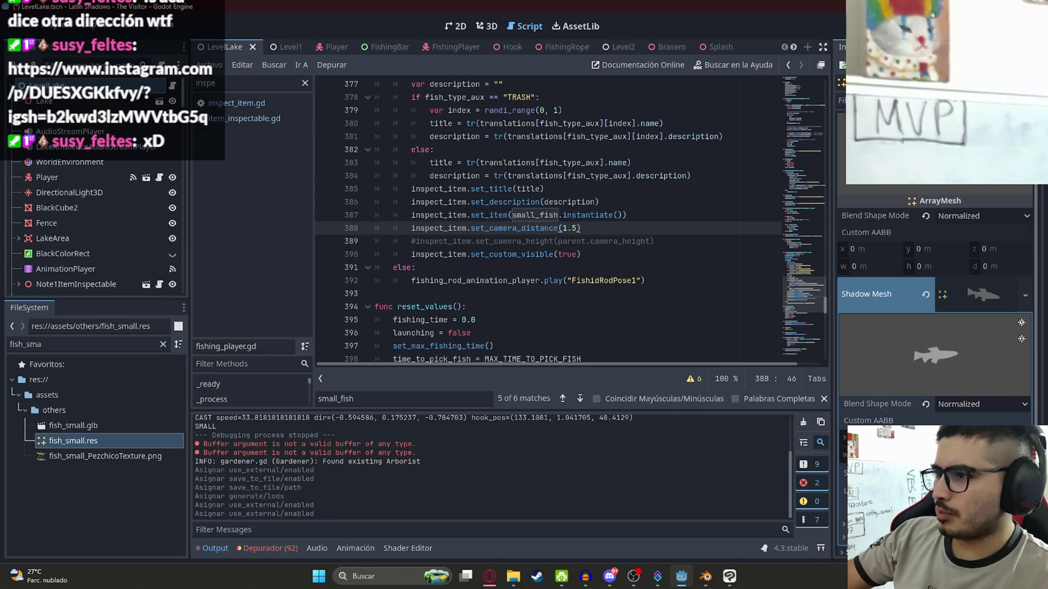
pyautogui.hotkey('ctrl', 'z')
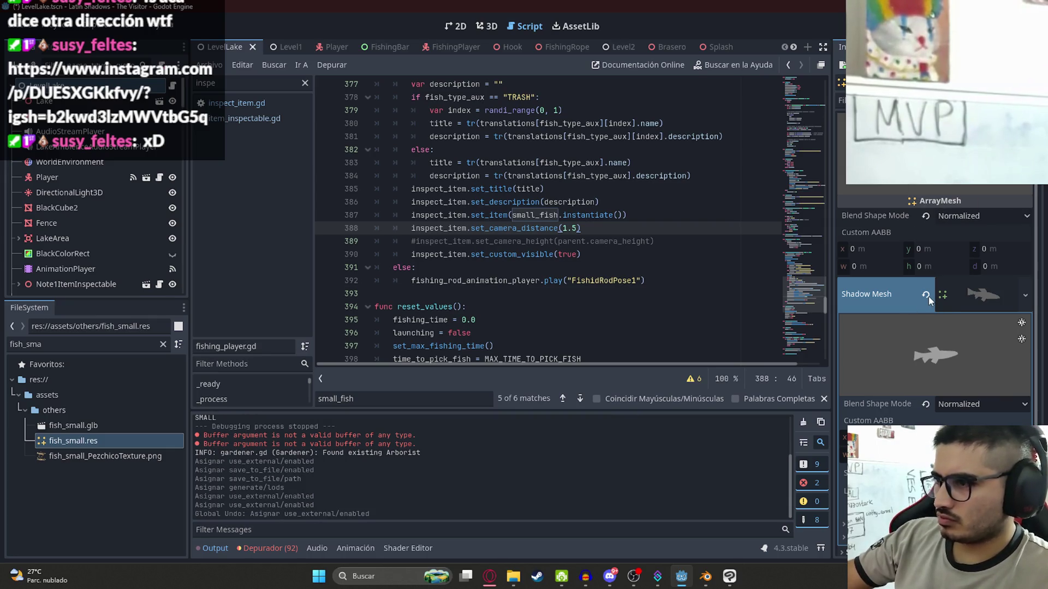
pyautogui.click(927, 298)
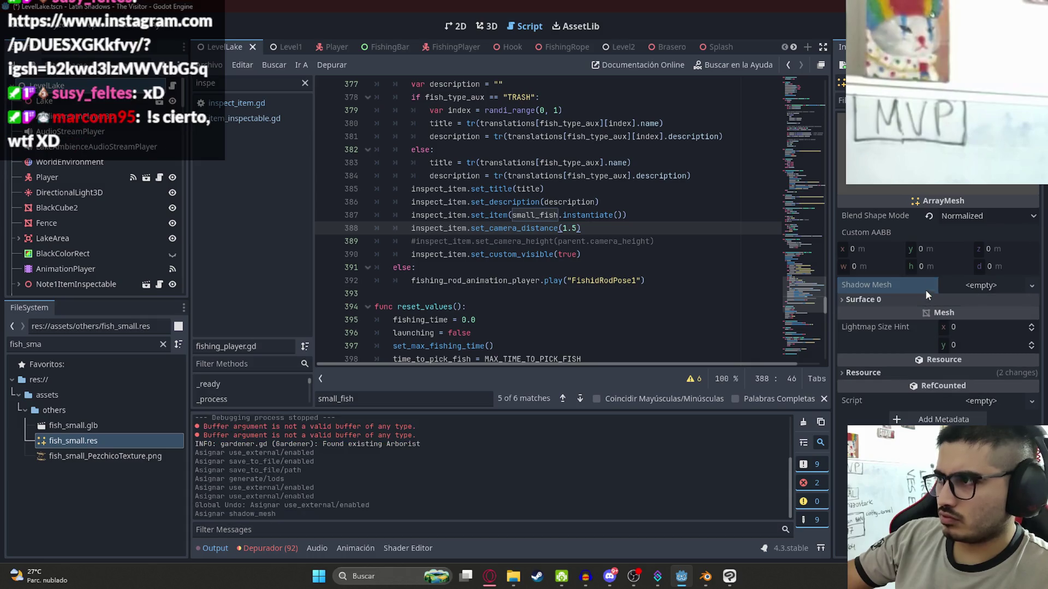
pyautogui.click(887, 302)
pyautogui.click(971, 341)
pyautogui.scroll(-3, 933, 391)
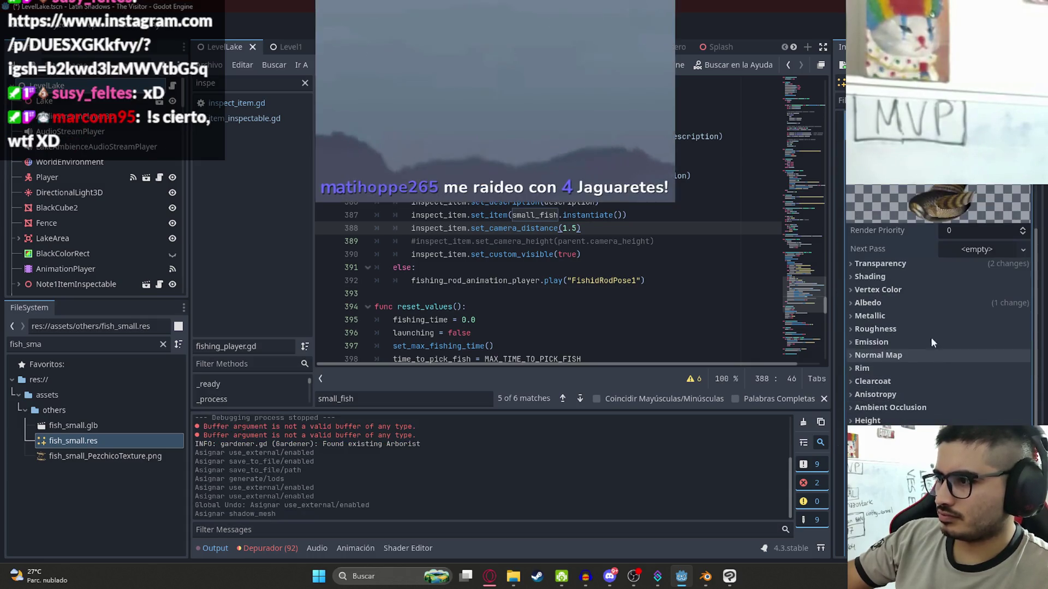
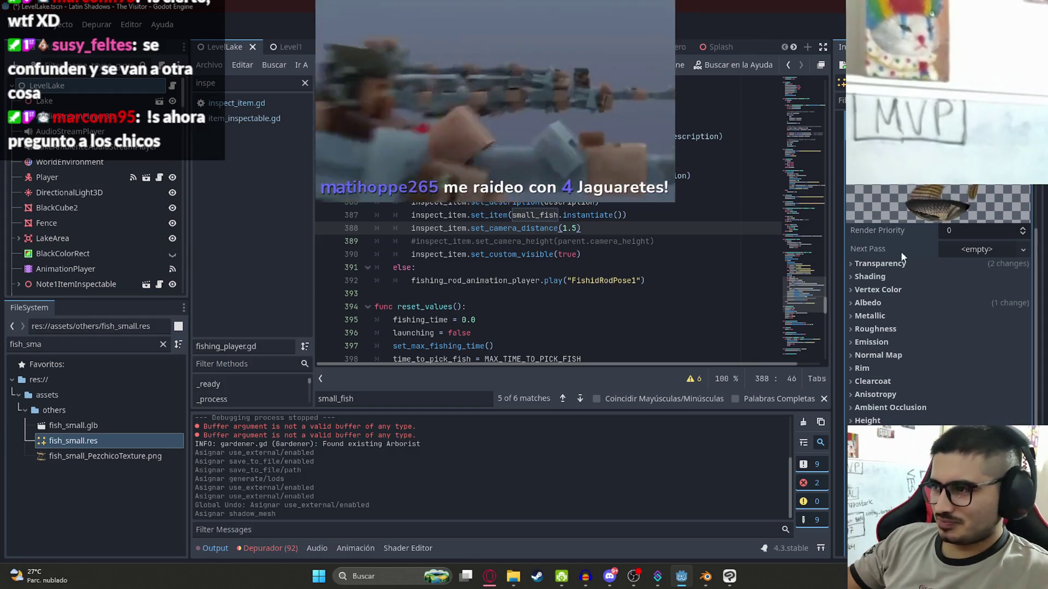
# Set the small fish material's transparency to Alpha Scissor and save the scene
pyautogui.click(890, 264)
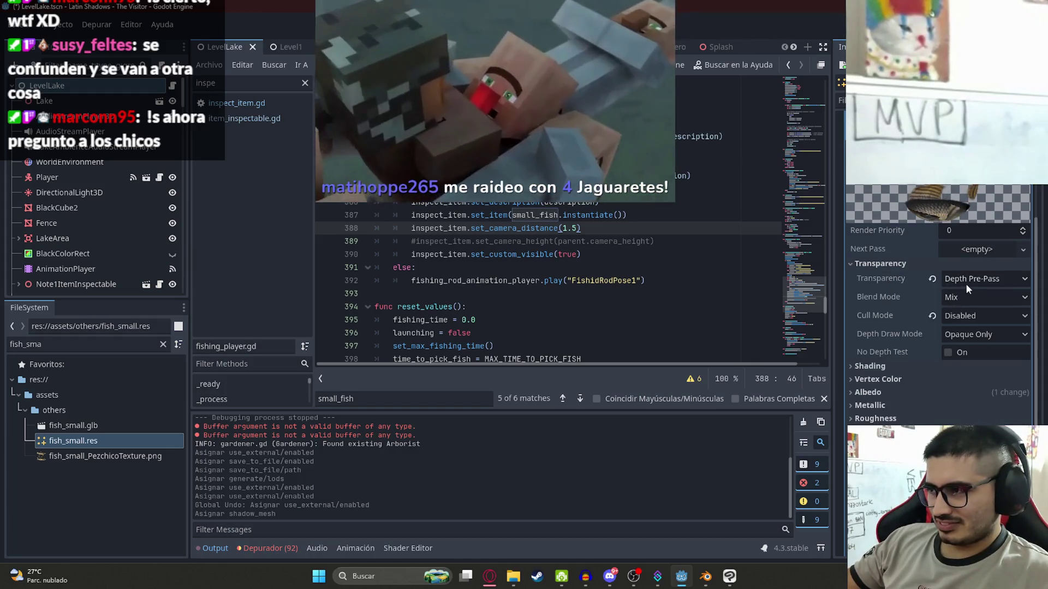
pyautogui.click(970, 280)
pyautogui.click(978, 326)
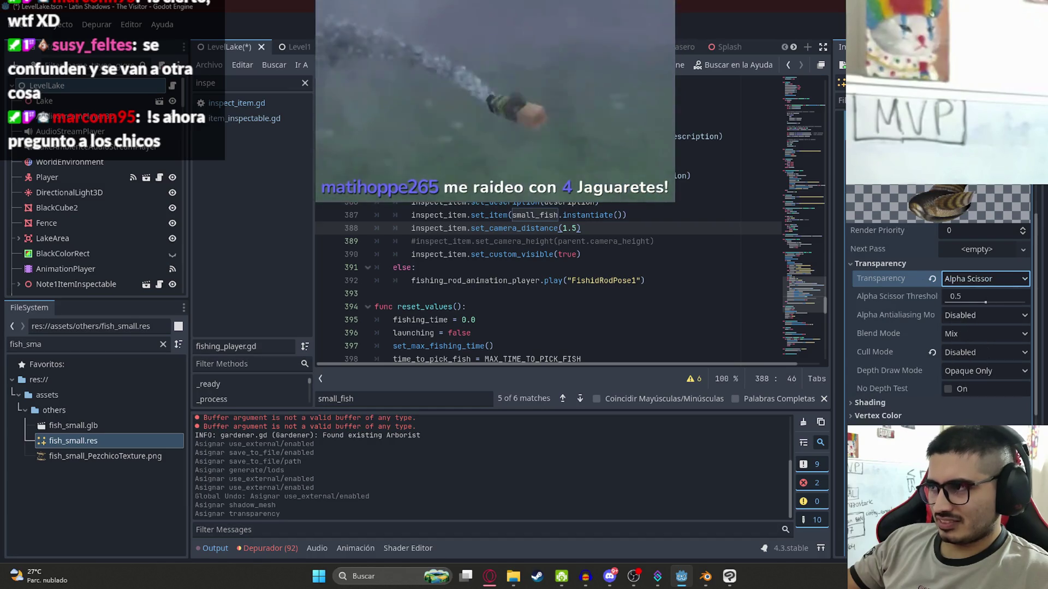
pyautogui.click(88, 435)
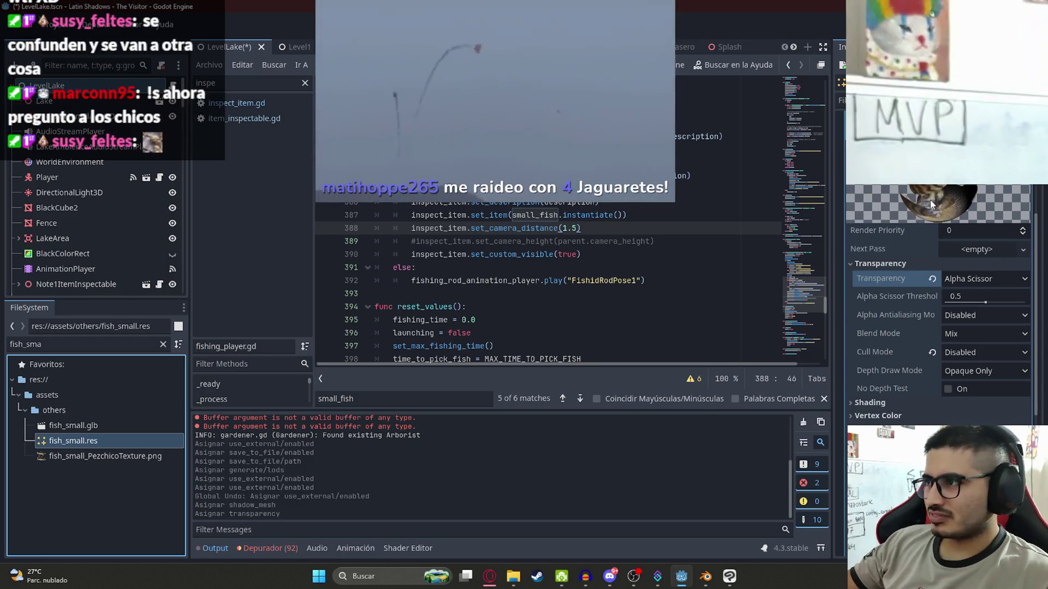
pyautogui.scroll(-2, 930, 200)
pyautogui.hotkey('ctrl', 's')
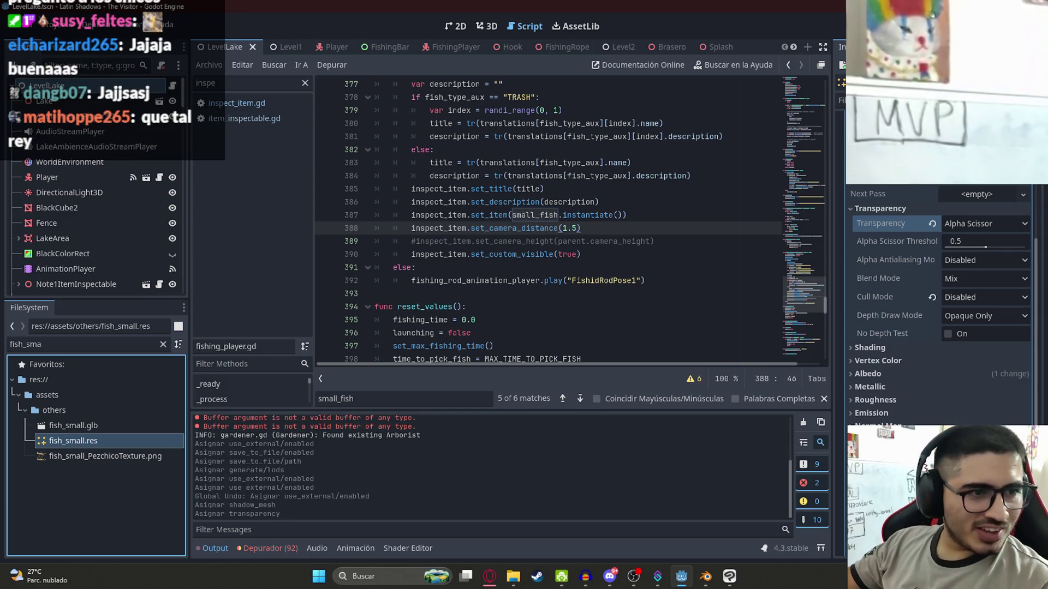
# Return to Godot and go to the small_fish declaration on line 82 of the FishingPlayer script
pyautogui.click(633, 576)
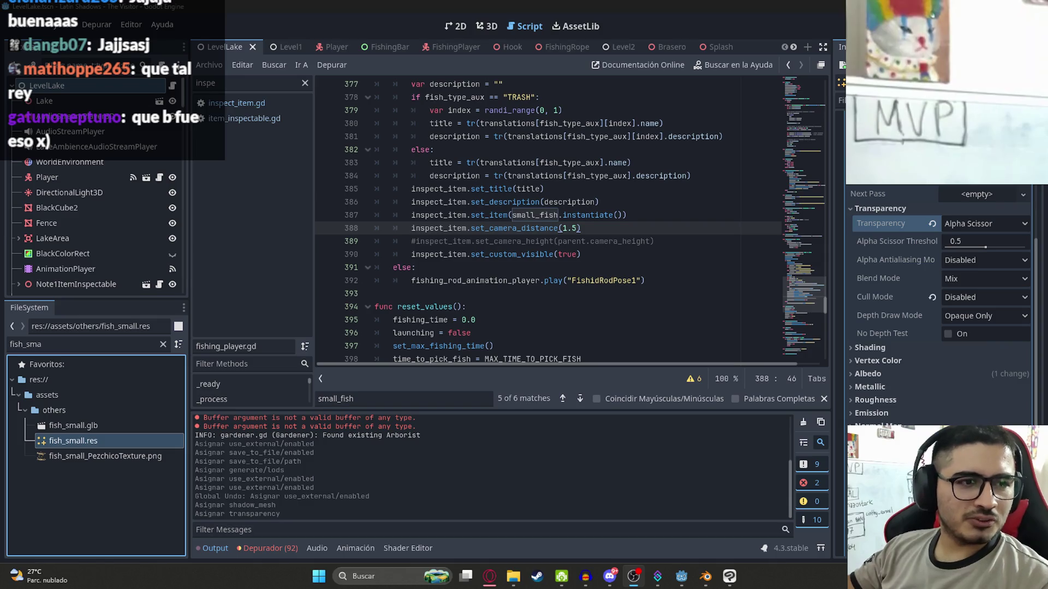
pyautogui.hotkey('alt', 'Tab')
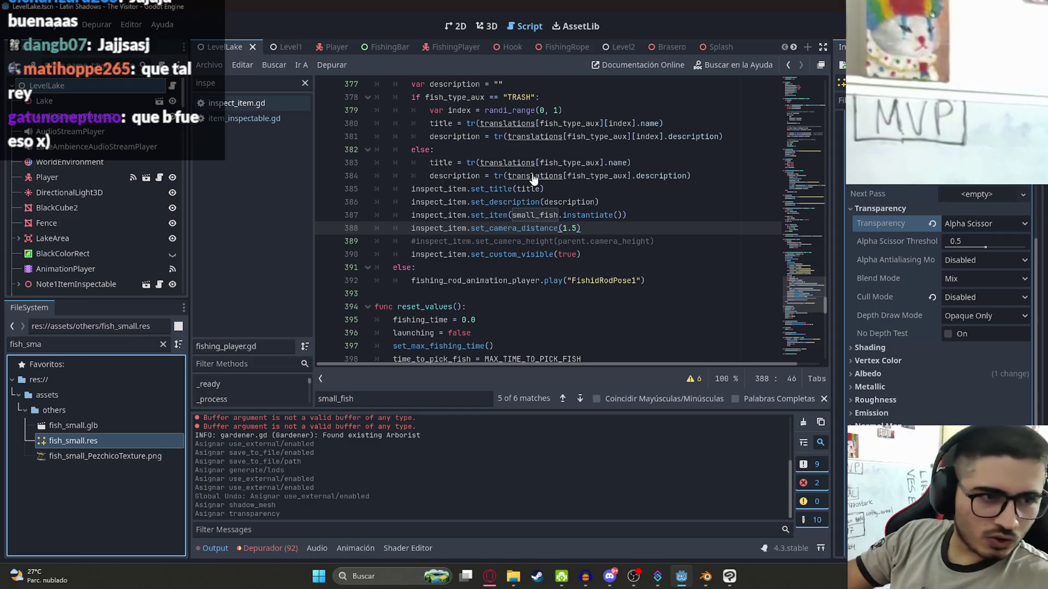
pyautogui.click(535, 241)
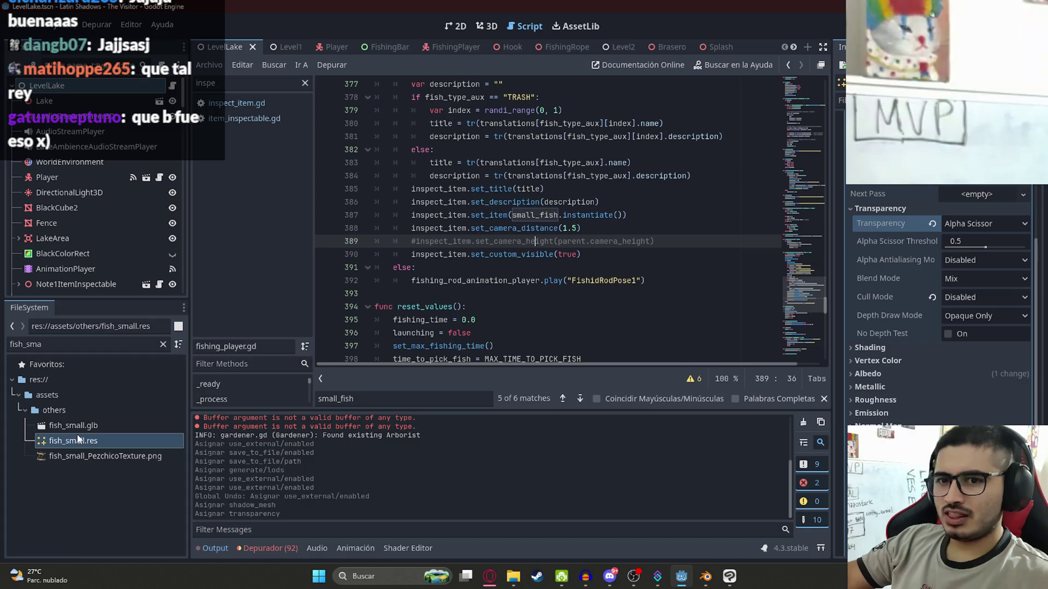
pyautogui.click(107, 448)
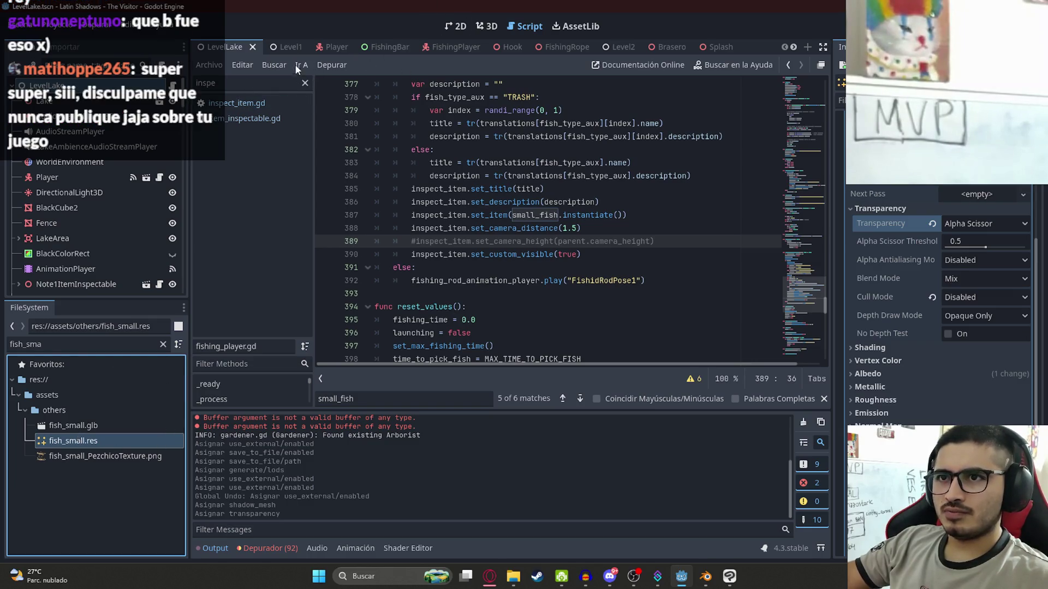
pyautogui.click(443, 49)
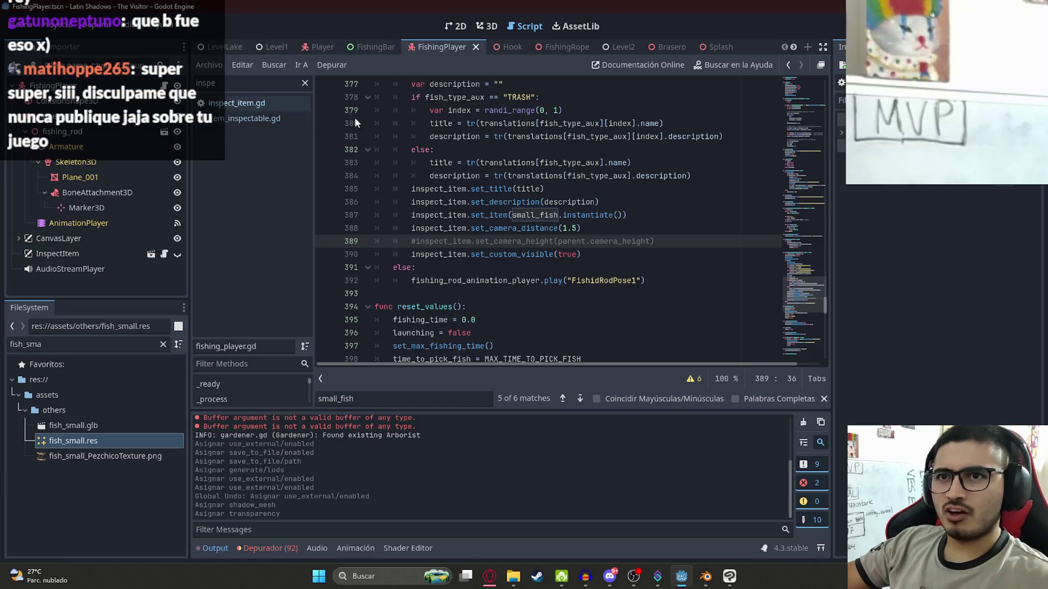
pyautogui.click(655, 189)
pyautogui.click(578, 229)
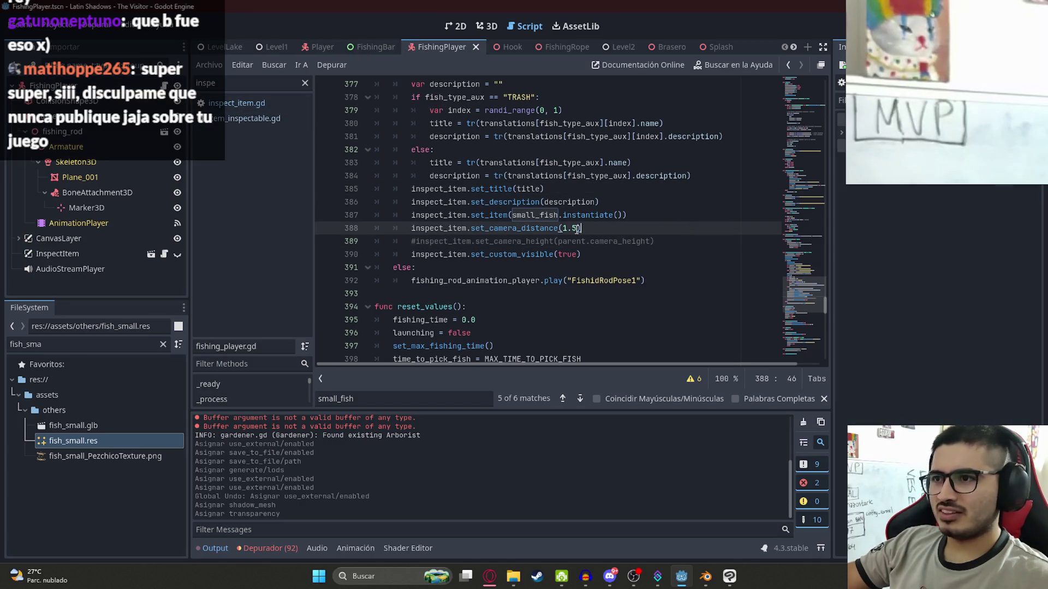
pyautogui.keyDown('ctrl'); pyautogui.click(544, 219); pyautogui.keyUp('ctrl')
# Replace the fish_small.glb preload path with res://assets/others/fish_small.res
pyautogui.moveTo(694, 216); pyautogui.dragTo(532, 216)
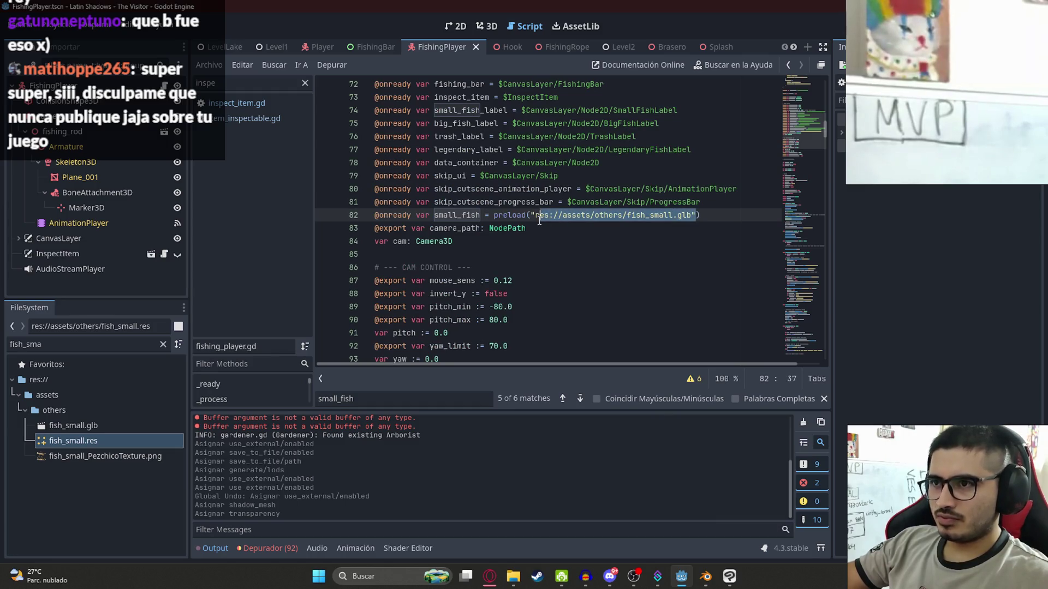
pyautogui.press('BackSpace')
pyautogui.write('fish_smal')
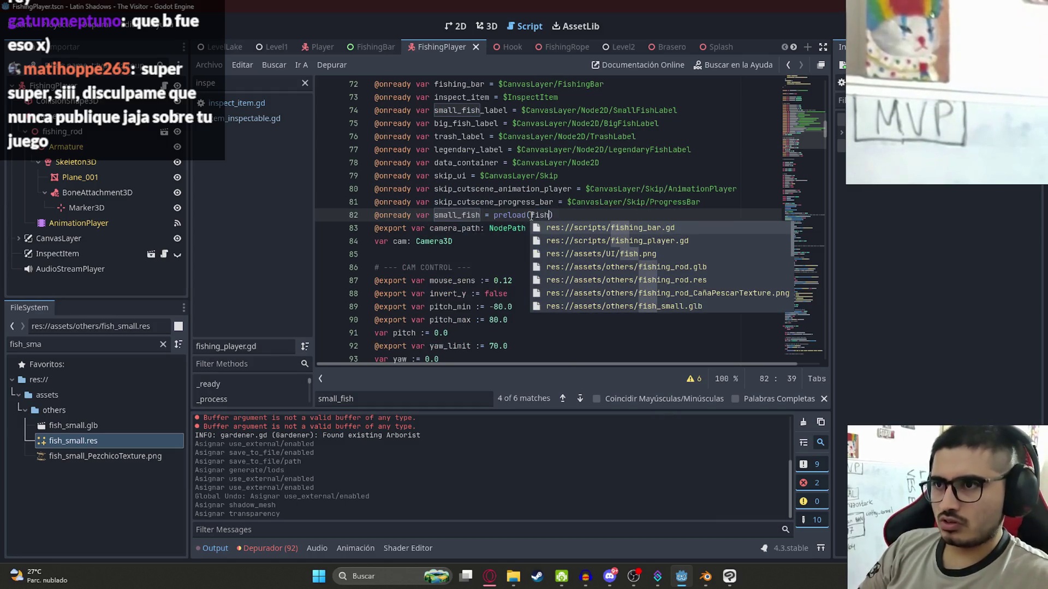
pyautogui.press('Down')
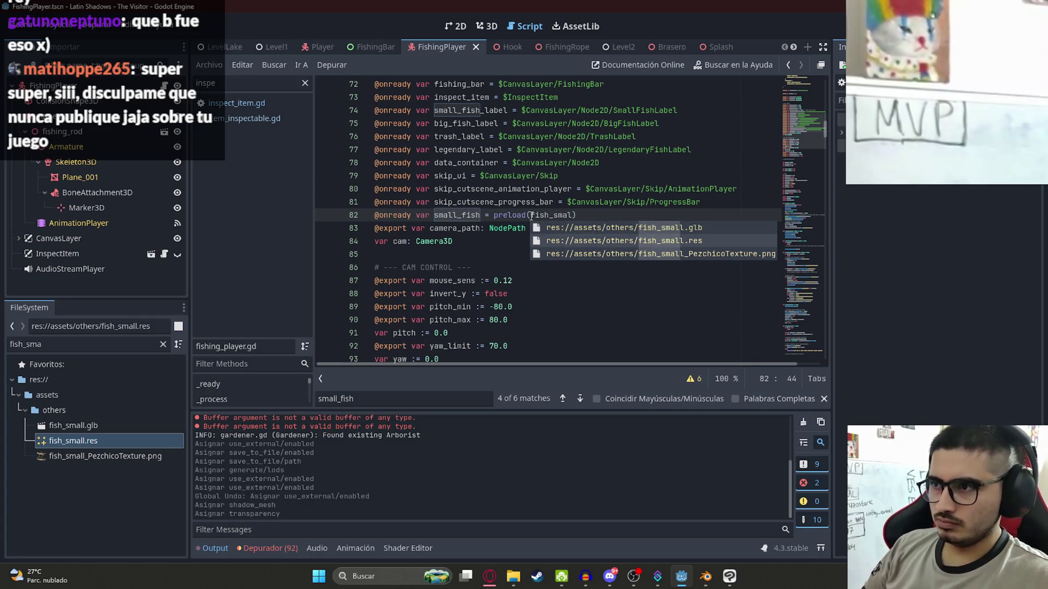
pyautogui.press('Return')
pyautogui.moveTo(462, 215); pyautogui.dragTo(460, 209)
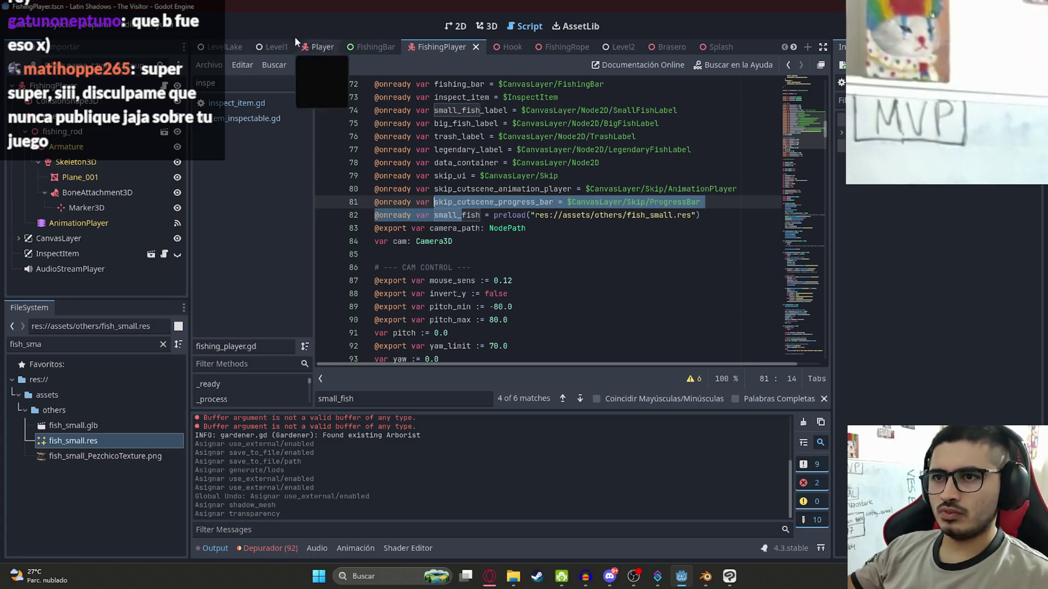
# Run the LevelLake scene with Reproducir Esta Escena
pyautogui.click(224, 47)
pyautogui.rightClick(224, 47)
pyautogui.click(245, 148)
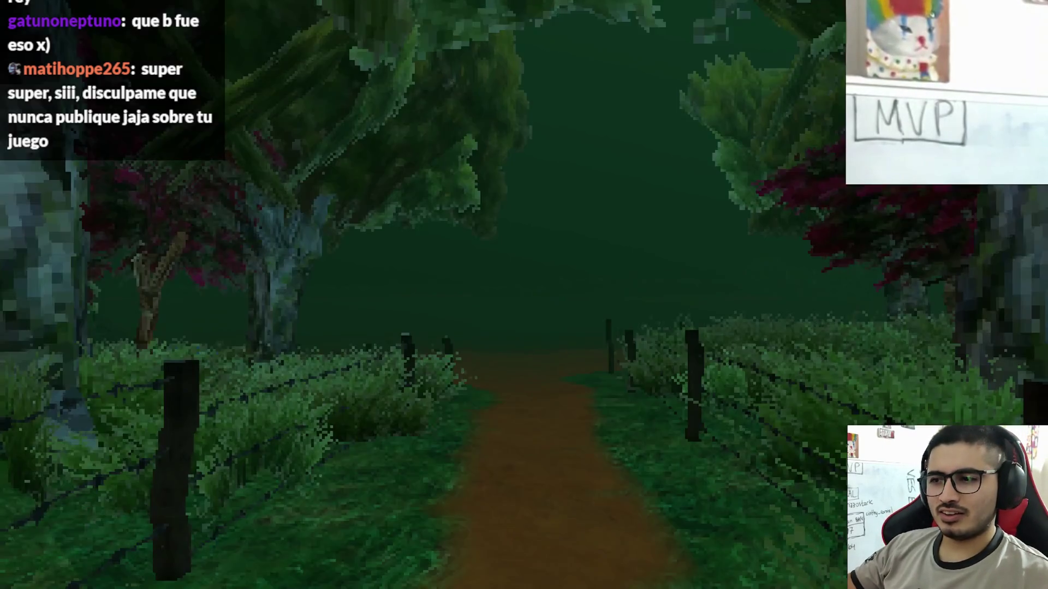
# Walk the player along the dirt path onto the wooden bridge, lined up with the fishing rod
pyautogui.press('w')
pyautogui.press('w')
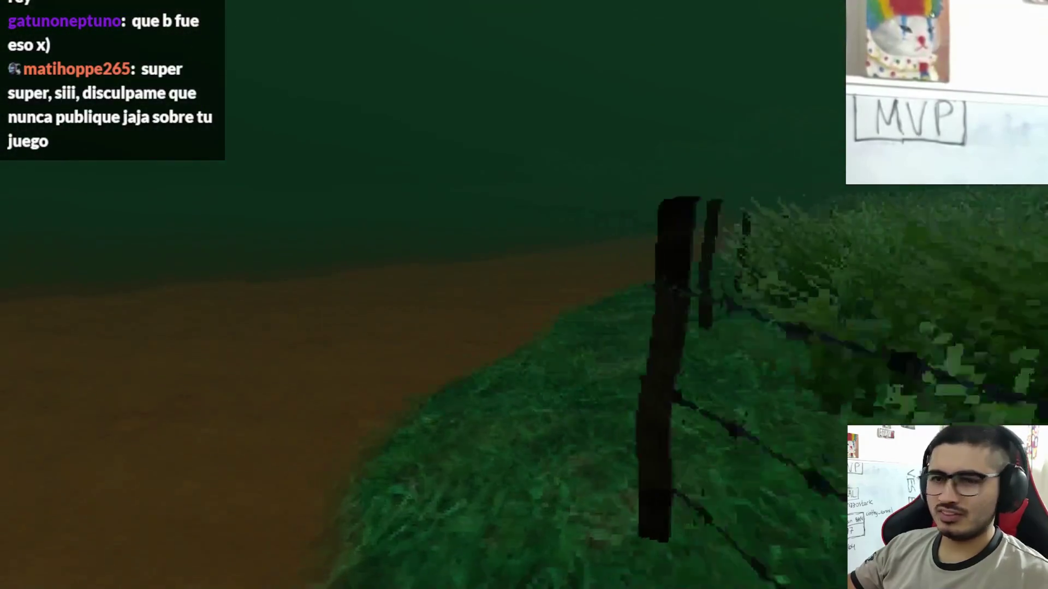
pyautogui.press('w')
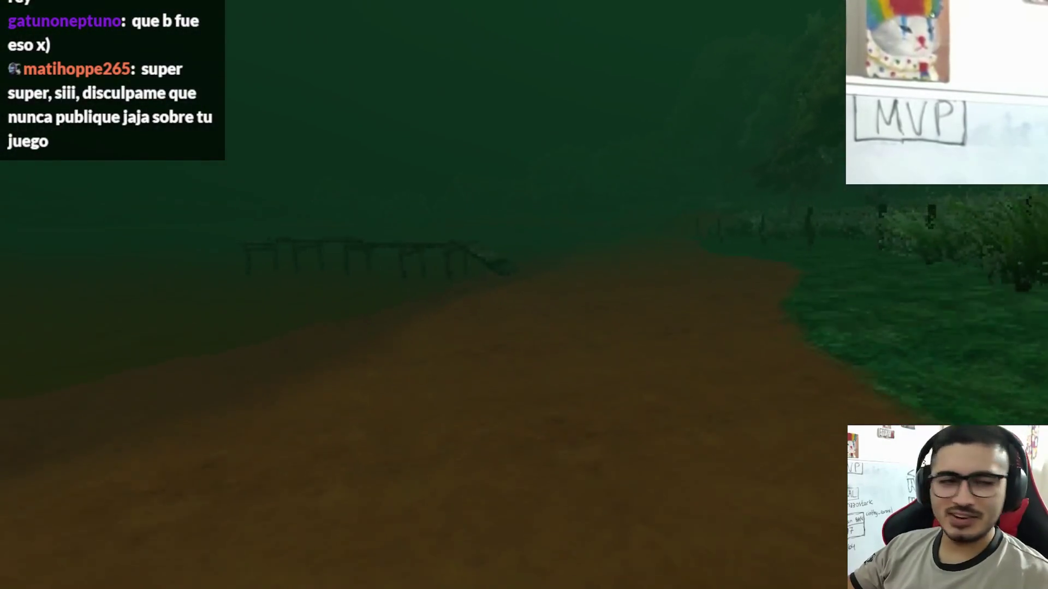
pyautogui.press('w')
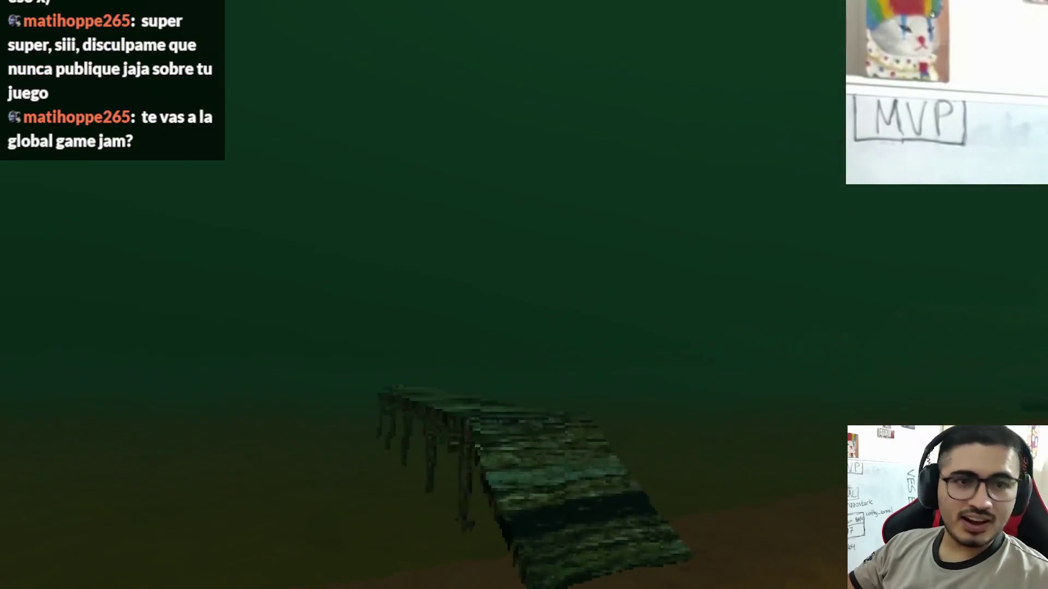
pyautogui.press('w')
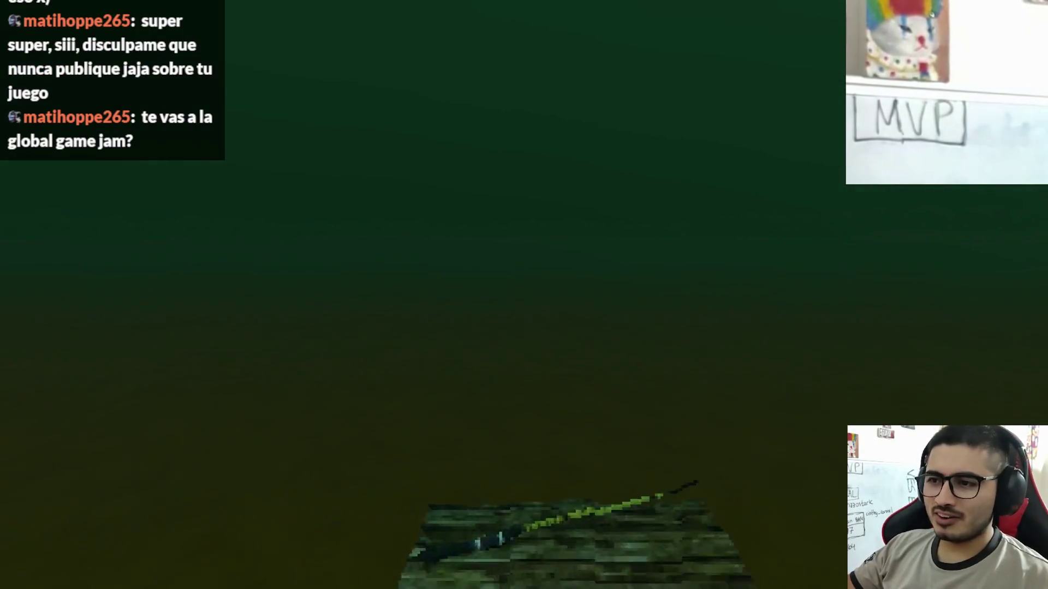
pyautogui.press('w')
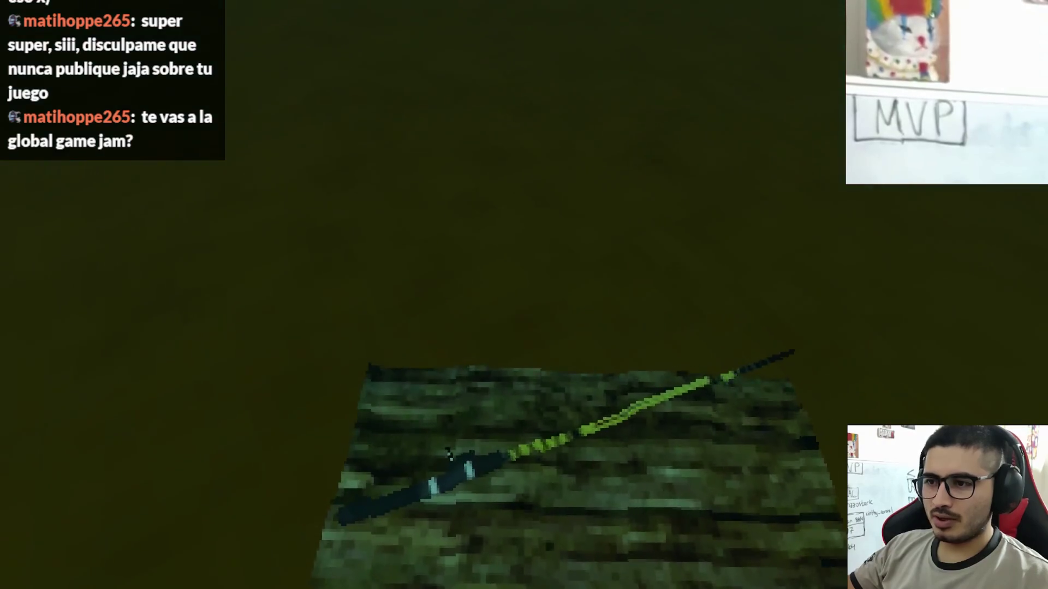
pyautogui.press('w')
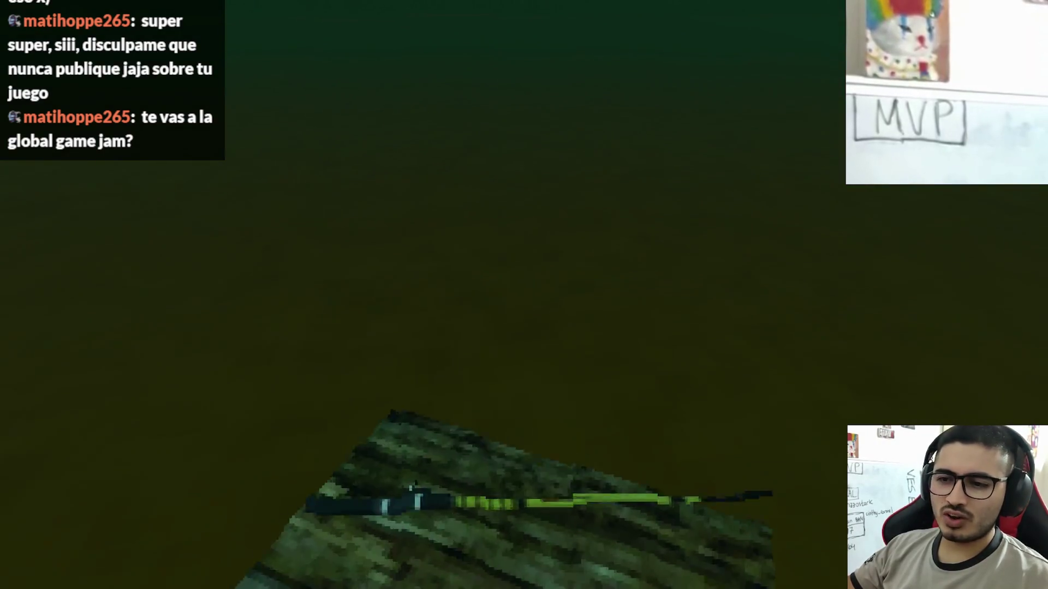
pyautogui.press('w')
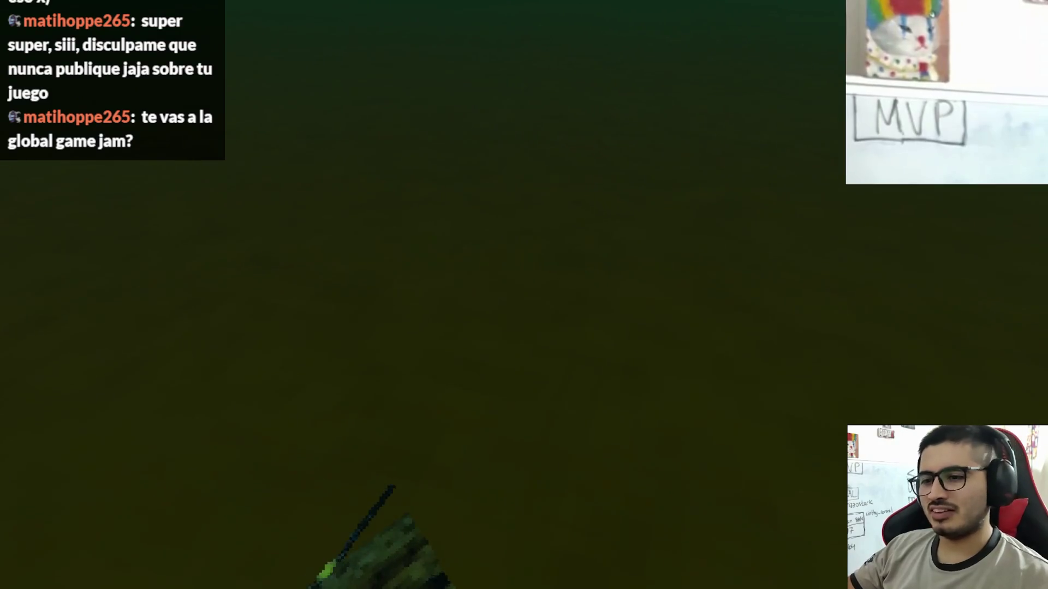
pyautogui.press('s')
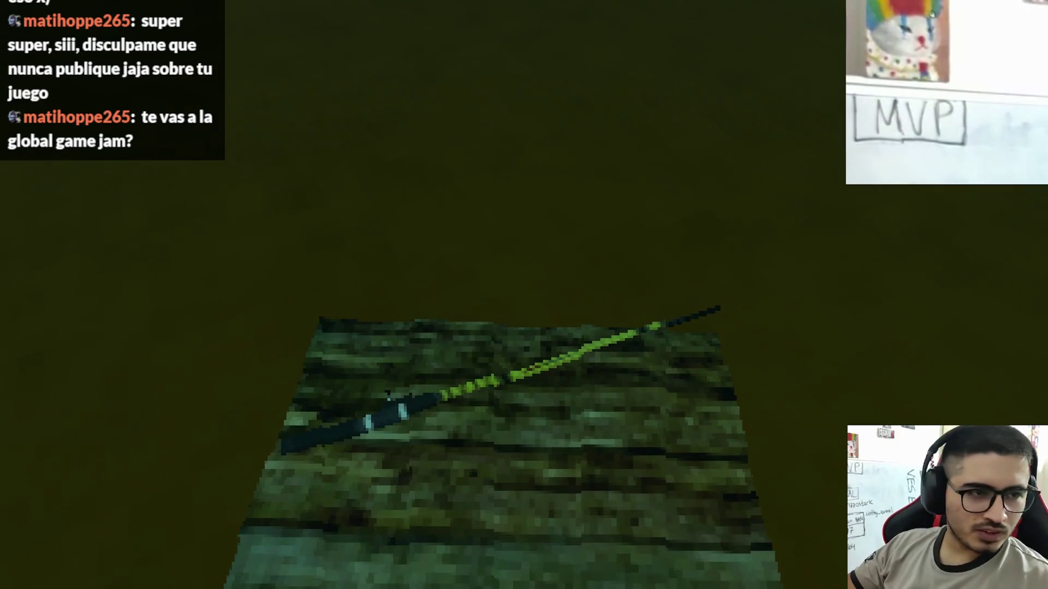
# Use the rod, choose Pescar, and keep the catch zone over the hooked fish
pyautogui.press('e')
pyautogui.click(329, 514)
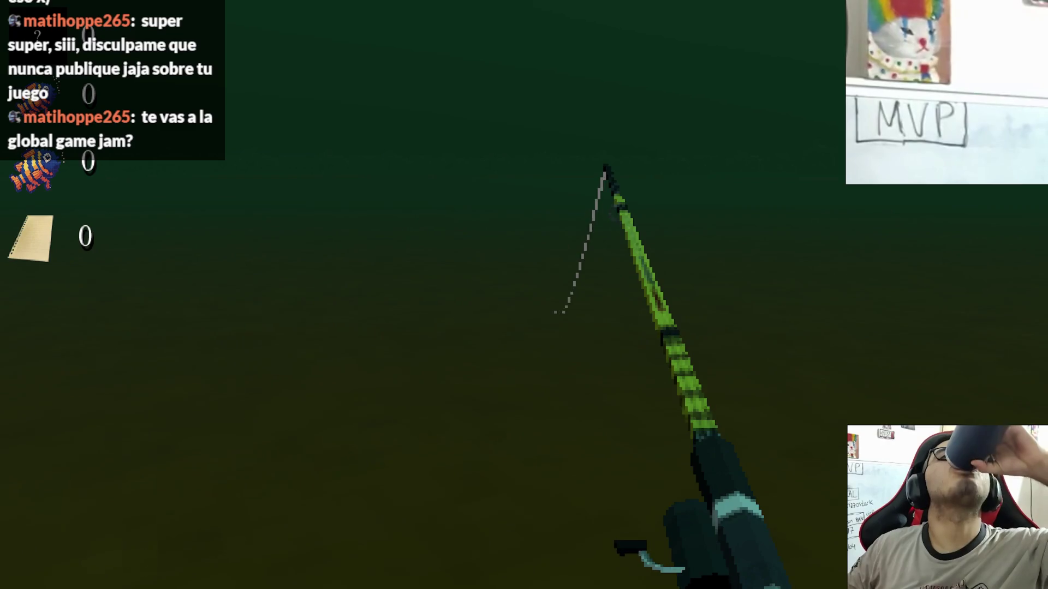
pyautogui.click(524, 295)
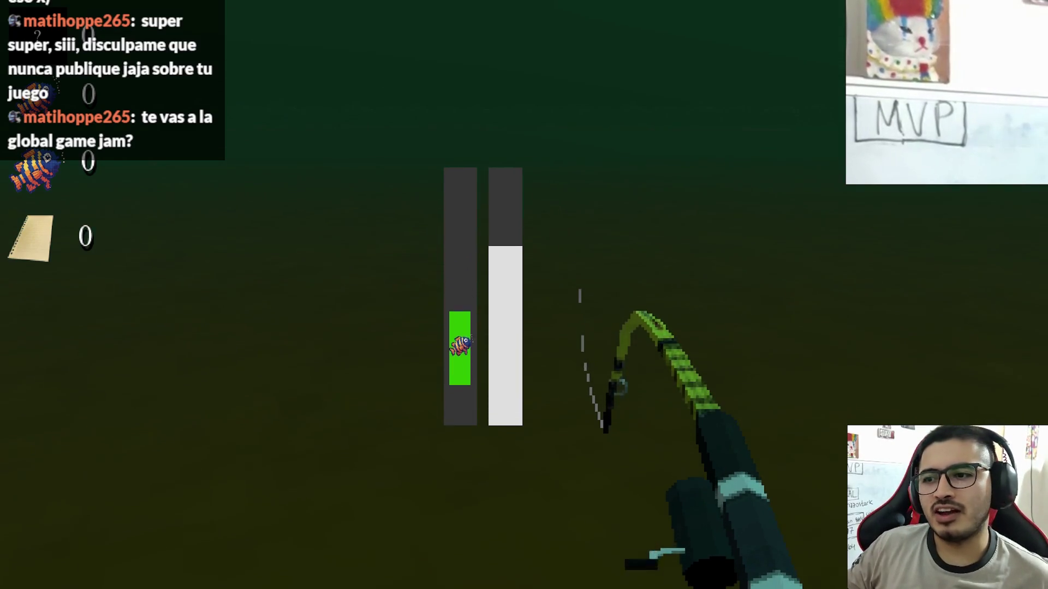
pyautogui.click(524, 294)
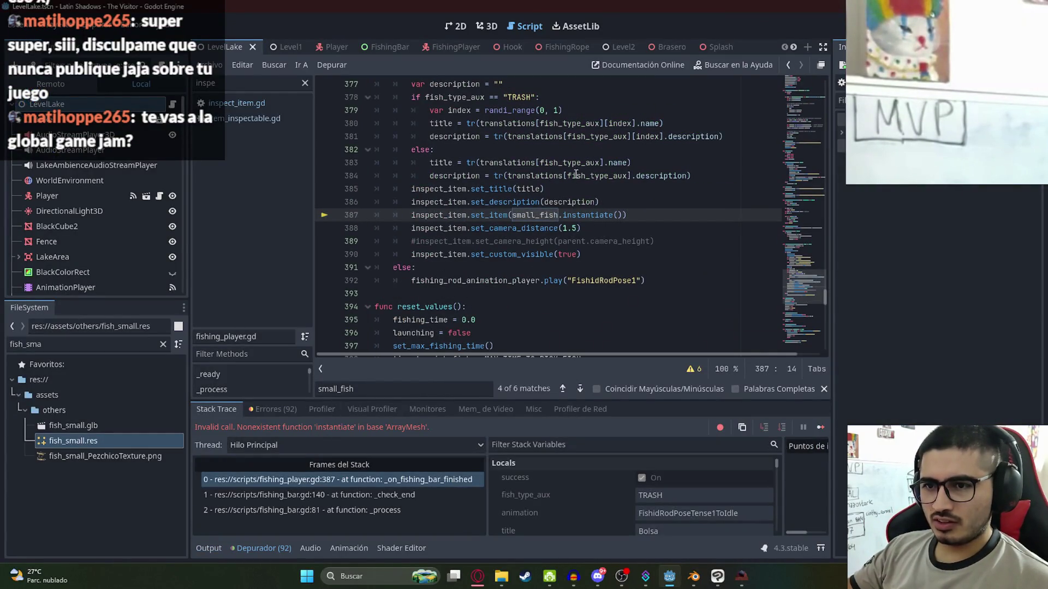
# Stop the running game and copy the small_fish reference on line 387
pyautogui.press('F8')
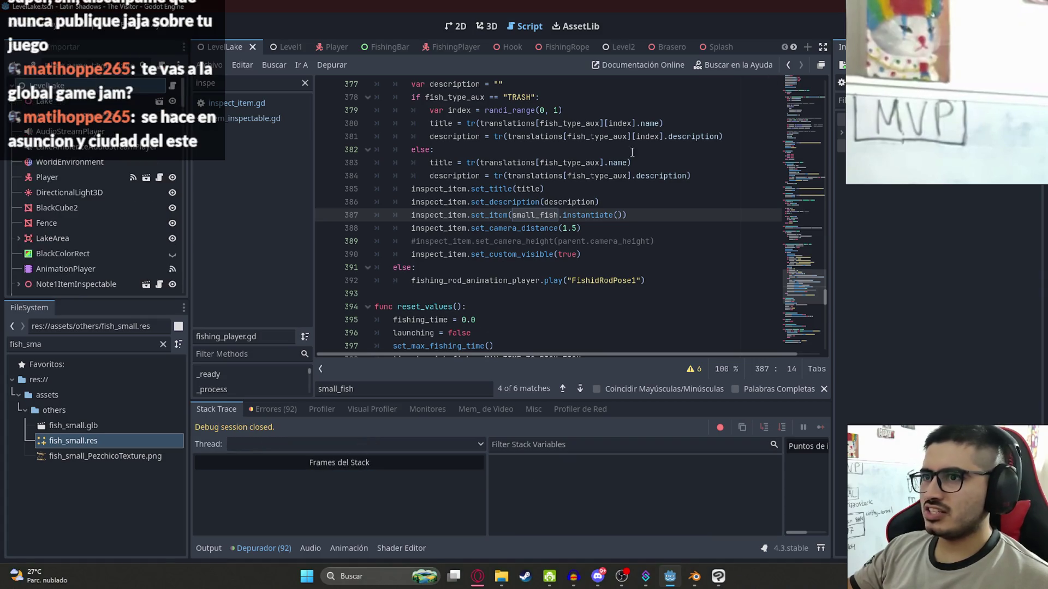
pyautogui.doubleClick(529, 215)
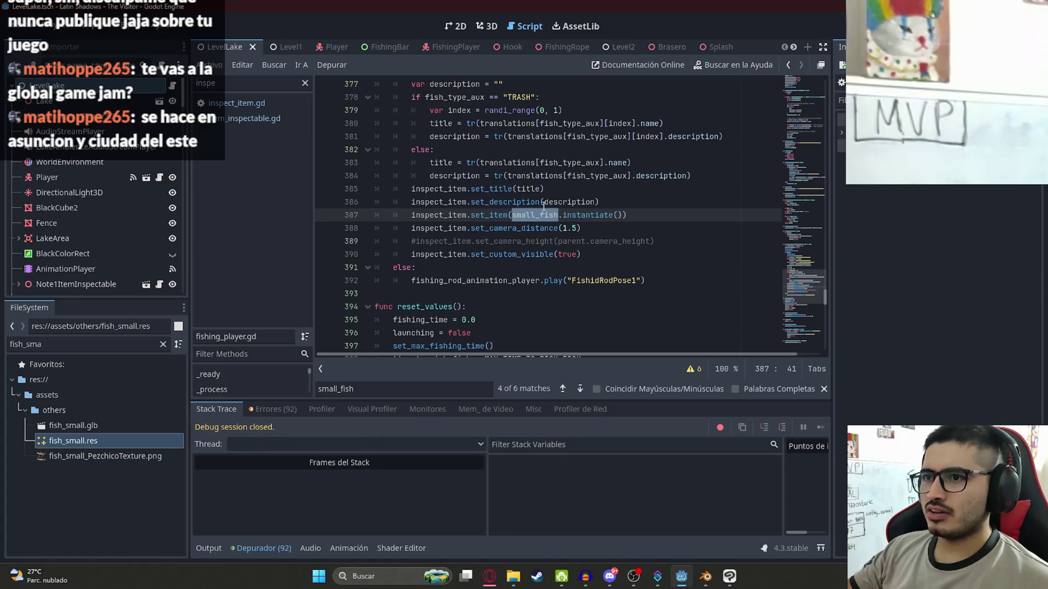
pyautogui.hotkey('ctrl', 'c')
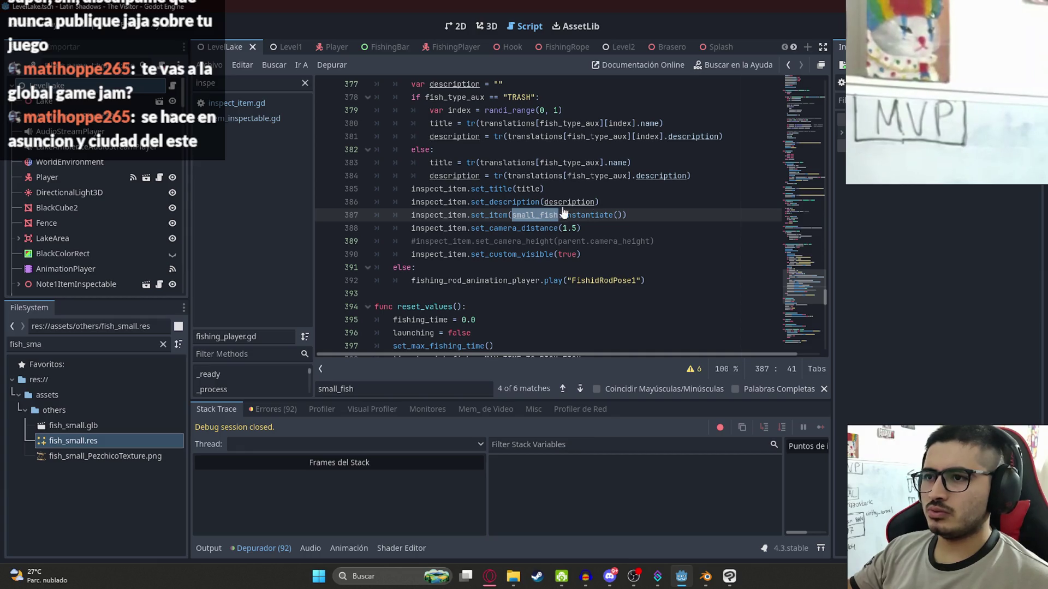
# Select the small_fish preload on line 82, then search small_fish to reach line 387
pyautogui.keyDown('ctrl'); pyautogui.click(554, 218); pyautogui.keyUp('ctrl')
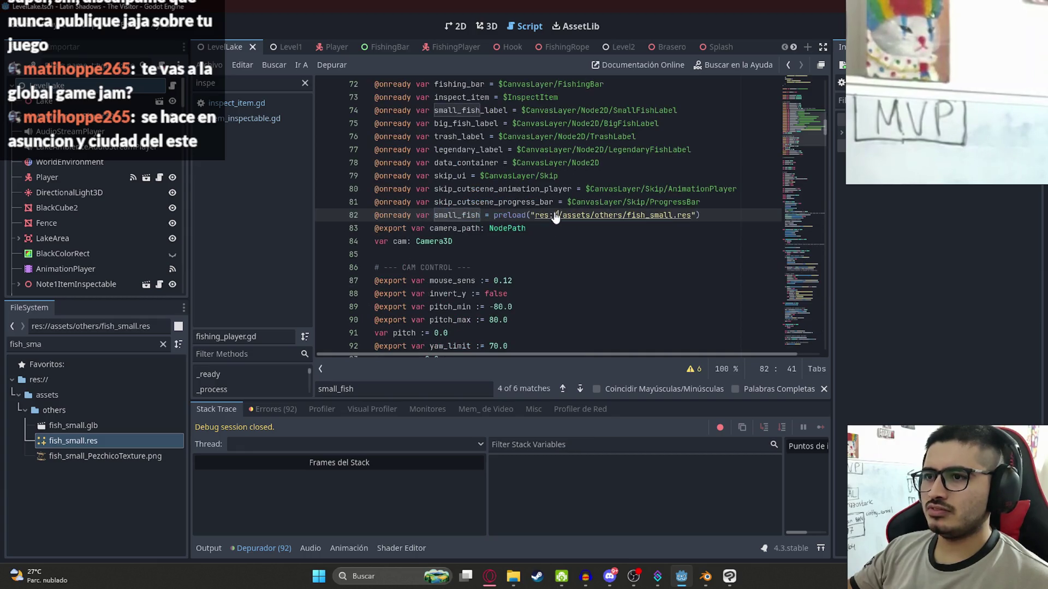
pyautogui.moveTo(709, 216); pyautogui.dragTo(366, 219)
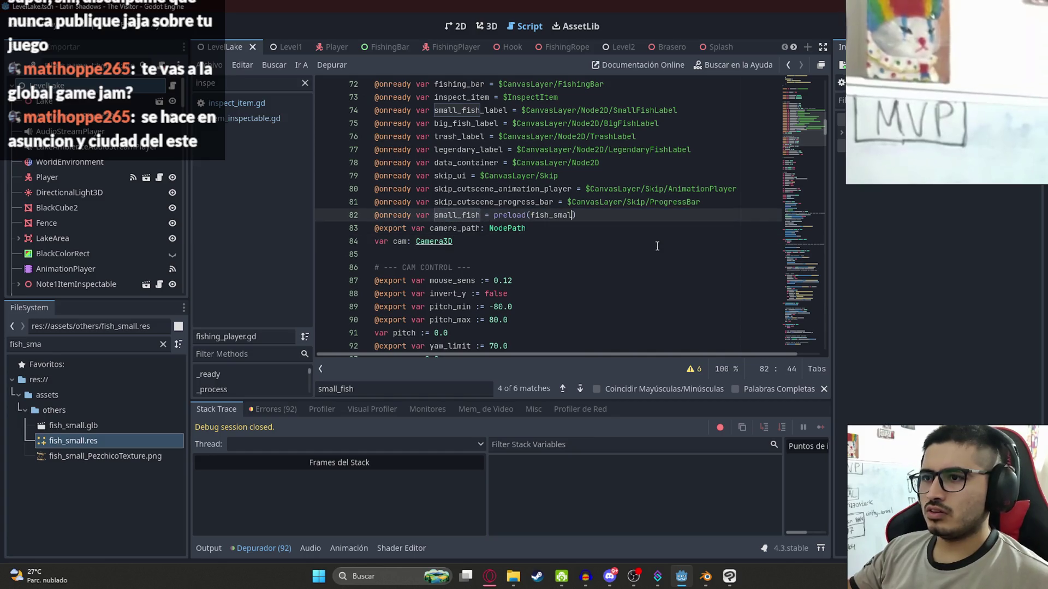
pyautogui.doubleClick(458, 215)
pyautogui.hotkey('ctrl', 'f')
pyautogui.press('Return')
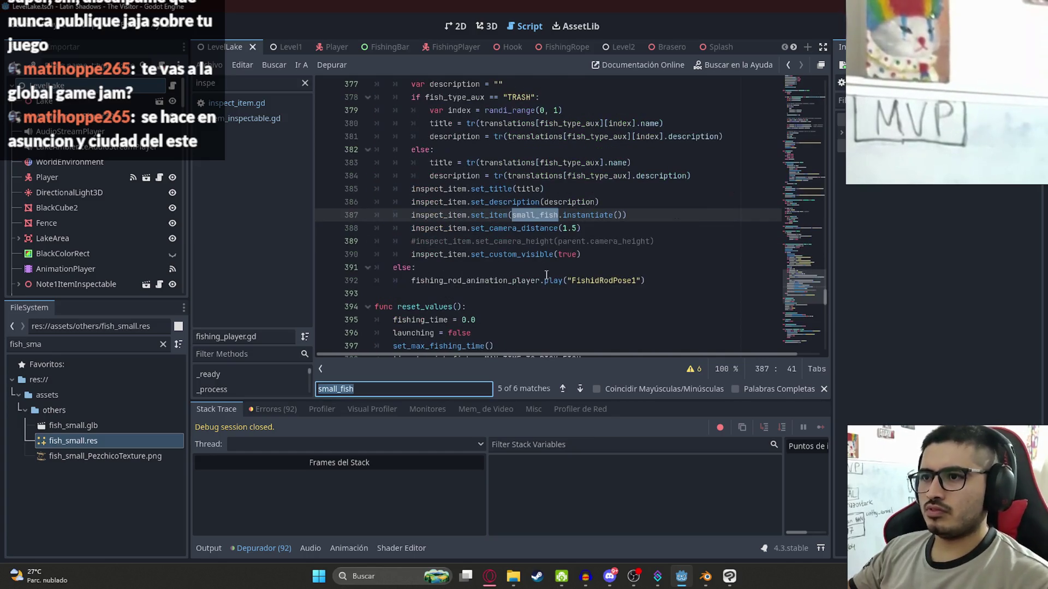
pyautogui.click(489, 576)
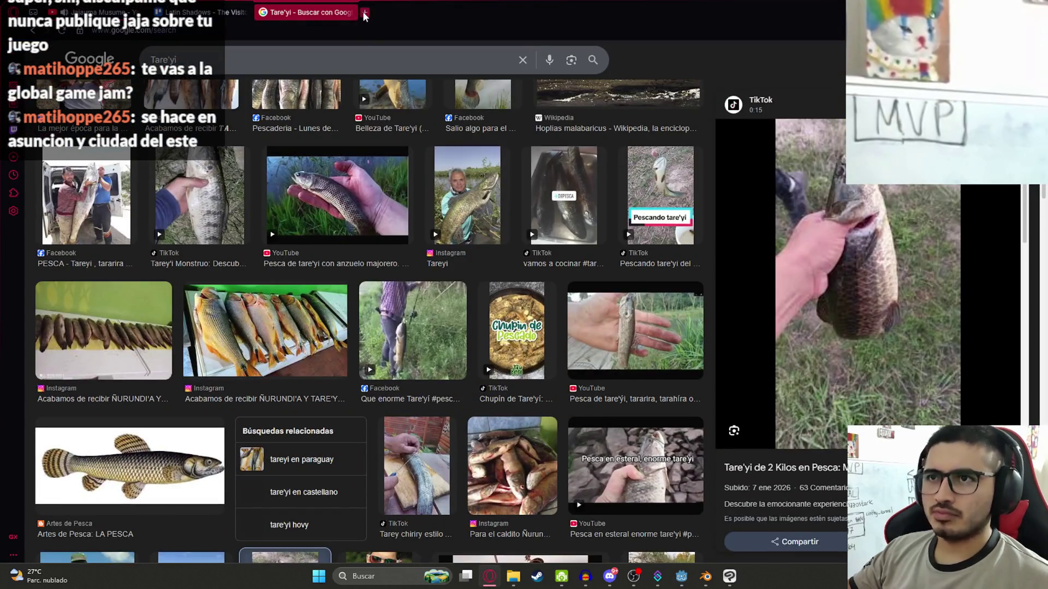
# Open chatgpt.com in a new tab and paste the small_fish preload line into the prompt
pyautogui.click(365, 16)
pyautogui.write('chatgpt.com')
pyautogui.press('Return')
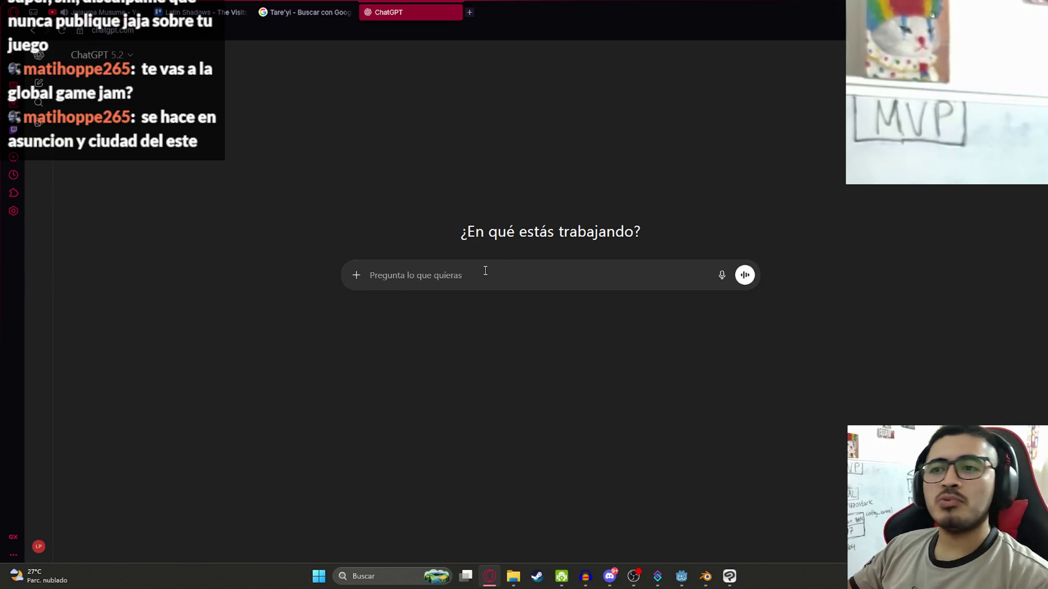
pyautogui.hotkey('ctrl', 'v')
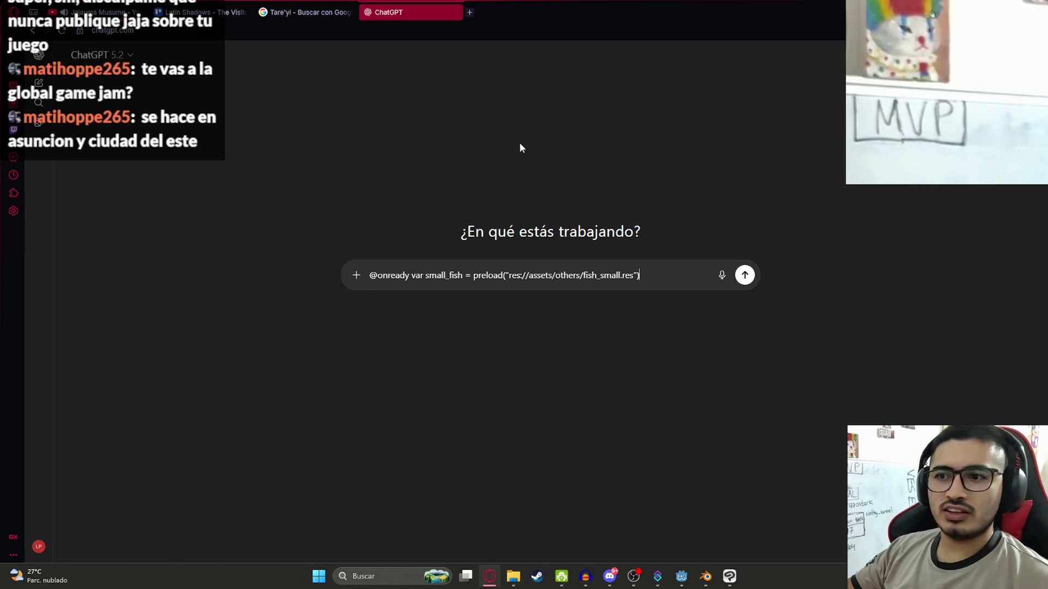
pyautogui.hotkey('shift', 'Return')
pyautogui.write('como hago para')
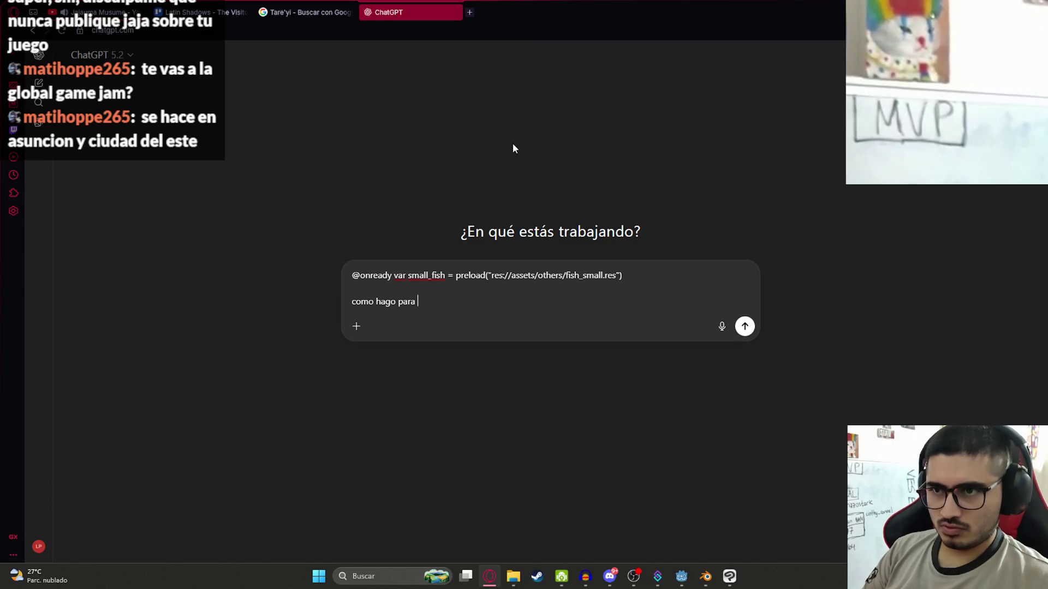
pyautogui.hotkey('shift', 'Return')
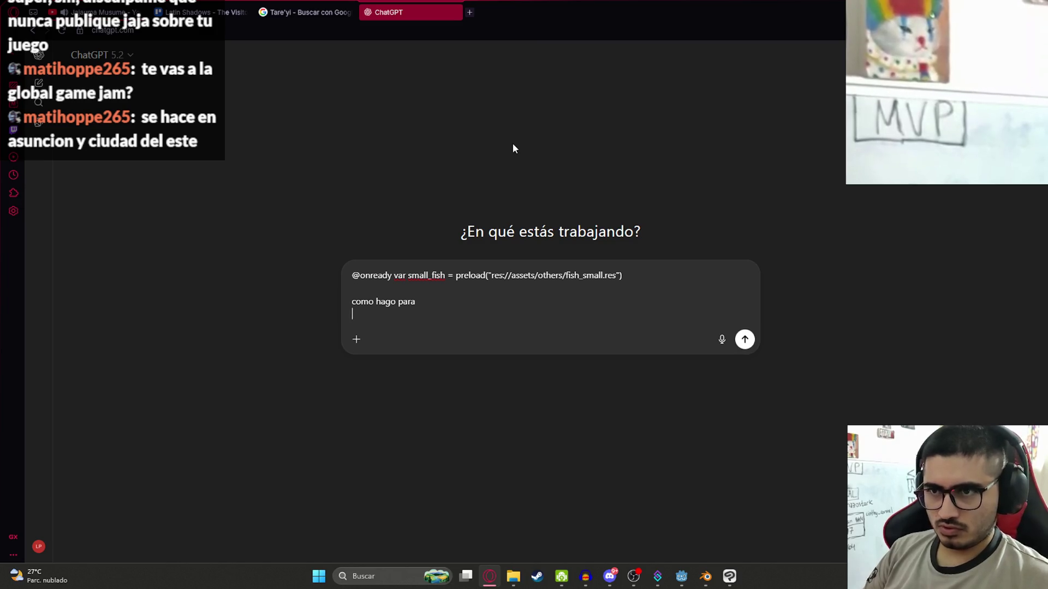
# Copy the set_item line 387 into the prompt and start typing 'porque me tira error de'
pyautogui.hotkey('alt', 'Tab')
pyautogui.hotkey('shift', 'Home')
pyautogui.hotkey('ctrl', 'c')
pyautogui.hotkey('alt', 'Tab')
pyautogui.hotkey('ctrl', 'v')
pyautogui.hotkey('shift', 'Return')
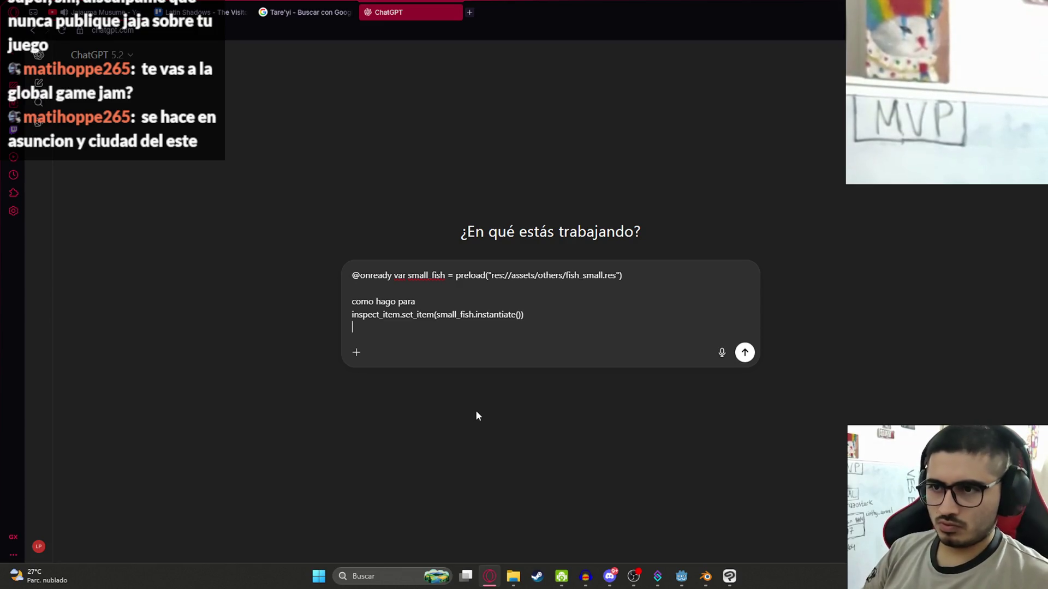
pyautogui.hotkey('shift', 'Return')
pyautogui.write('porque me tira error de')
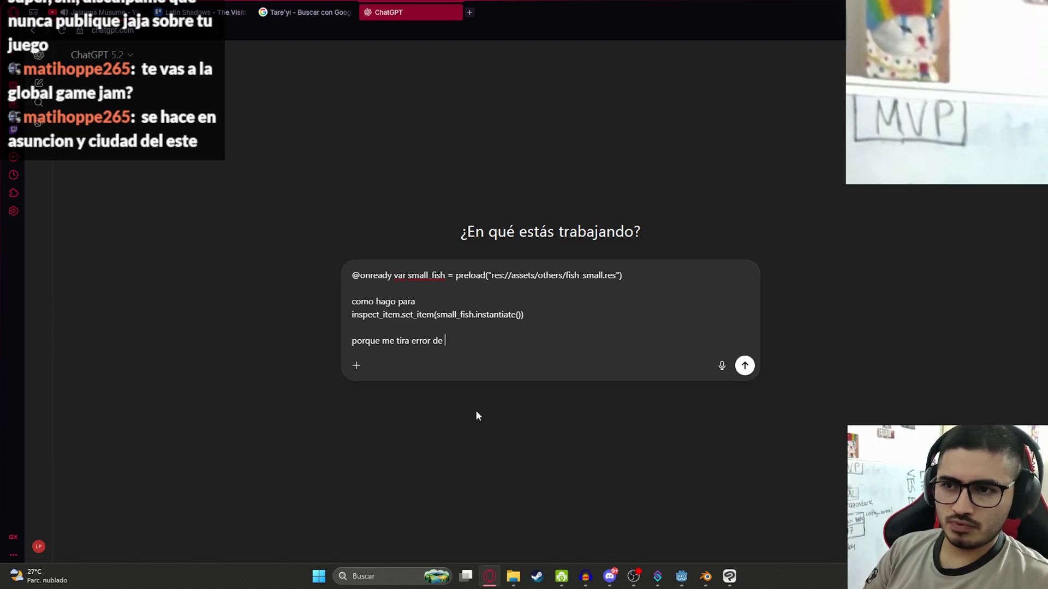
# Search Google for Salón Federico García Lorca in a new background tab
pyautogui.hotkey('alt', 'Tab')
pyautogui.hotkey('alt', 'Tab')
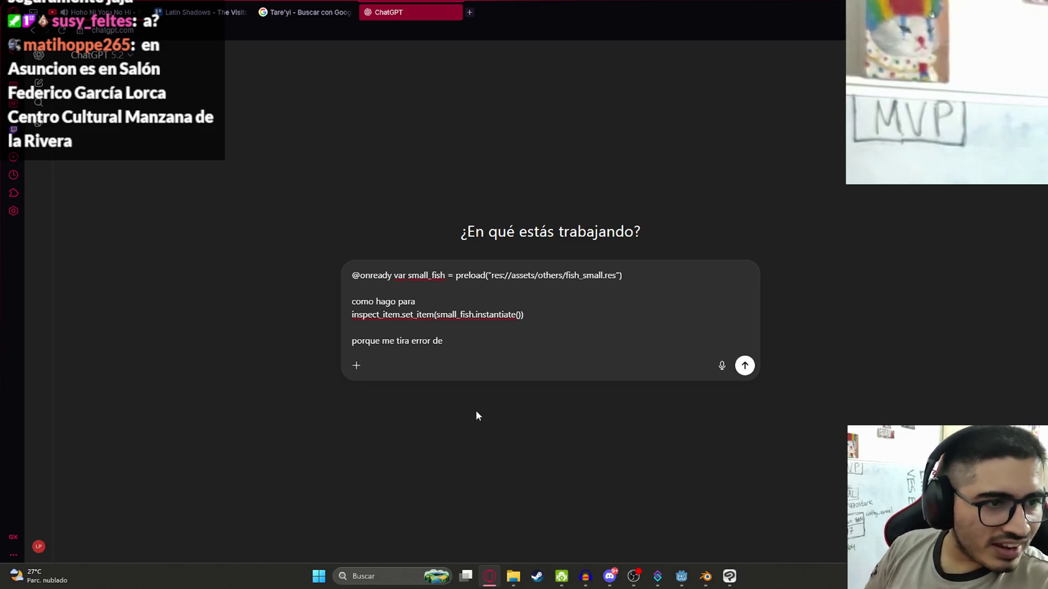
pyautogui.hotkey('alt', 'Tab')
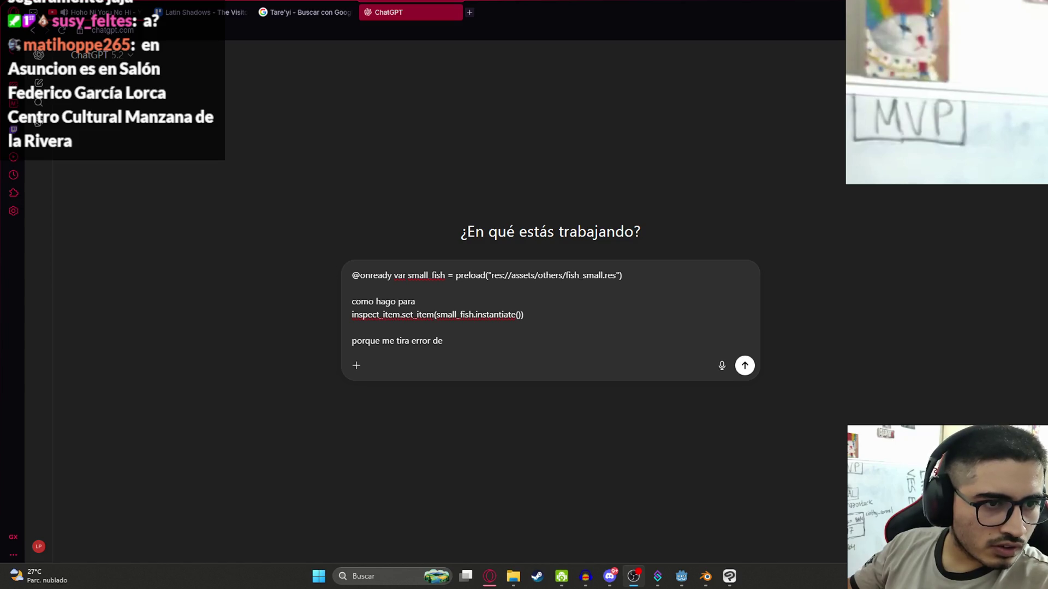
pyautogui.click(471, 12)
pyautogui.hotkey('ctrl', 'v')
pyautogui.press('Return')
# Finish the ChatGPT question with 'arraymesh' and send it
pyautogui.click(409, 12)
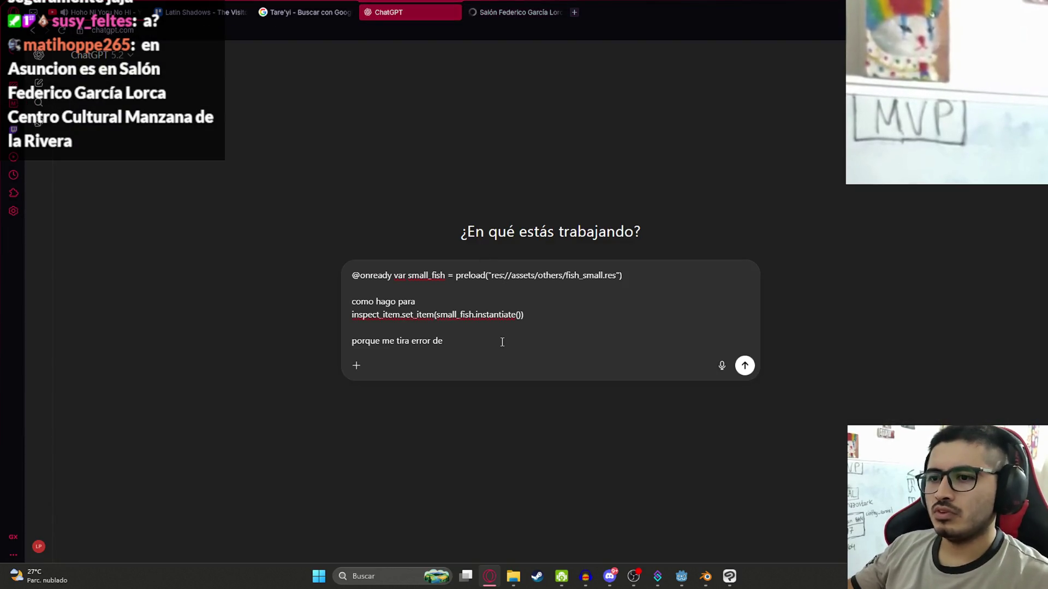
pyautogui.write('arraymesh')
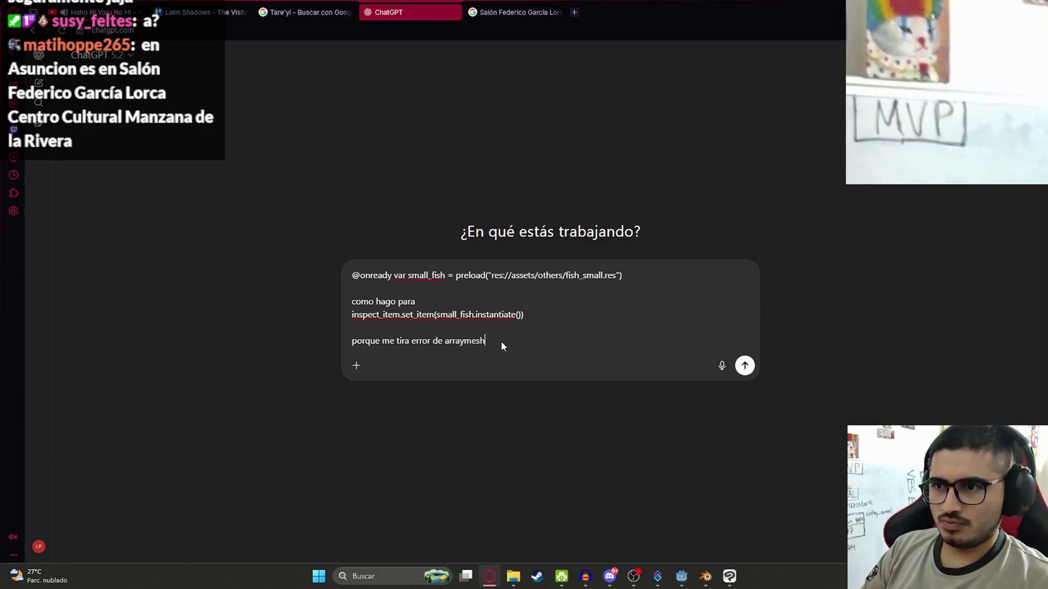
pyautogui.press('Return')
pyautogui.click(516, 12)
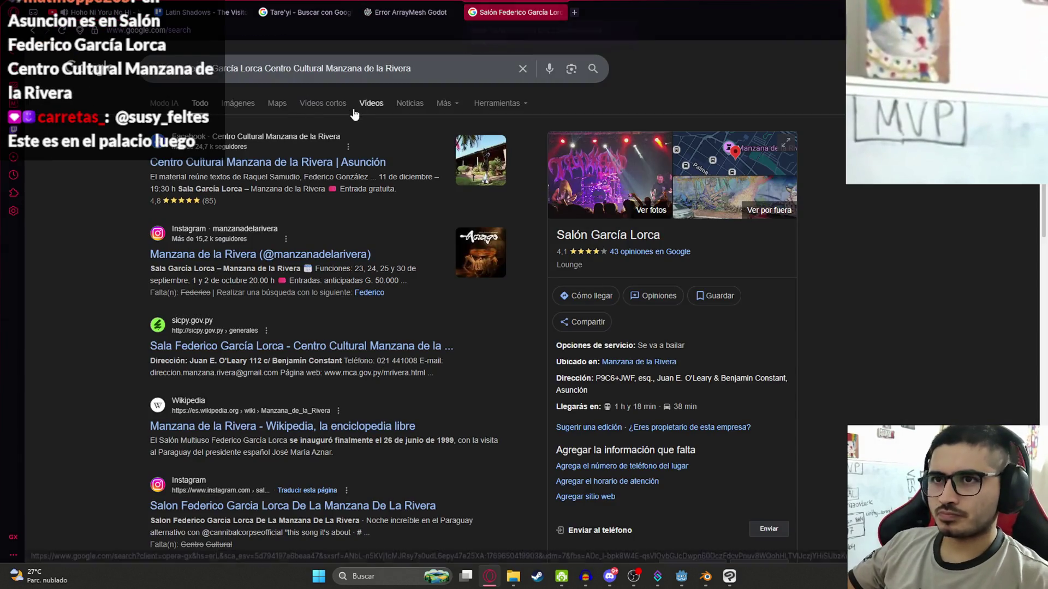
# Open Salón García Lorca on Google Maps, zoom the satellite view around its pin, and open its photos
pyautogui.click(704, 205)
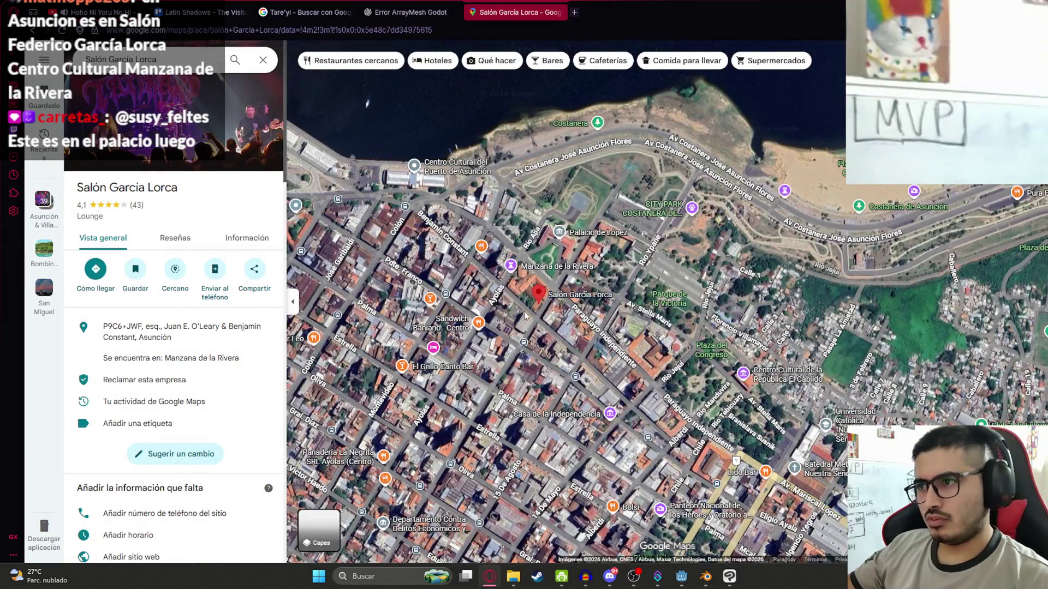
pyautogui.scroll(-2, 524, 316)
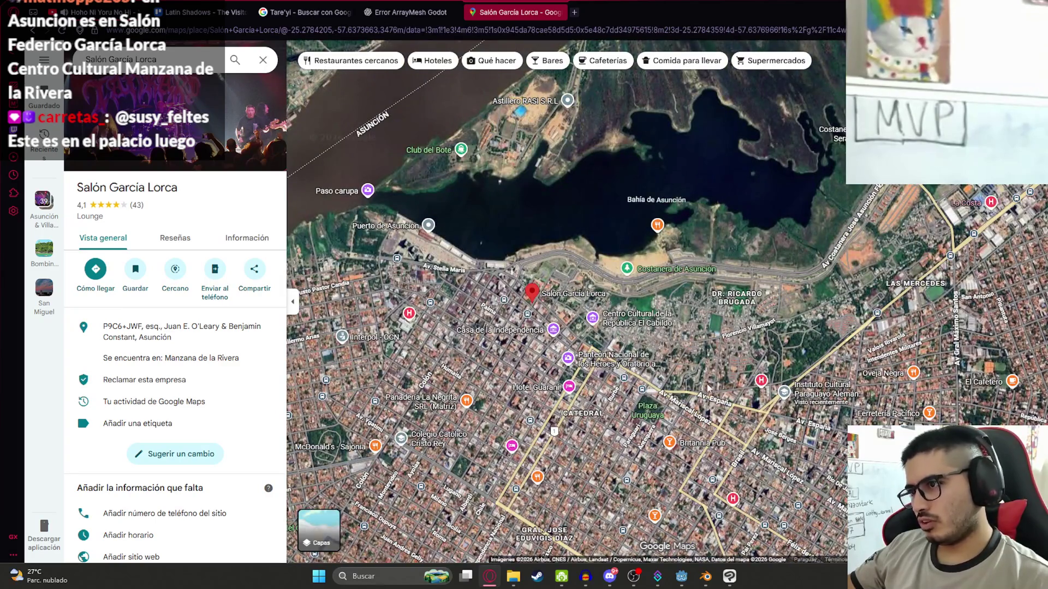
pyautogui.scroll(2, 489, 309)
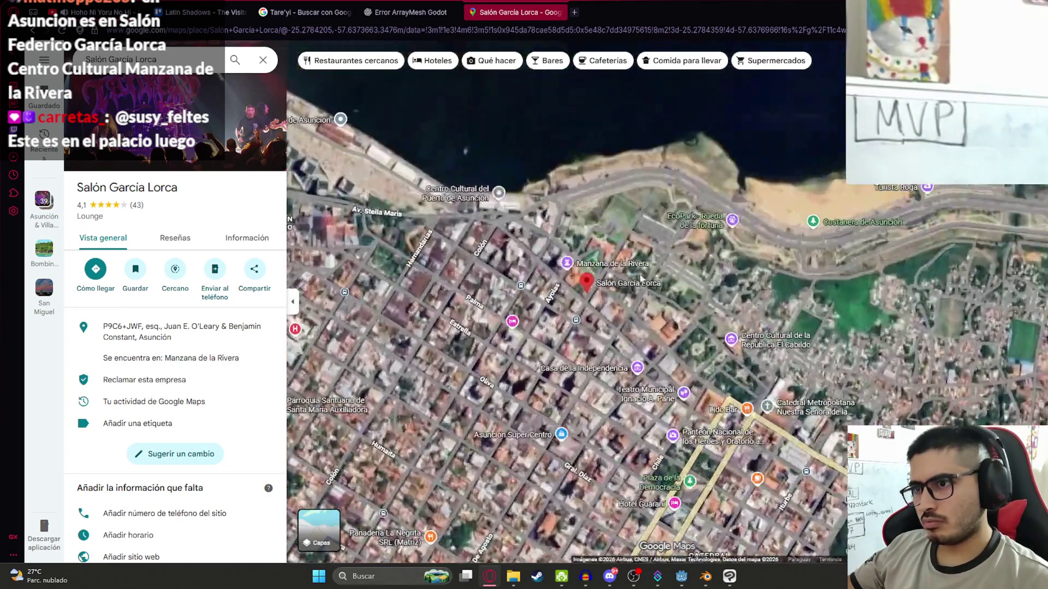
pyautogui.scroll(2, 616, 232)
pyautogui.scroll(3, 620, 233)
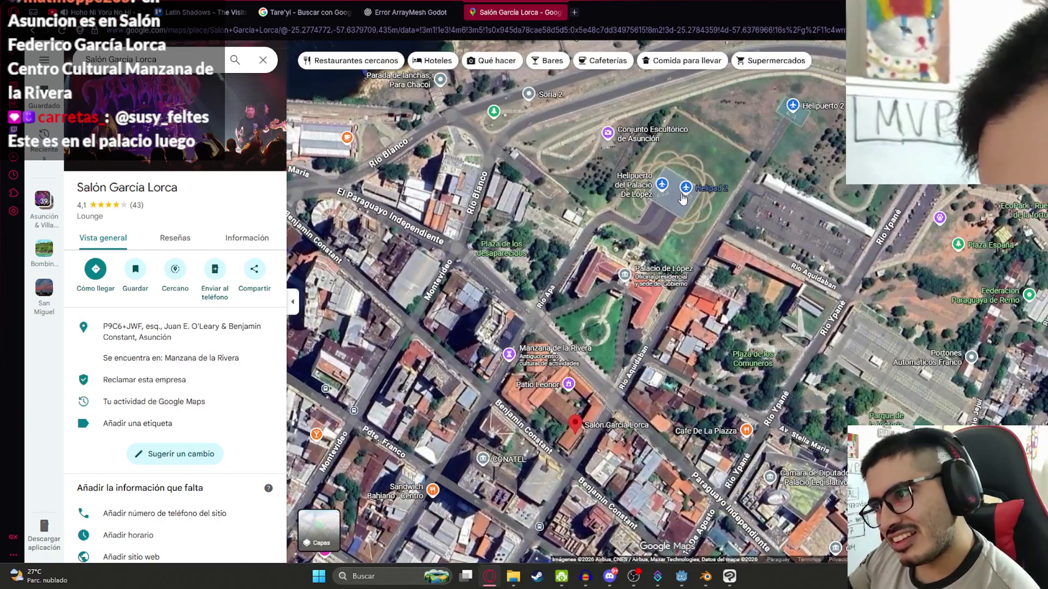
pyautogui.scroll(-3, 527, 351)
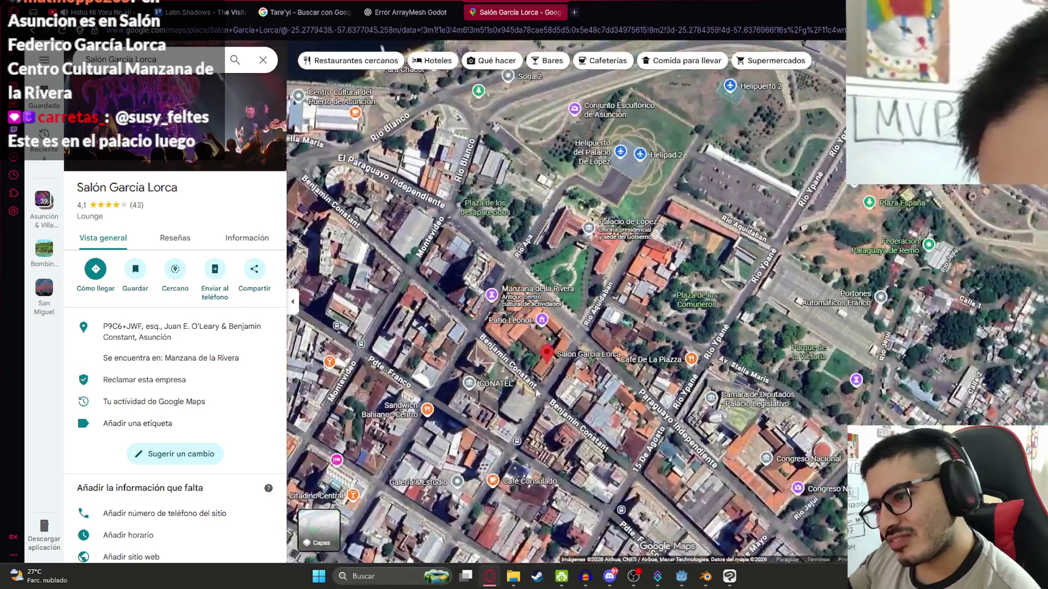
pyautogui.scroll(4, 577, 334)
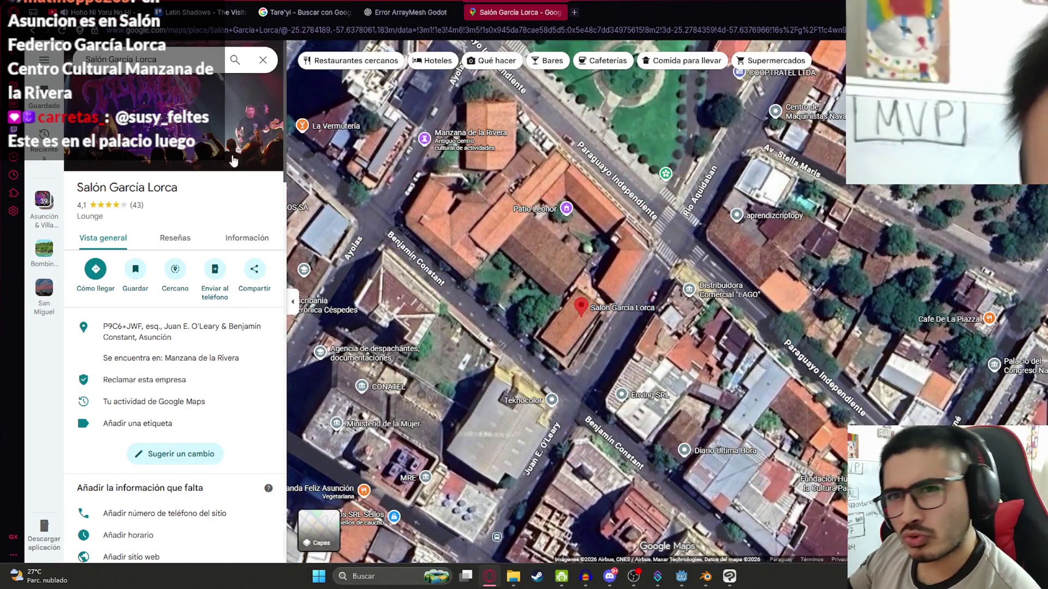
pyautogui.click(268, 131)
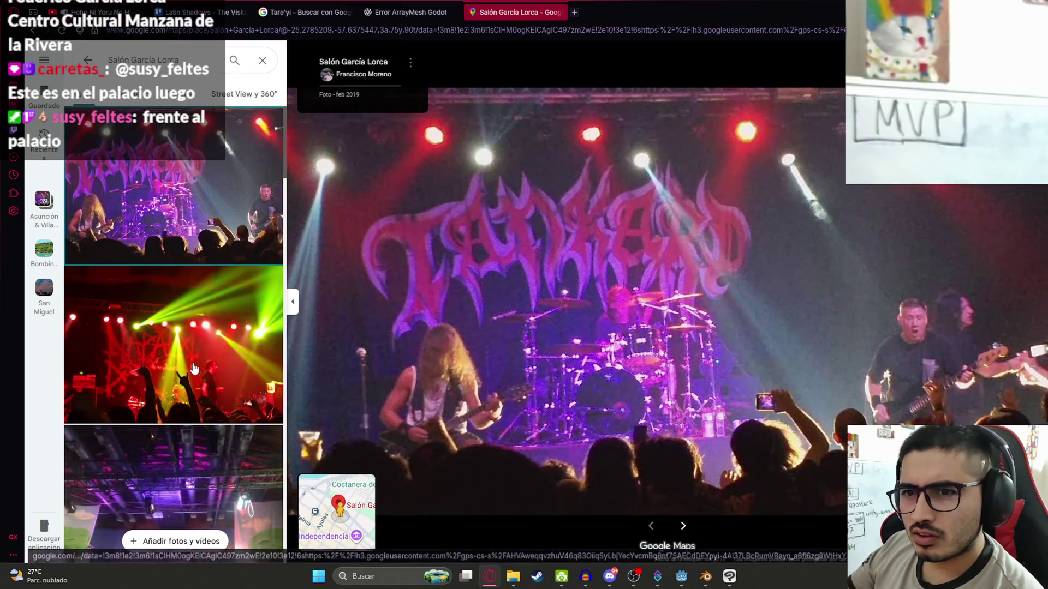
# Flip through the venue's concert, stage, waterfall painting and ceiling photos
pyautogui.click(240, 355)
pyautogui.click(187, 456)
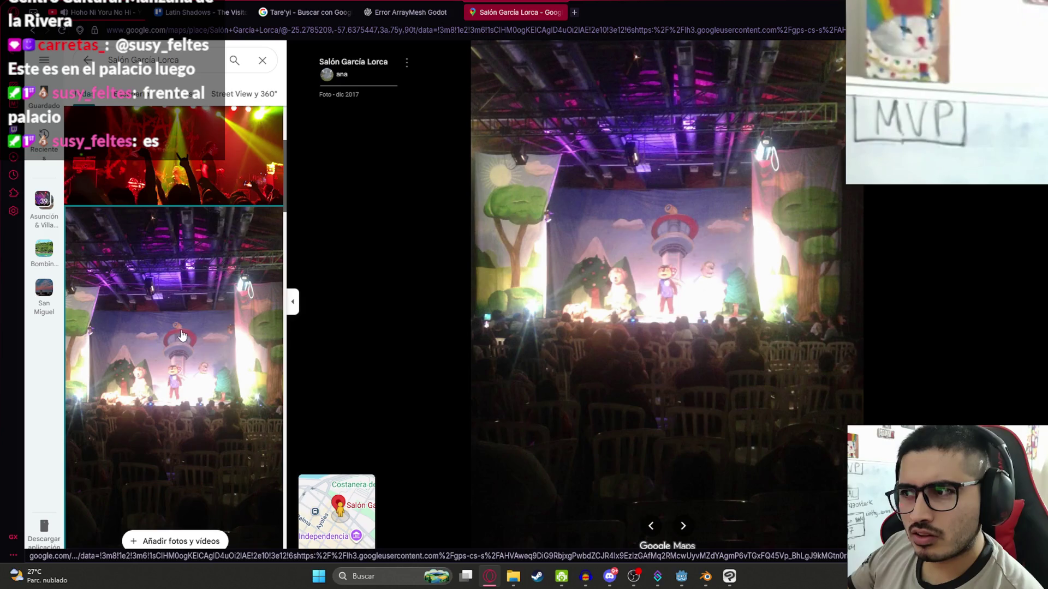
pyautogui.scroll(-5, 180, 349)
pyautogui.click(169, 327)
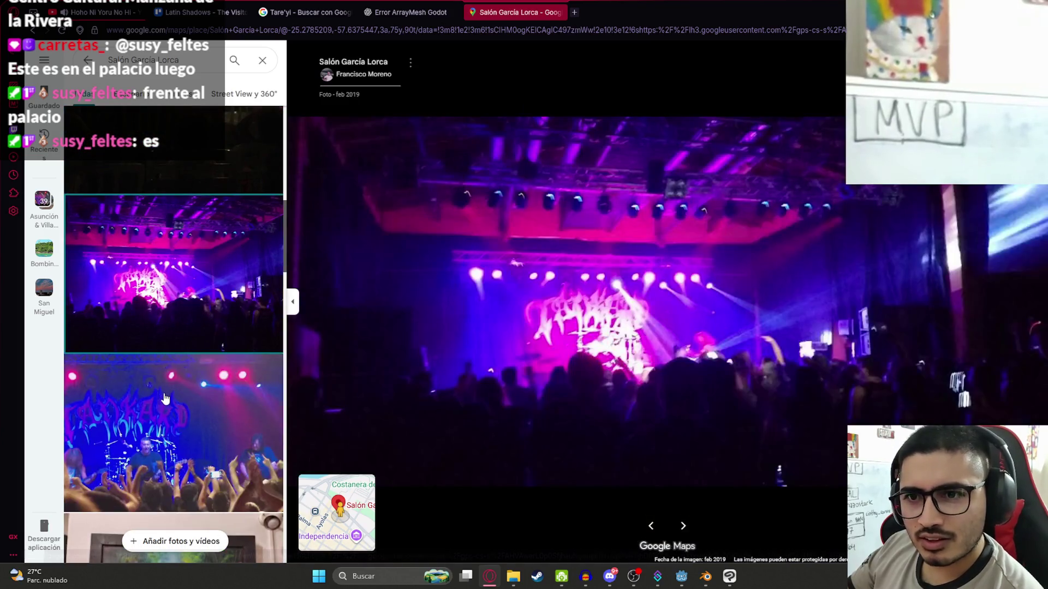
pyautogui.click(165, 399)
pyautogui.scroll(-4, 176, 367)
pyautogui.click(161, 379)
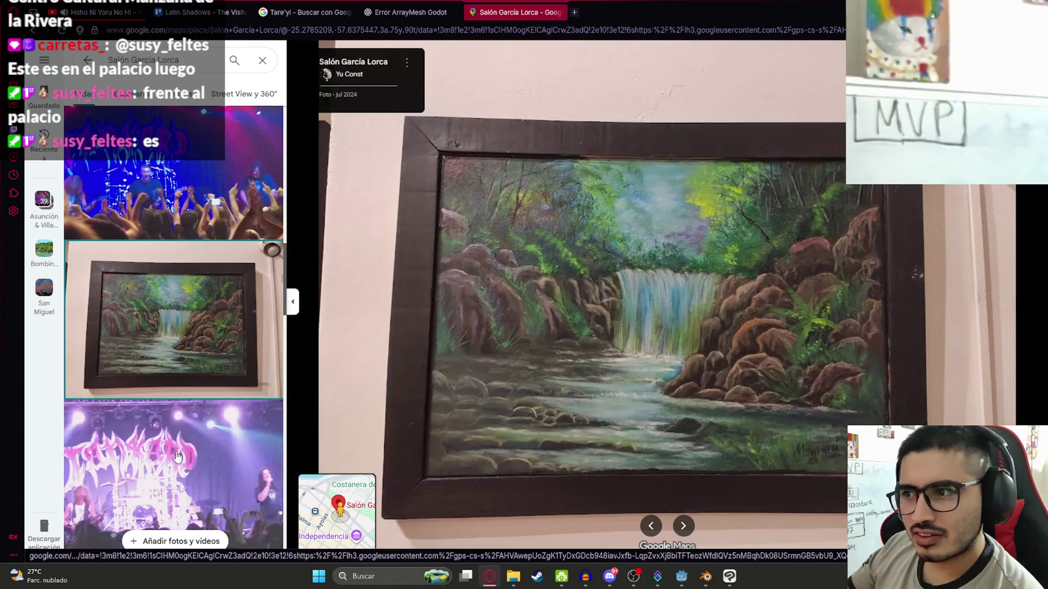
pyautogui.click(176, 457)
pyautogui.scroll(-4, 183, 415)
pyautogui.click(184, 397)
pyautogui.scroll(-4, 197, 382)
pyautogui.click(205, 344)
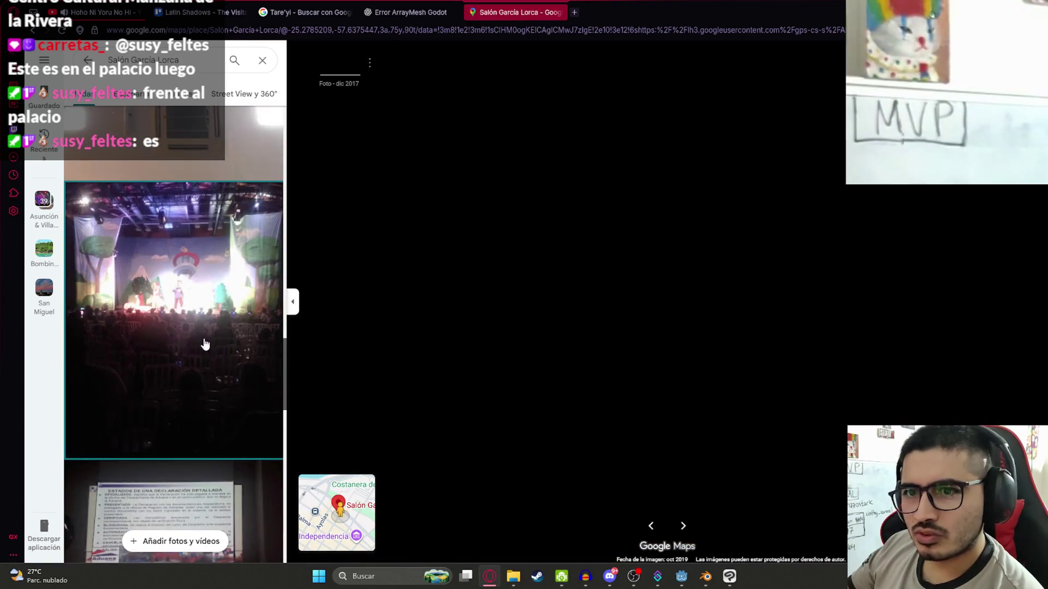
# Continue past the projected document and mural photos, then play and close the stage show video
pyautogui.scroll(-4, 202, 371)
pyautogui.click(204, 421)
pyautogui.scroll(-1, 206, 429)
pyautogui.click(205, 428)
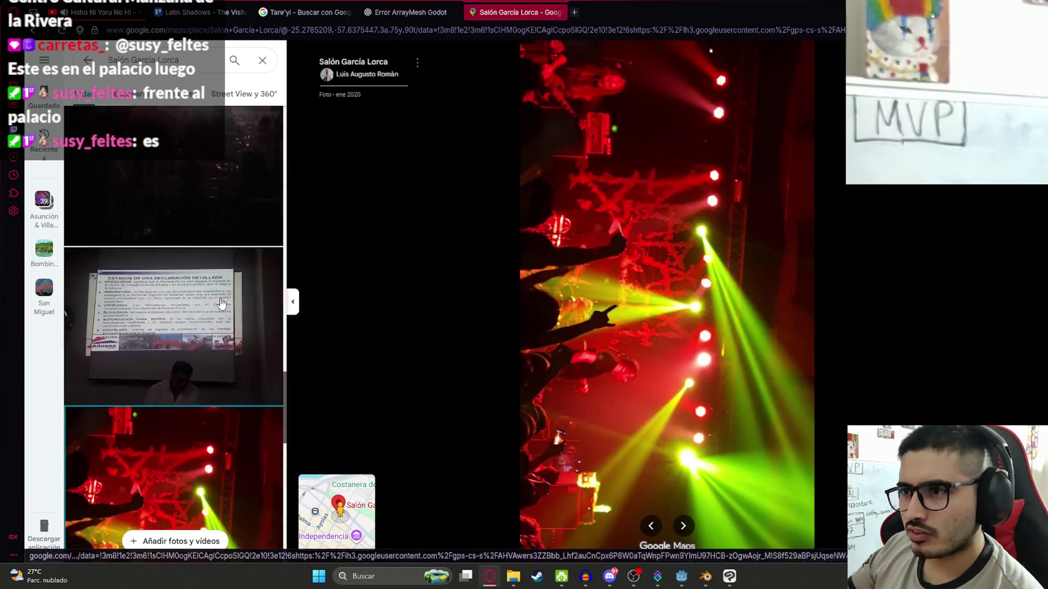
pyautogui.scroll(-4, 221, 304)
pyautogui.scroll(-3, 197, 339)
pyautogui.click(193, 347)
pyautogui.scroll(-1, 194, 347)
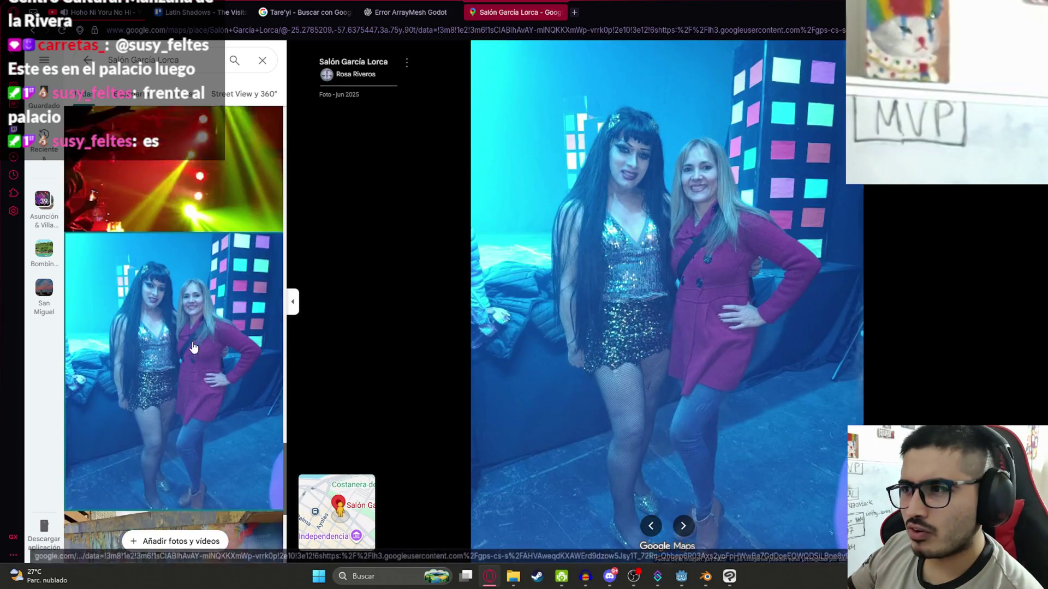
pyautogui.scroll(-3, 207, 309)
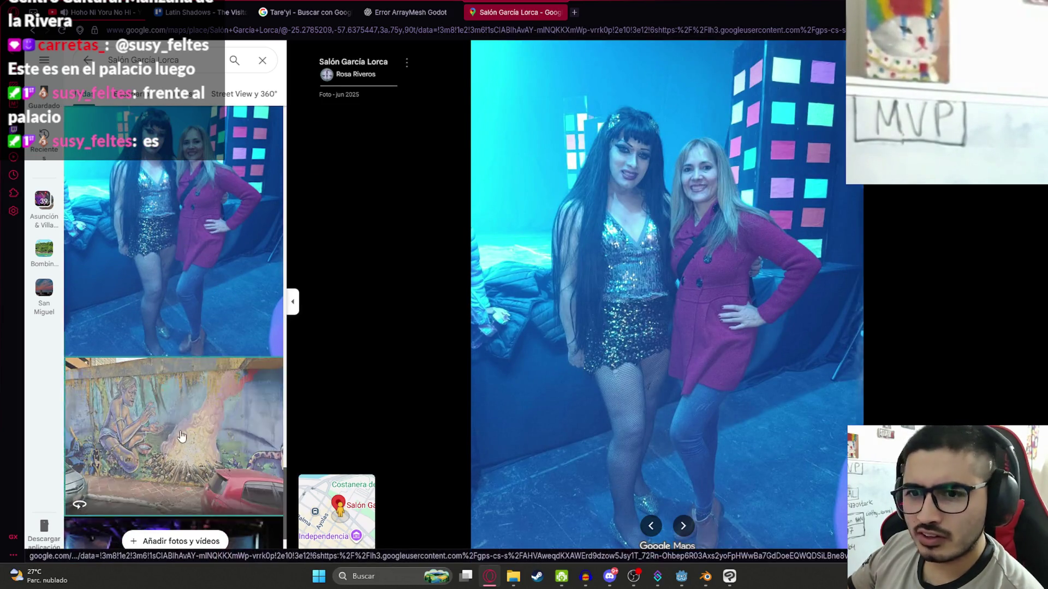
pyautogui.click(172, 406)
pyautogui.scroll(-2, 172, 298)
pyautogui.scroll(-1, 172, 297)
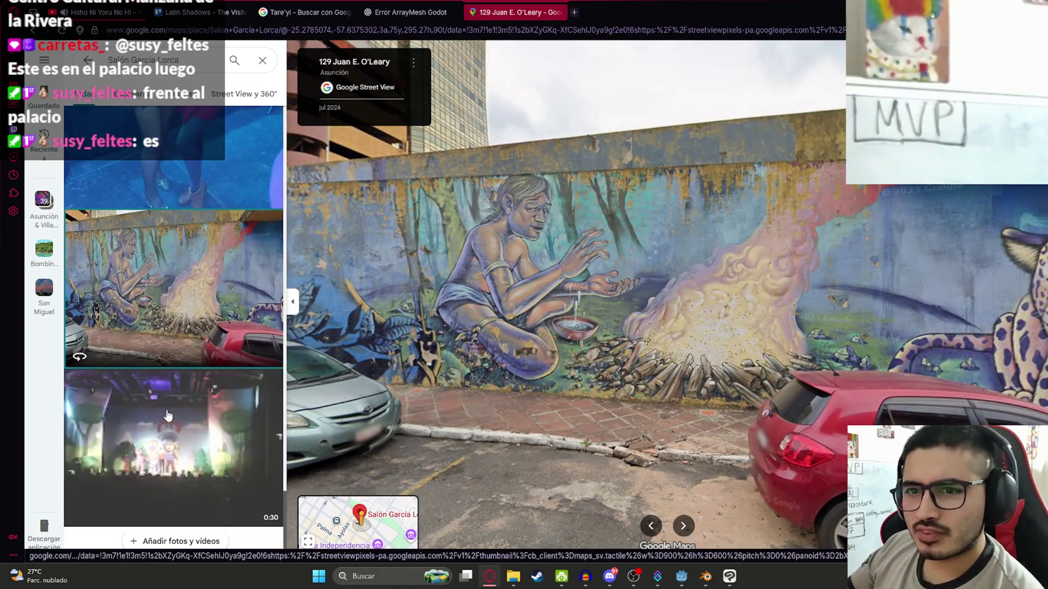
pyautogui.click(172, 389)
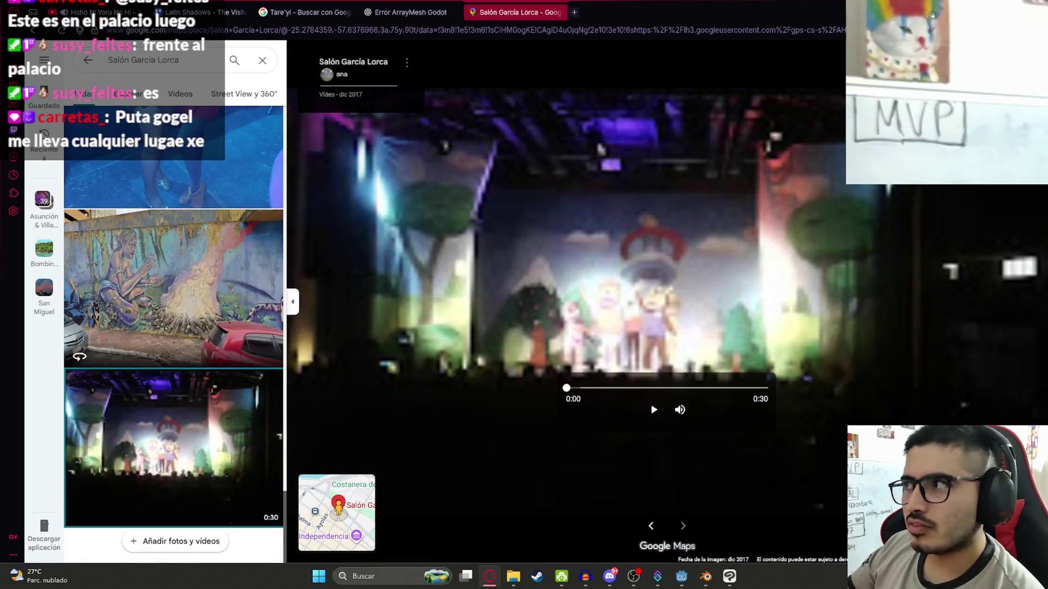
pyautogui.press('Escape')
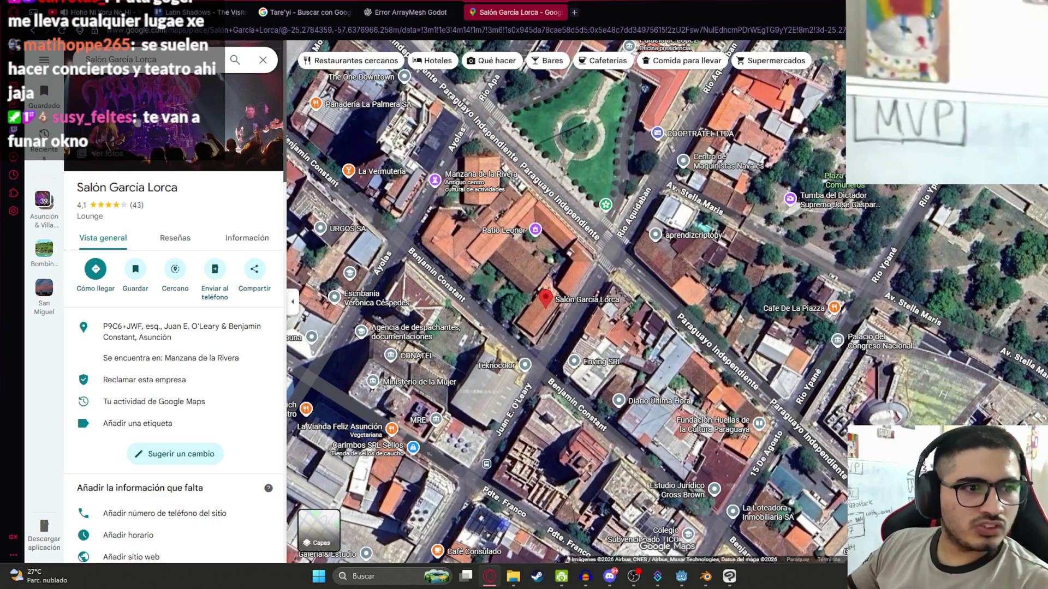
# Zoom the satellite map in and out and pan toward the Salón García Lorca block
pyautogui.scroll(-2, 637, 273)
pyautogui.scroll(5, 560, 459)
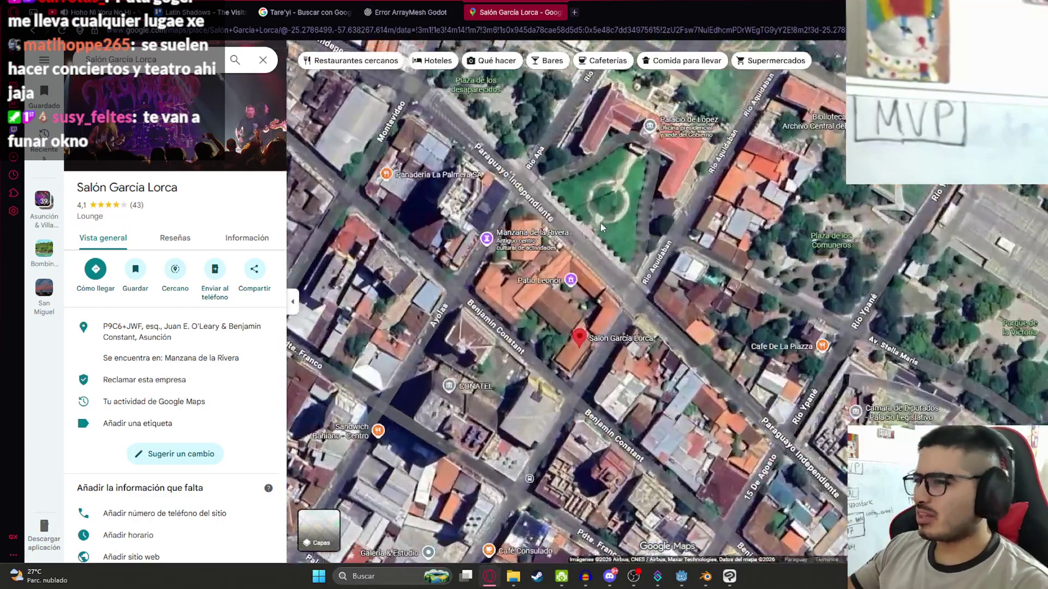
pyautogui.scroll(-3, 561, 459)
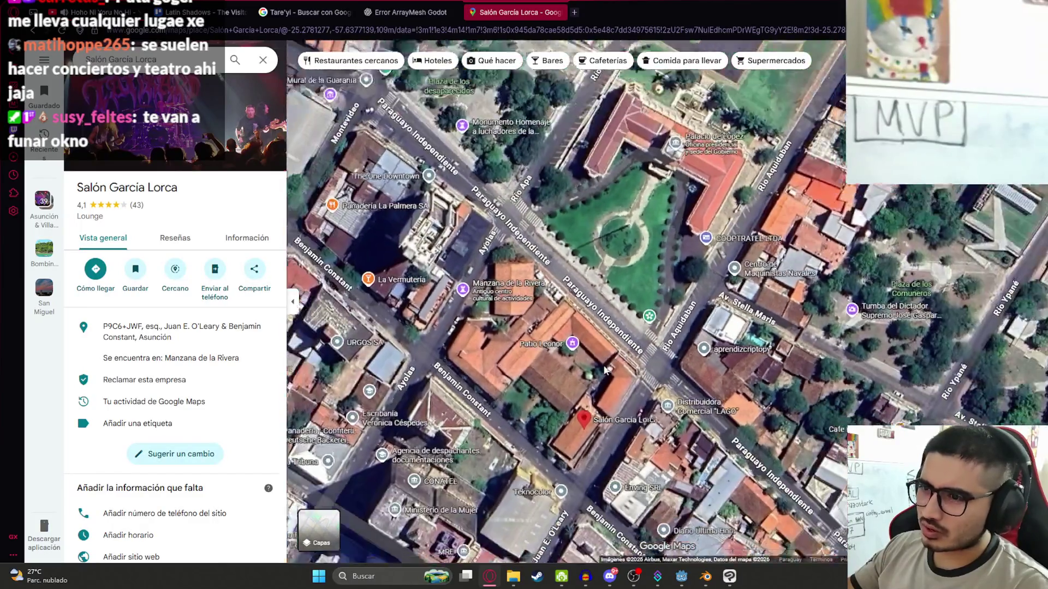
pyautogui.scroll(3, 633, 239)
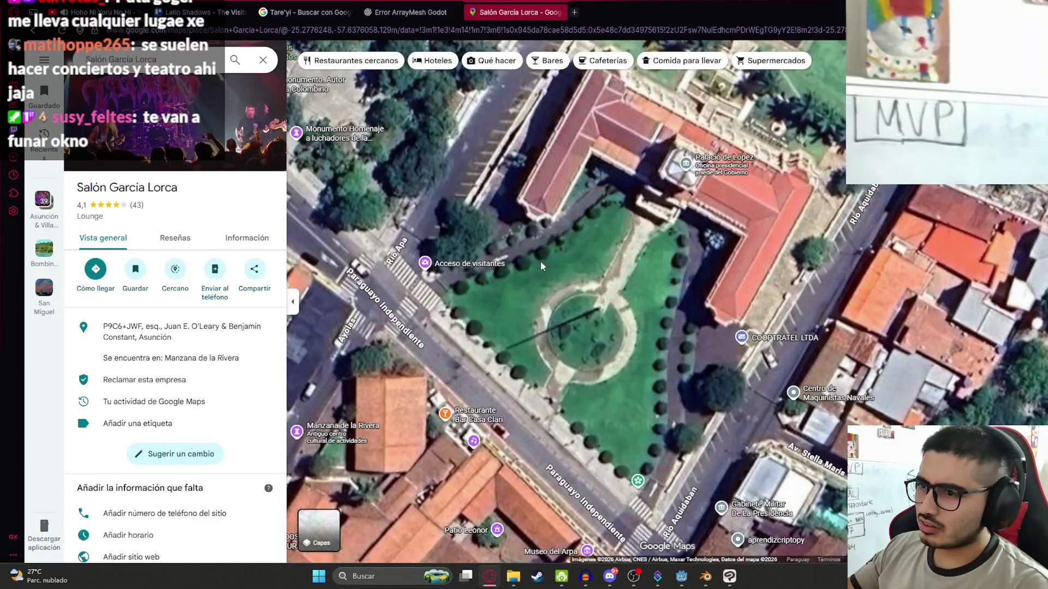
pyautogui.scroll(-2, 600, 306)
pyautogui.scroll(2, 548, 468)
pyautogui.moveTo(548, 468); pyautogui.dragTo(548, 304)
# Center and zoom in closely on the Salón García Lorca pin near Museo del Arpa
pyautogui.scroll(2, 548, 304)
pyautogui.scroll(-3, 607, 367)
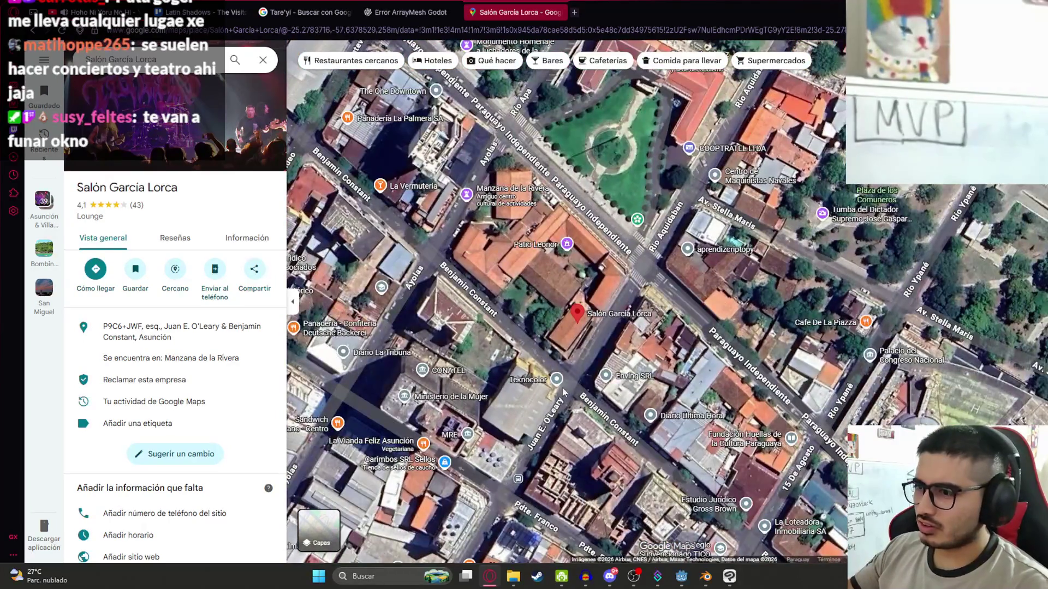
pyautogui.scroll(1, 601, 284)
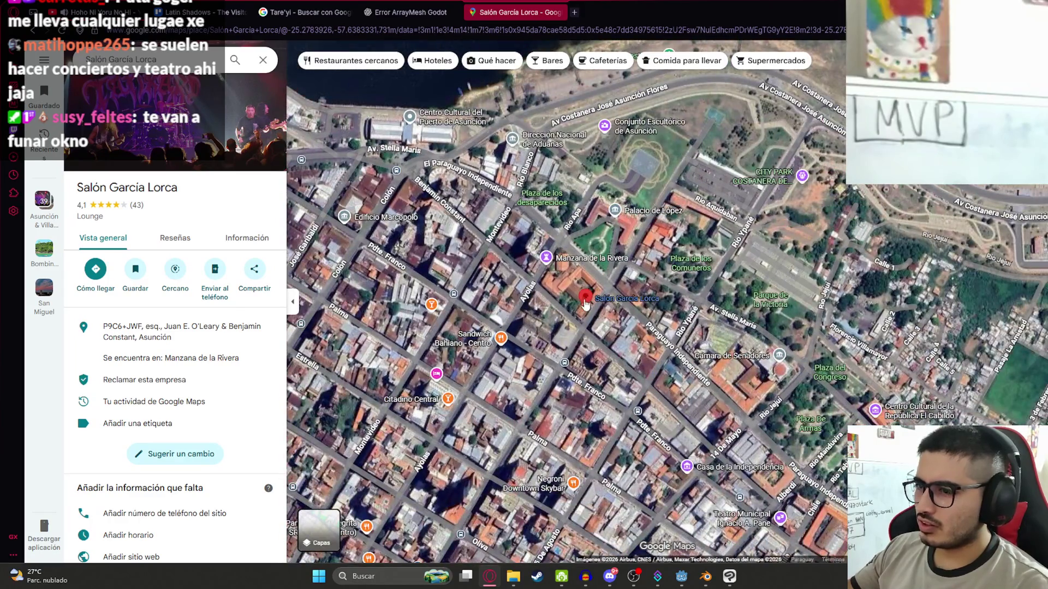
pyautogui.scroll(5, 588, 336)
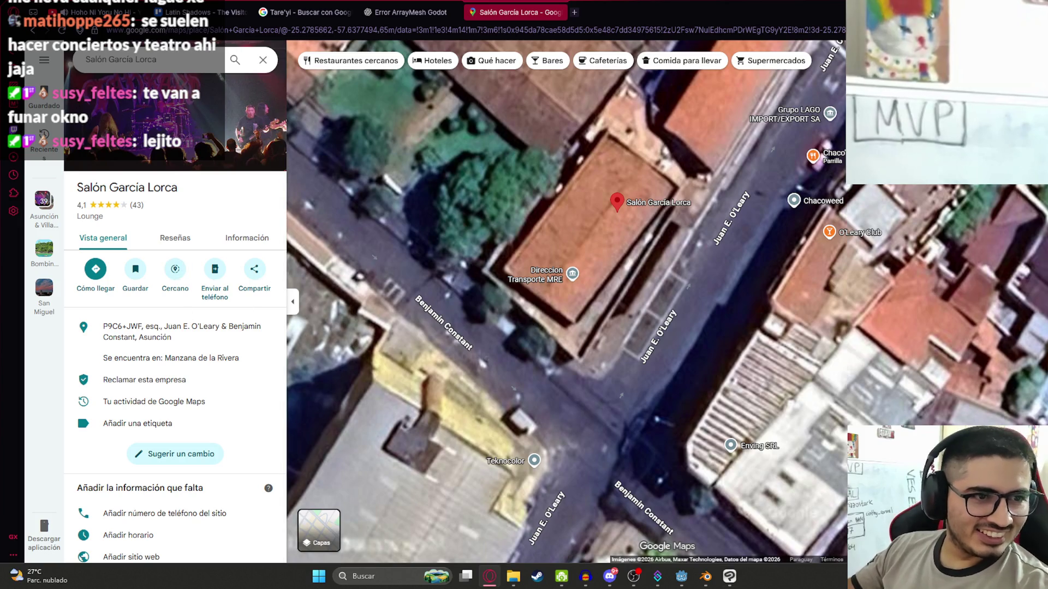
pyautogui.scroll(-10, 642, 307)
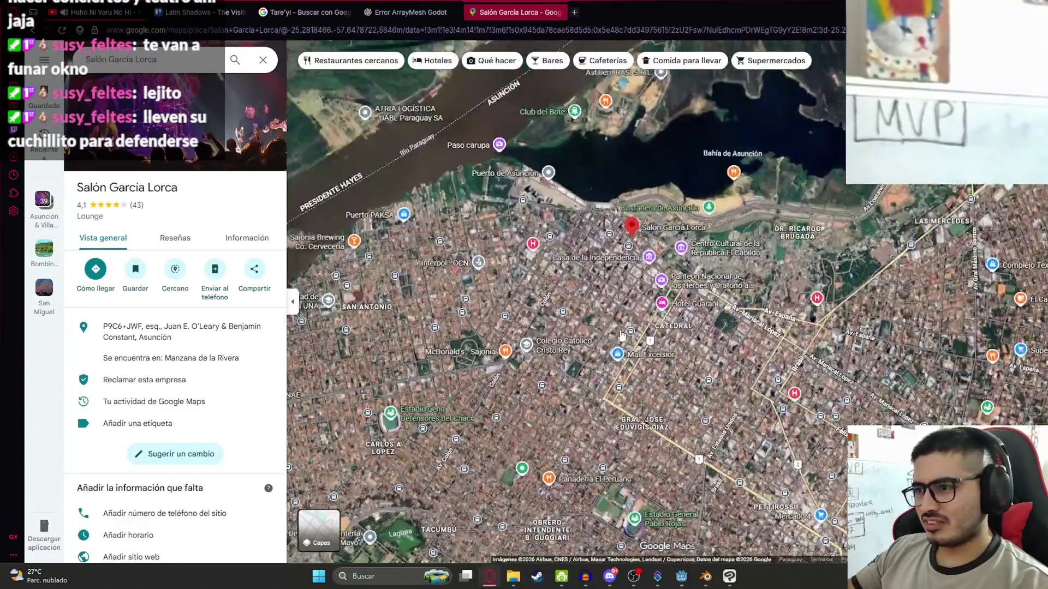
pyautogui.scroll(2, 642, 307)
pyautogui.moveTo(641, 131); pyautogui.dragTo(578, 264)
pyautogui.scroll(8, 579, 265)
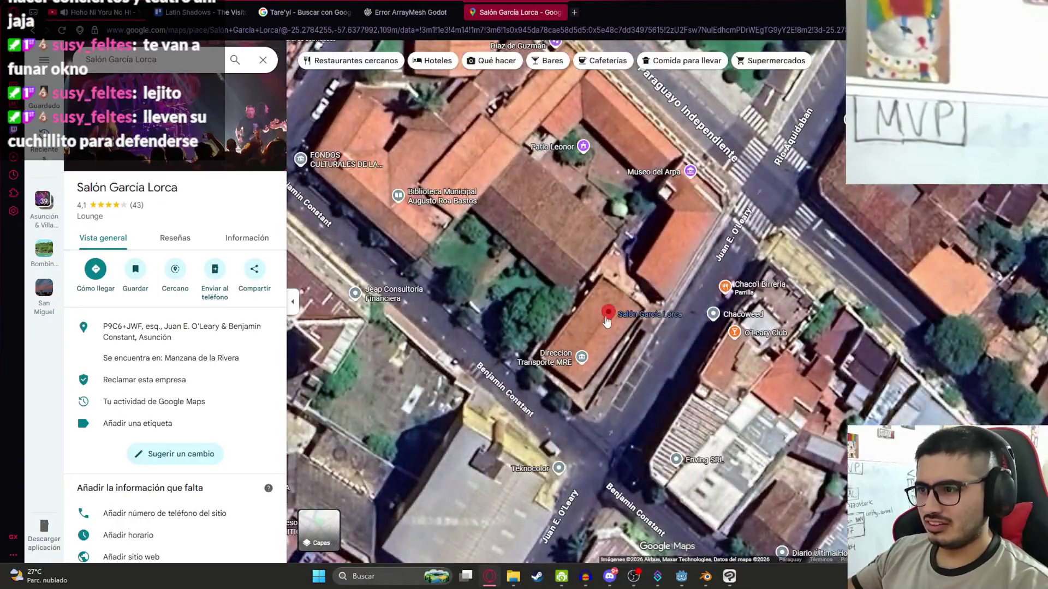
pyautogui.scroll(1, 606, 322)
pyautogui.moveTo(616, 327)
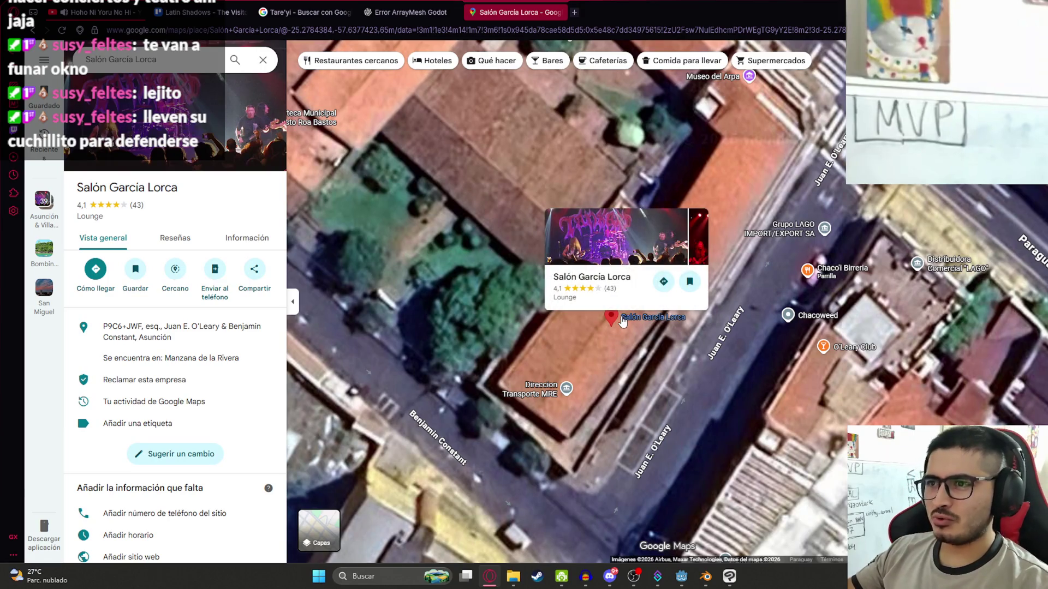
pyautogui.click(681, 576)
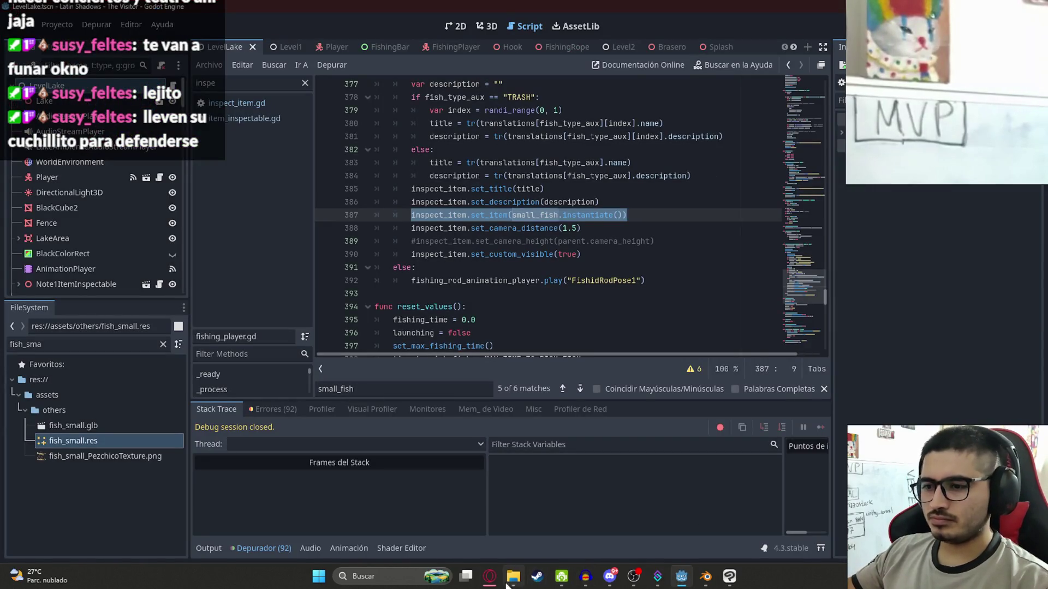
# Return to the browser's 'Error ArrayMesh Godot' ChatGPT conversation
pyautogui.click(490, 576)
pyautogui.click(410, 12)
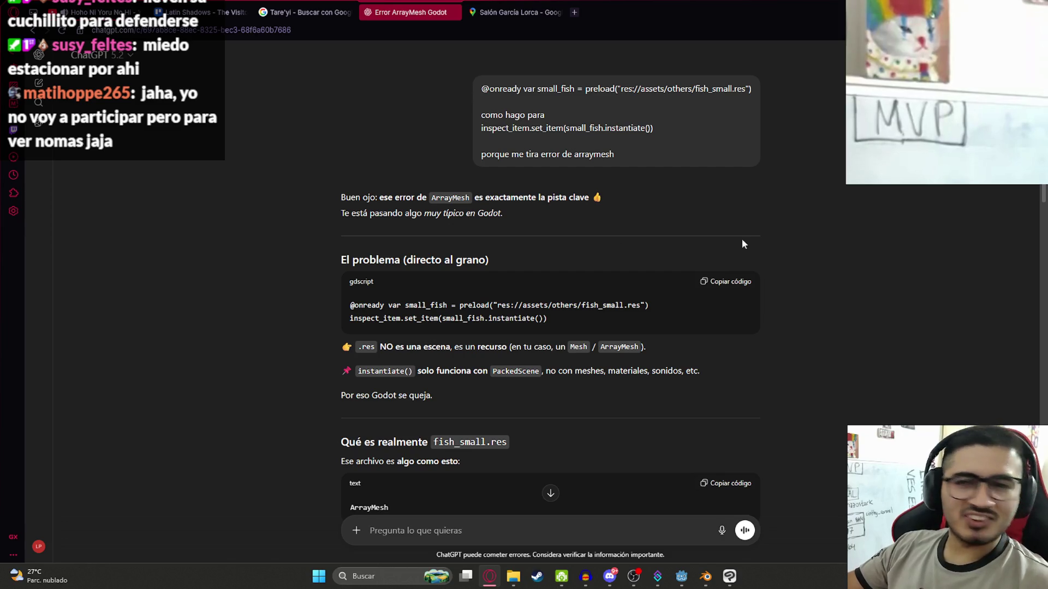
# Copy the problem code snippet and scroll to ChatGPT's ArrayMesh explanation
pyautogui.tripleClick(555, 308)
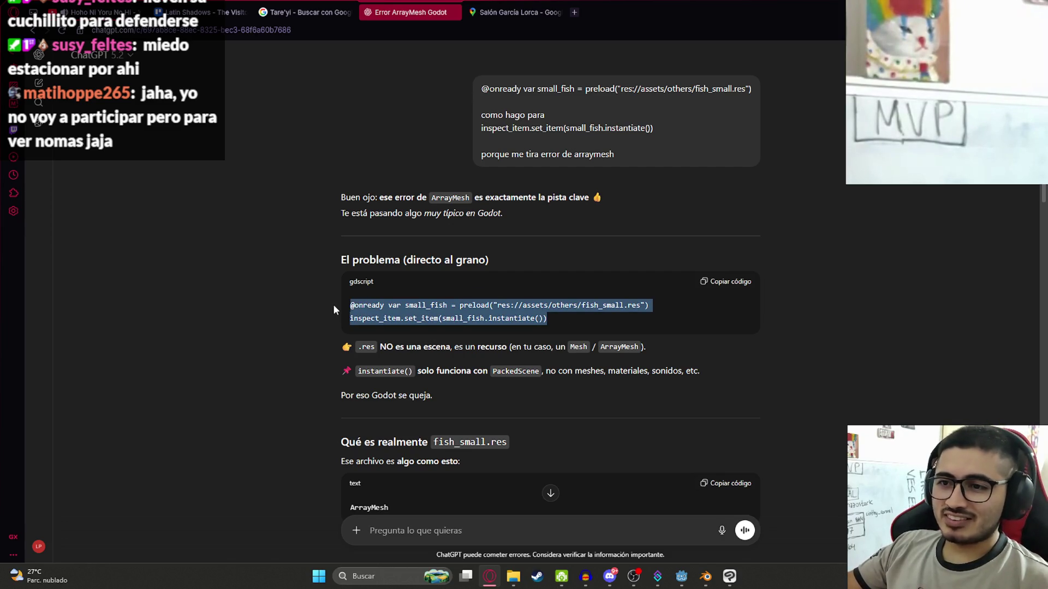
pyautogui.click(482, 307)
pyautogui.click(725, 292)
pyautogui.scroll(-2, 411, 289)
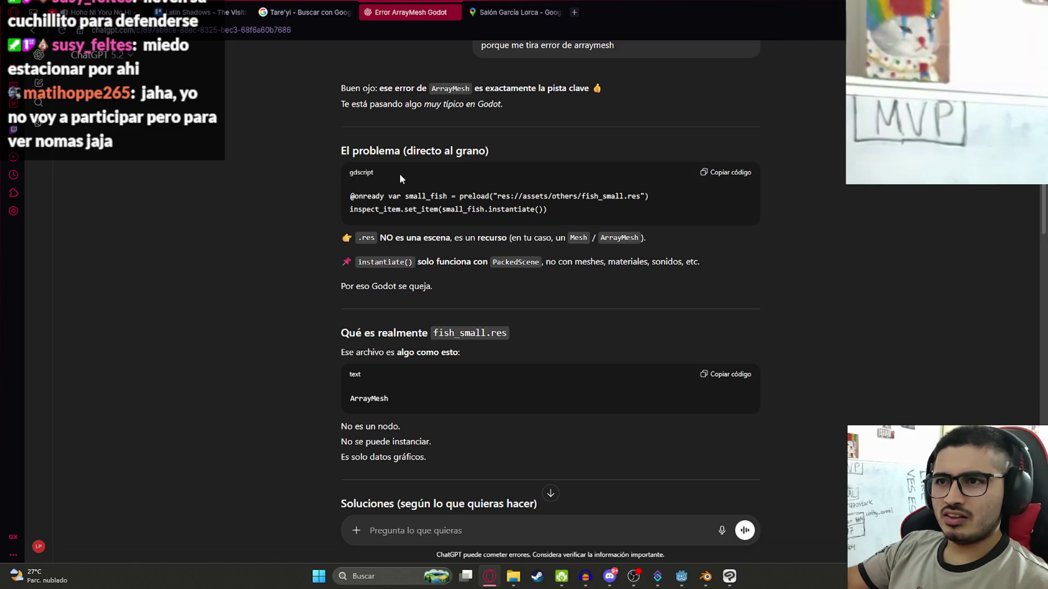
pyautogui.scroll(-3, 398, 324)
pyautogui.doubleClick(379, 236)
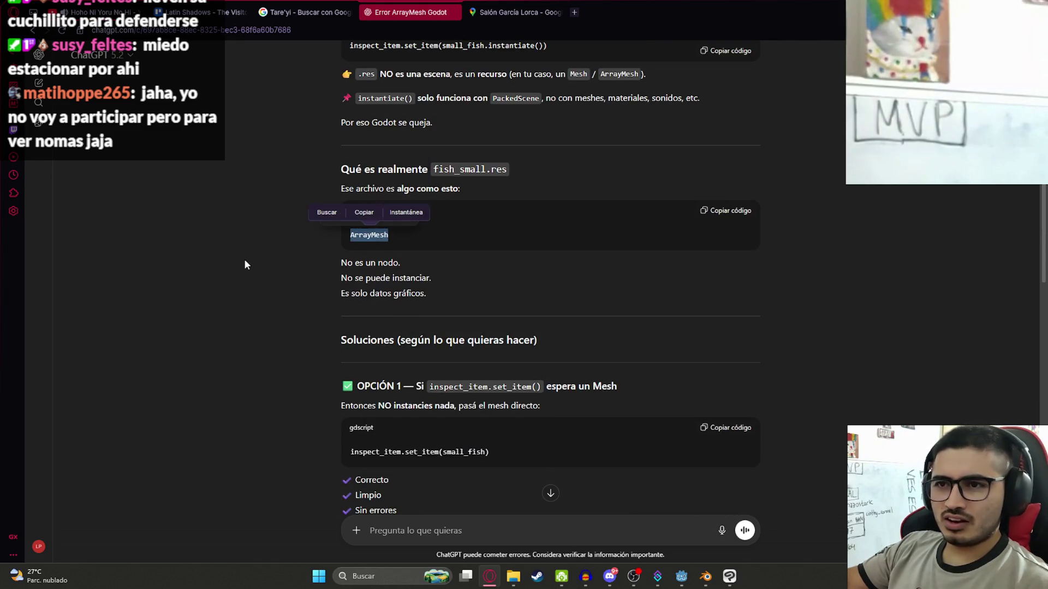
pyautogui.click(821, 202)
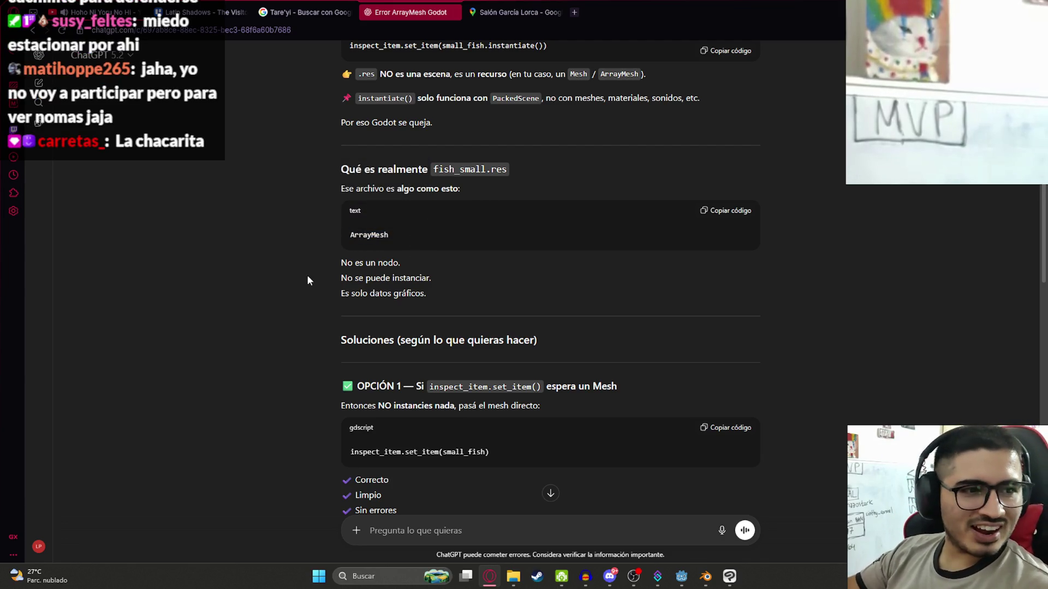
# Highlight the explanation that the ArrayMesh is not a node, only graphic data
pyautogui.moveTo(416, 272); pyautogui.dragTo(342, 263)
pyautogui.click(329, 294)
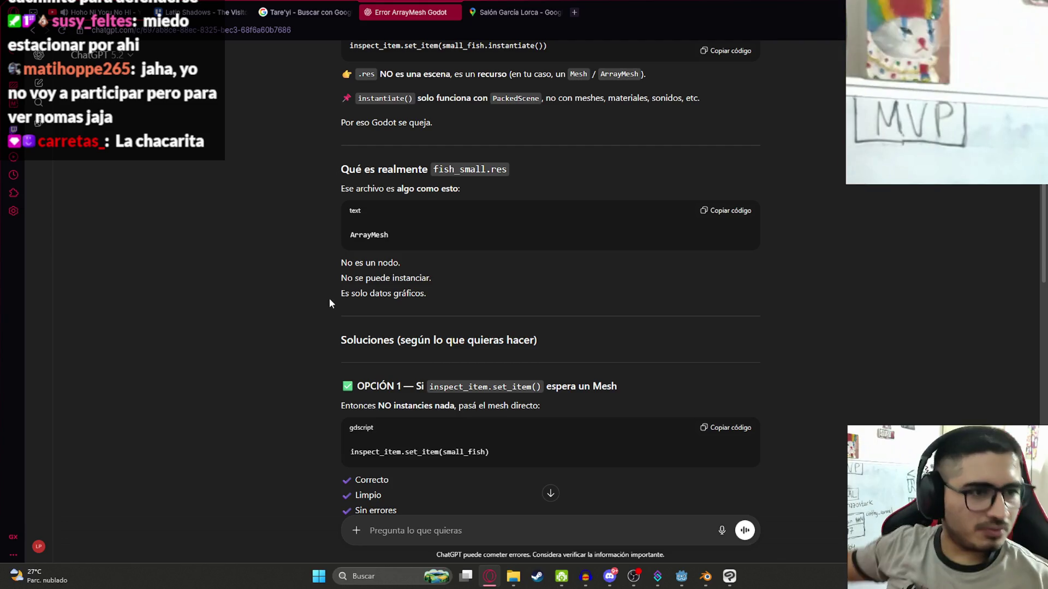
pyautogui.hotkey('alt', 'Tab')
pyautogui.hotkey('alt', 'Tab')
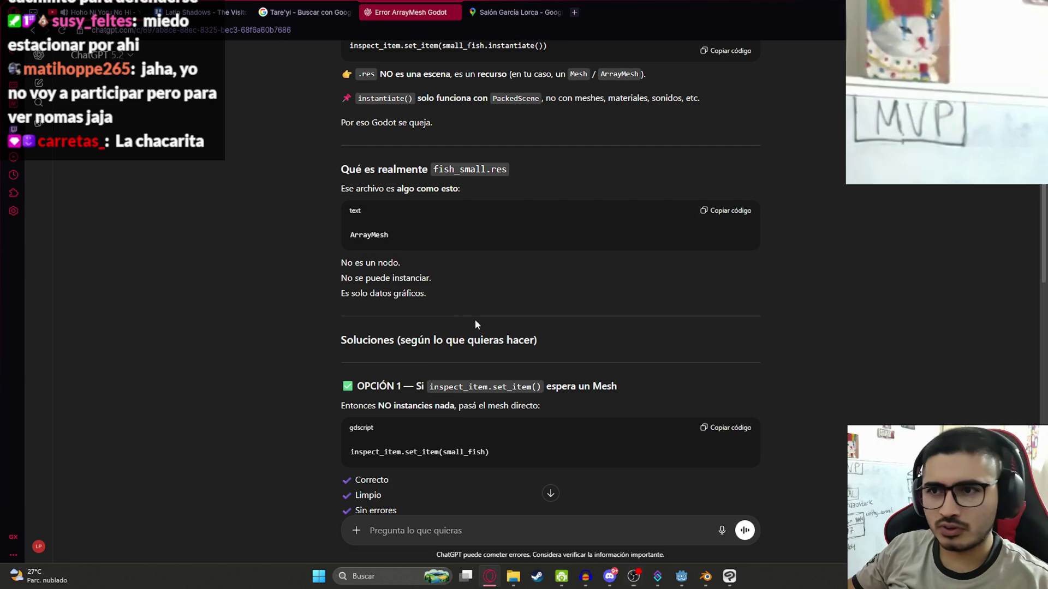
pyautogui.moveTo(449, 293)
pyautogui.mouseDown()
pyautogui.moveTo(284, 284)
pyautogui.moveTo(284, 297)
pyautogui.mouseUp()
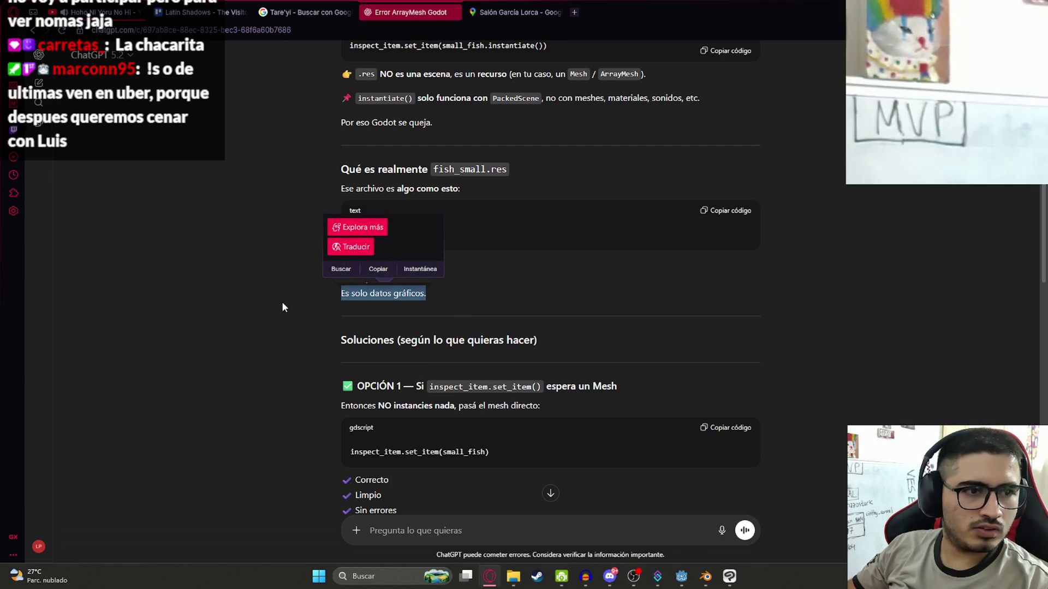
pyautogui.moveTo(509, 305); pyautogui.dragTo(323, 267)
pyautogui.moveTo(446, 287); pyautogui.dragTo(268, 283)
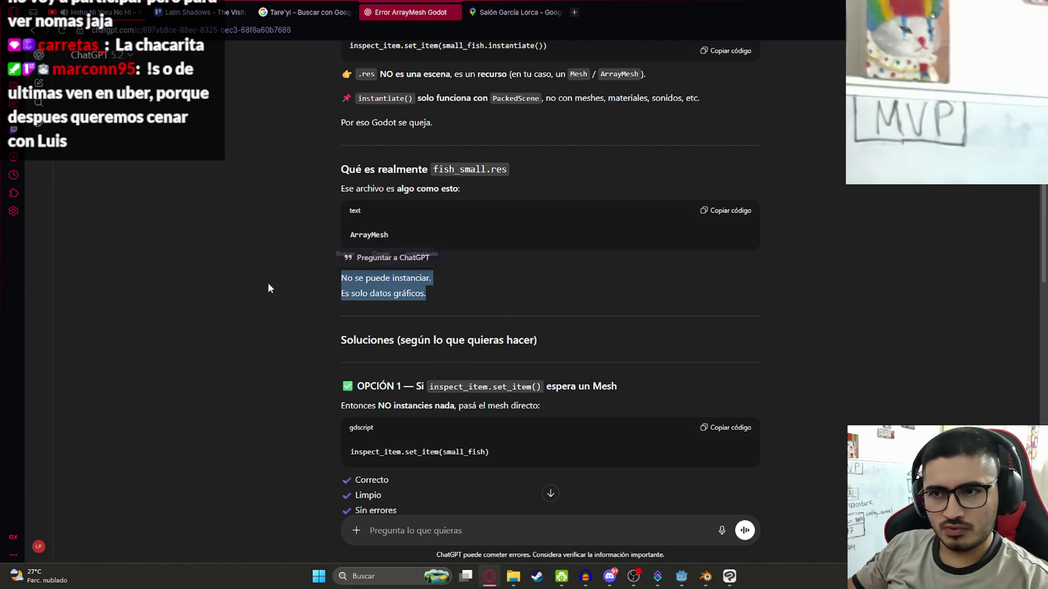
pyautogui.click(336, 296)
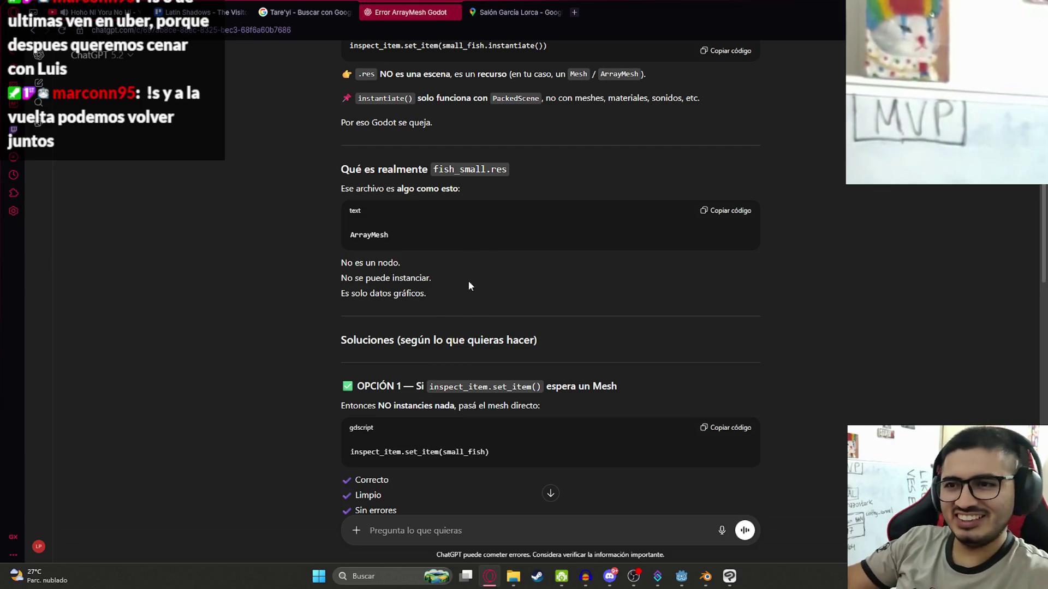
# Select the suggested set_item(small_fish) fix and the .instantiate() call on Godot's line 387
pyautogui.scroll(-2, 425, 311)
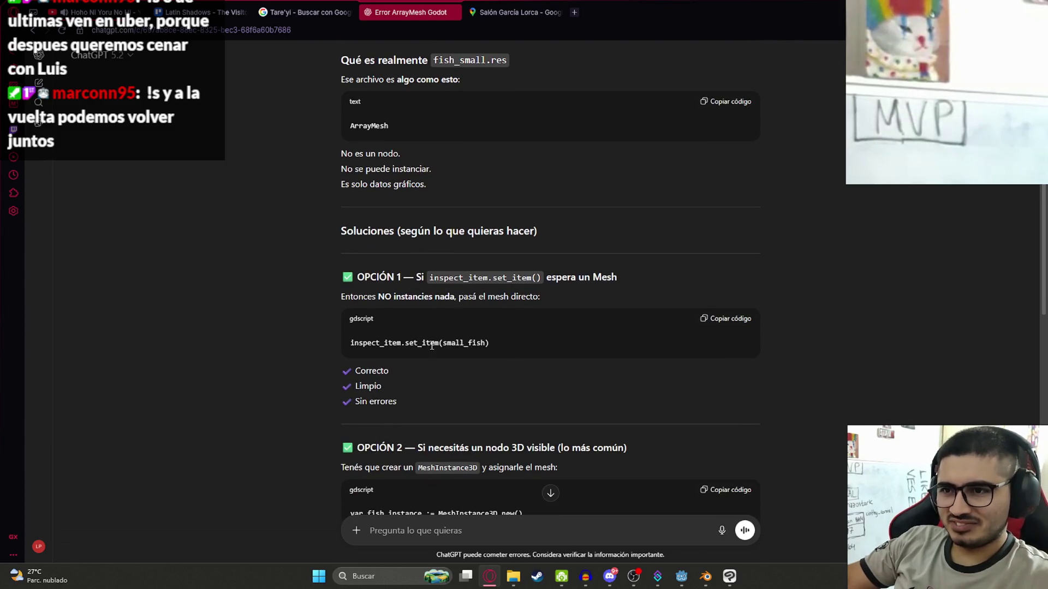
pyautogui.moveTo(505, 342); pyautogui.dragTo(344, 342)
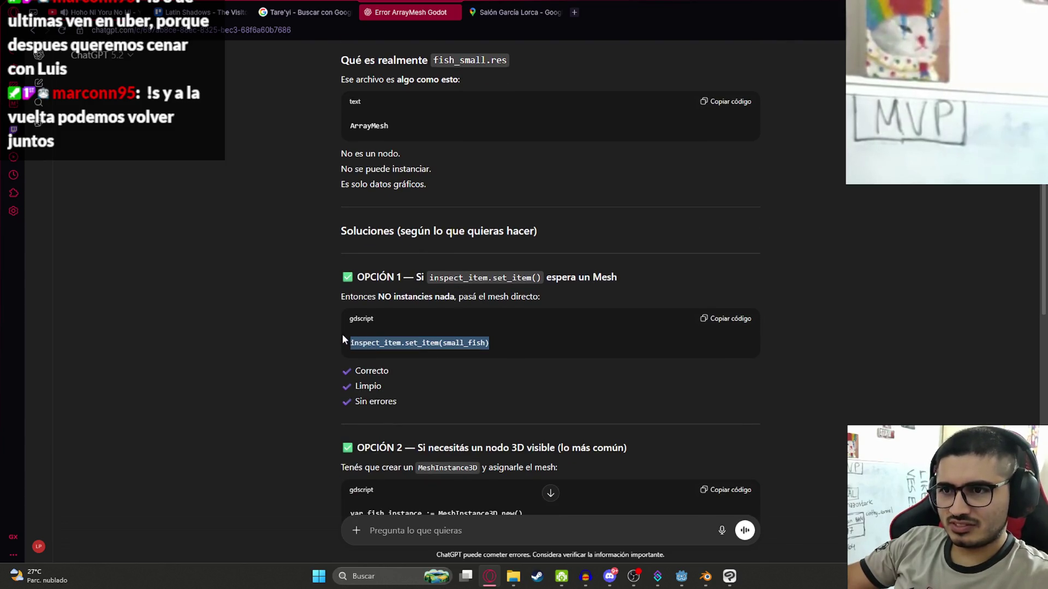
pyautogui.click(681, 577)
pyautogui.moveTo(622, 215); pyautogui.dragTo(561, 216)
# Drop .instantiate() from line 387's set_item call, save the script and scene, and run with F5
pyautogui.press('BackSpace')
pyautogui.hotkey('ctrl', 's')
pyautogui.click(209, 65)
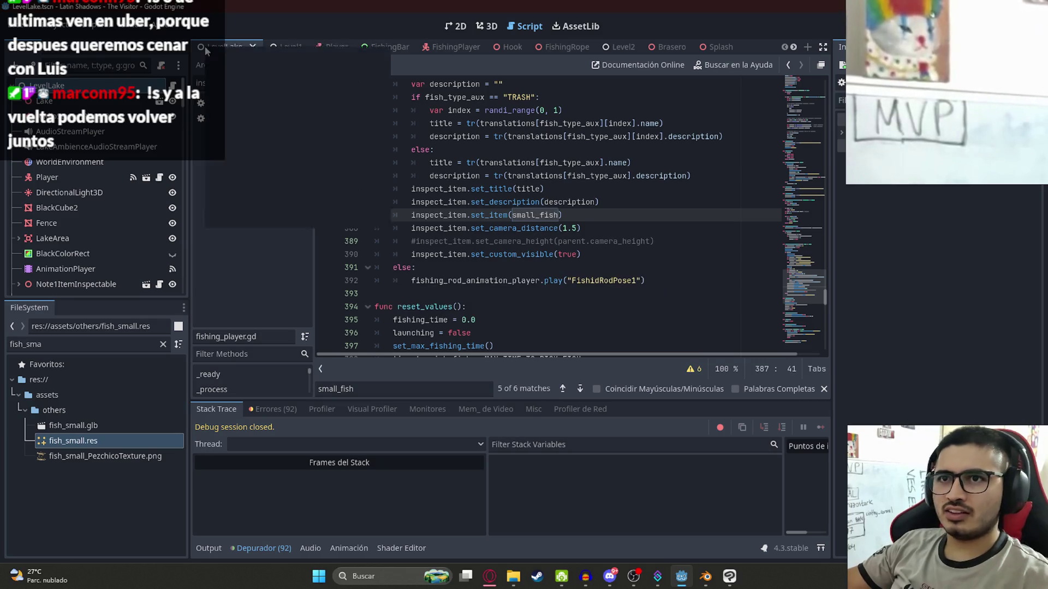
pyautogui.click(240, 137)
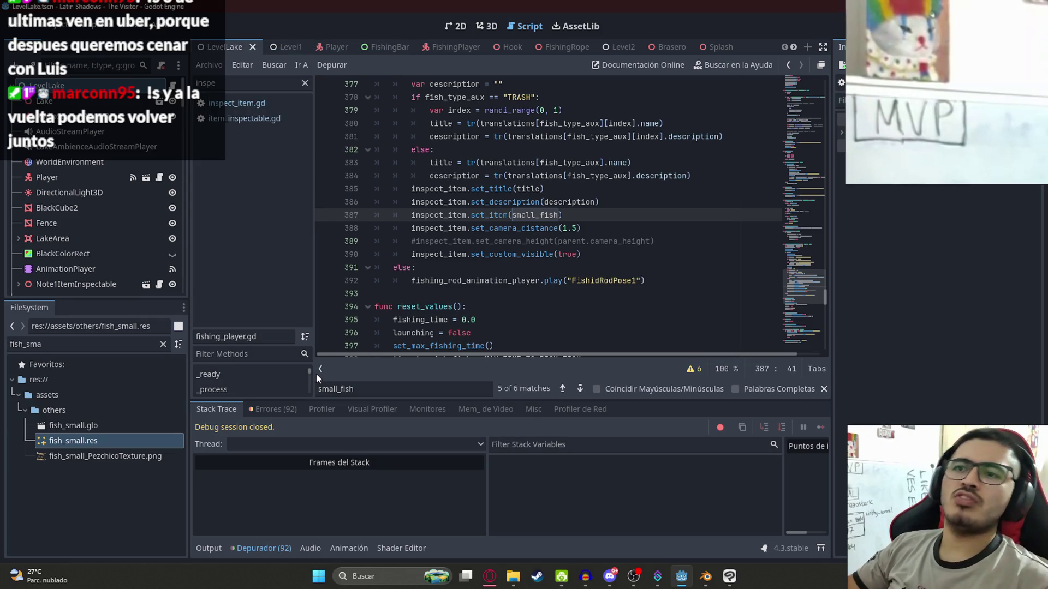
pyautogui.press('F5')
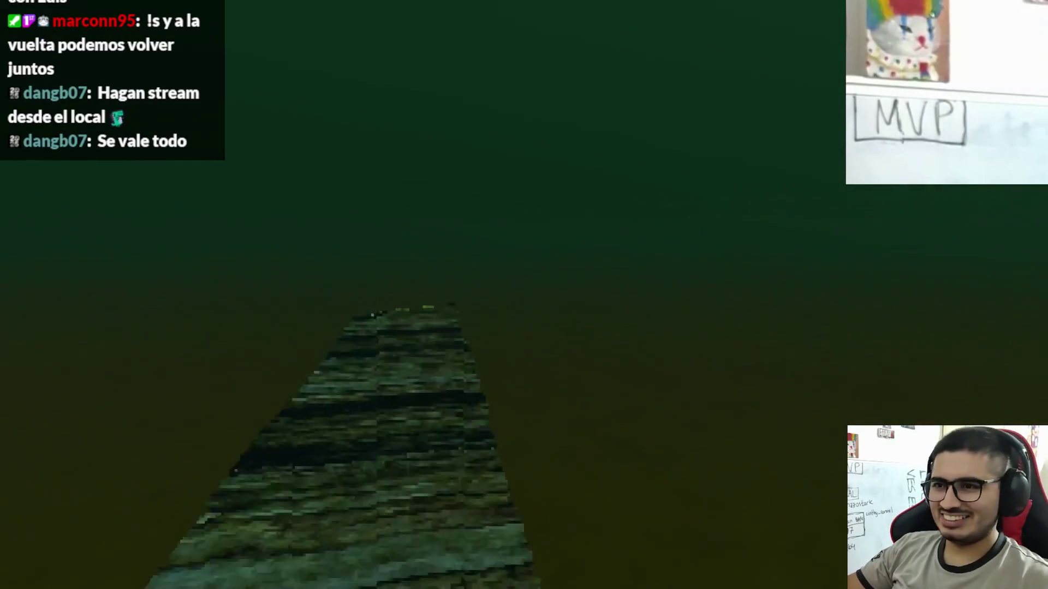
# In the running game, start fishing and keep the catch bar on the fish
pyautogui.press('e')
pyautogui.click(352, 505)
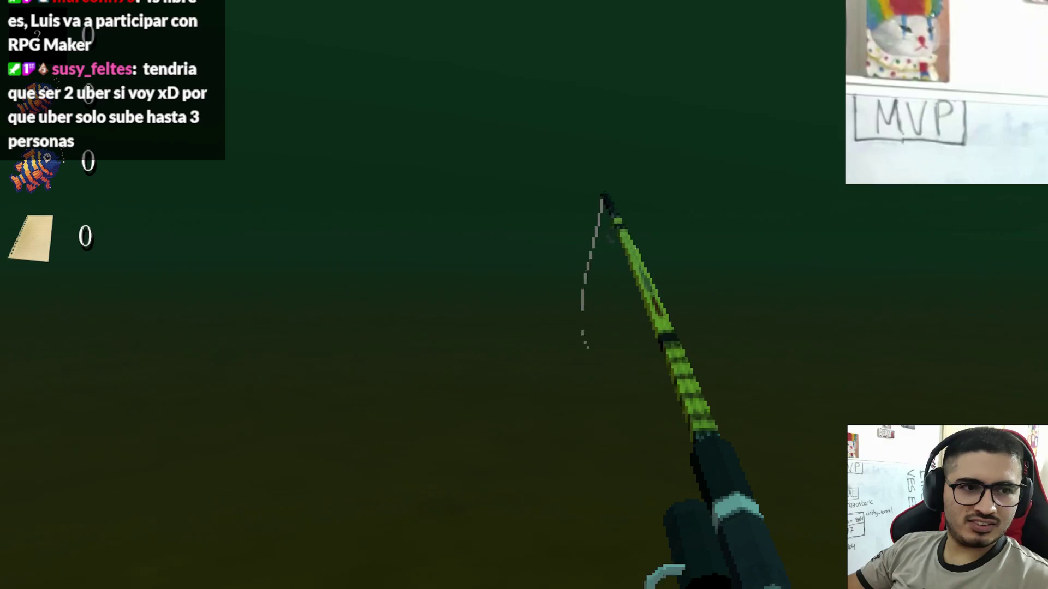
pyautogui.press('space')
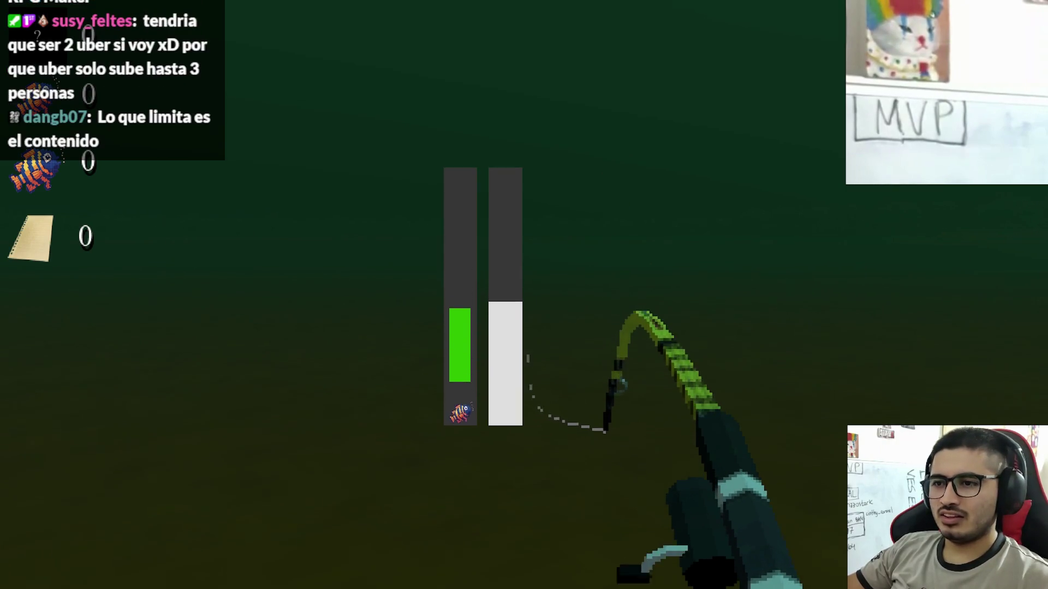
pyautogui.press('space')
pyautogui.press('space')
pyautogui.press('space')
pyautogui.press('space')
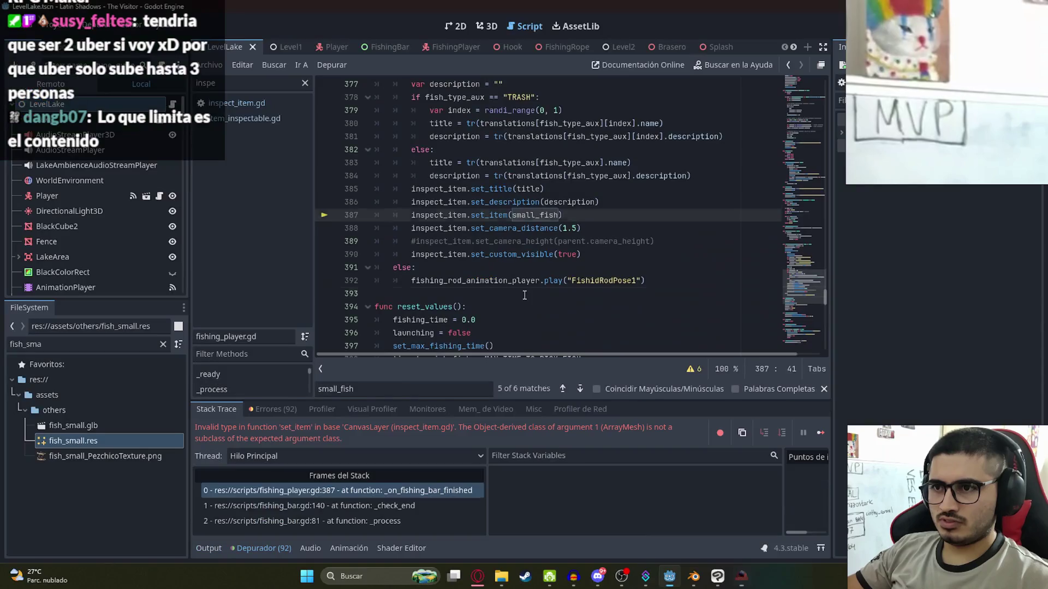
# Copy the set_item ArrayMesh error from the debugger into ChatGPT's message box
pyautogui.click(524, 295)
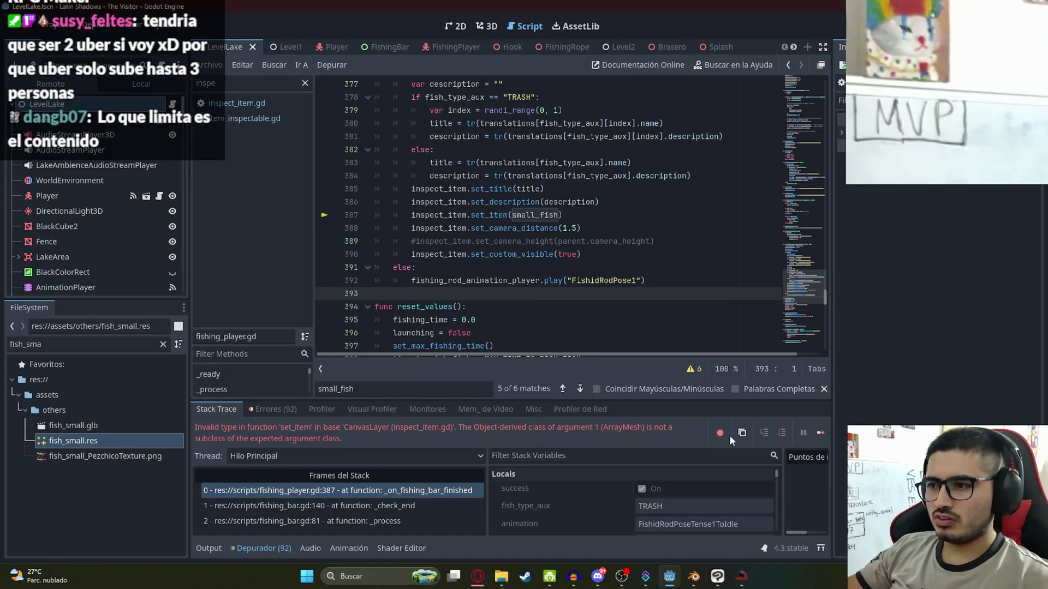
pyautogui.click(820, 433)
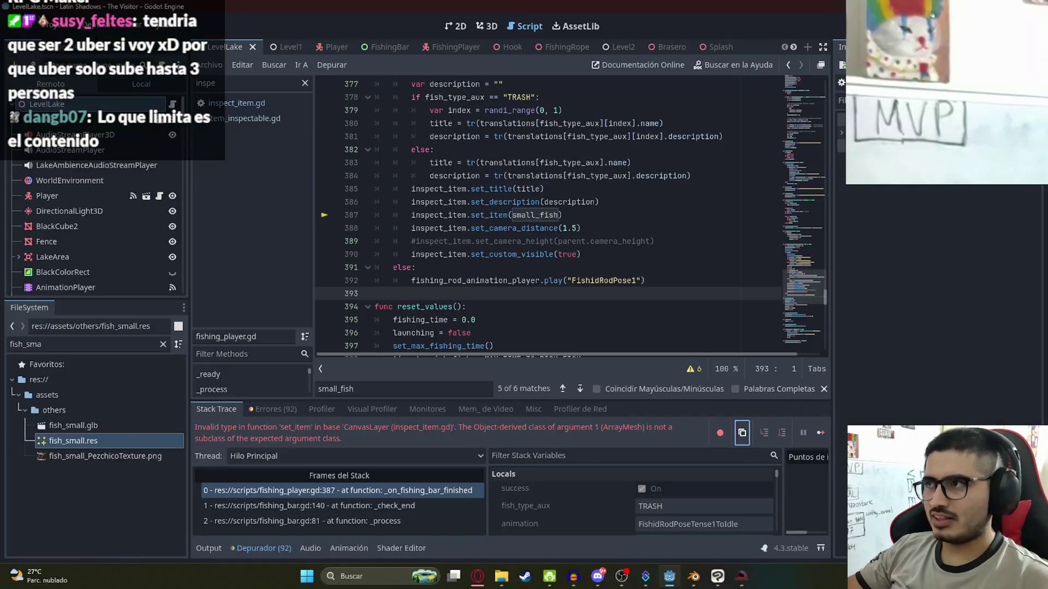
pyautogui.click(489, 576)
pyautogui.click(442, 531)
pyautogui.write("Invalid type in function 'set_item' in base 'CanvasLayer (inspect_item.gd)'. The Object-derived class of argument 1 (ArrayMesh) is not a subclass of the expected argument class.")
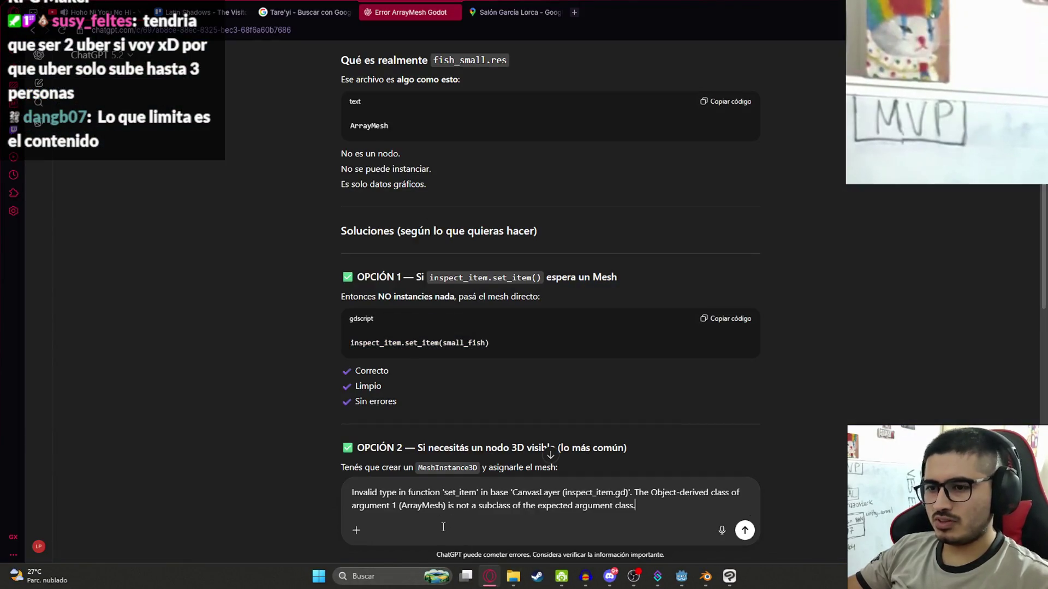
# Send the error to ChatGPT and read through its suggested set_item fix
pyautogui.press('Return')
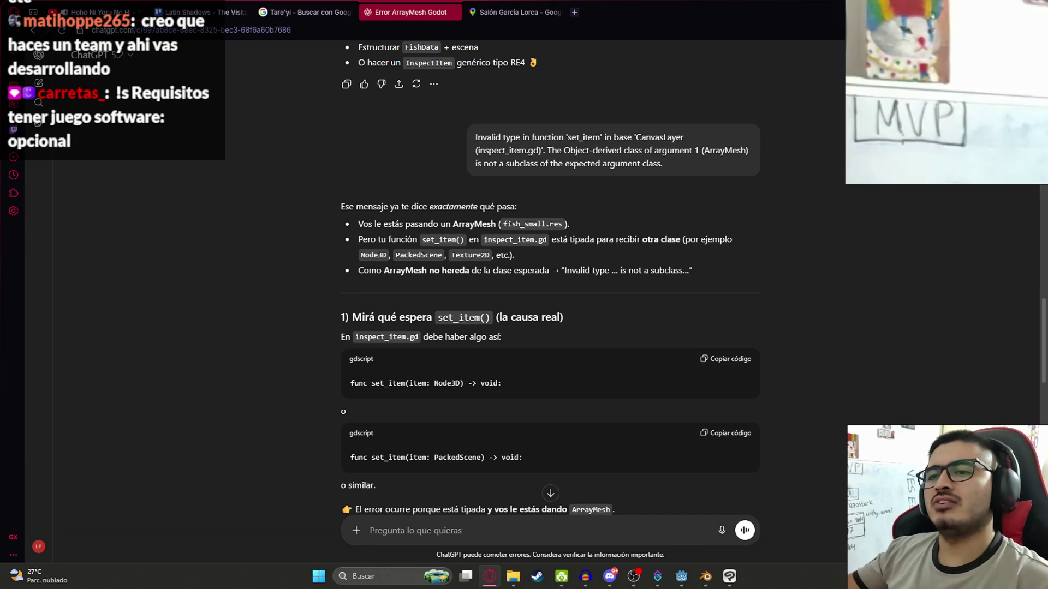
pyautogui.scroll(-3, 565, 296)
pyautogui.scroll(-1, 441, 265)
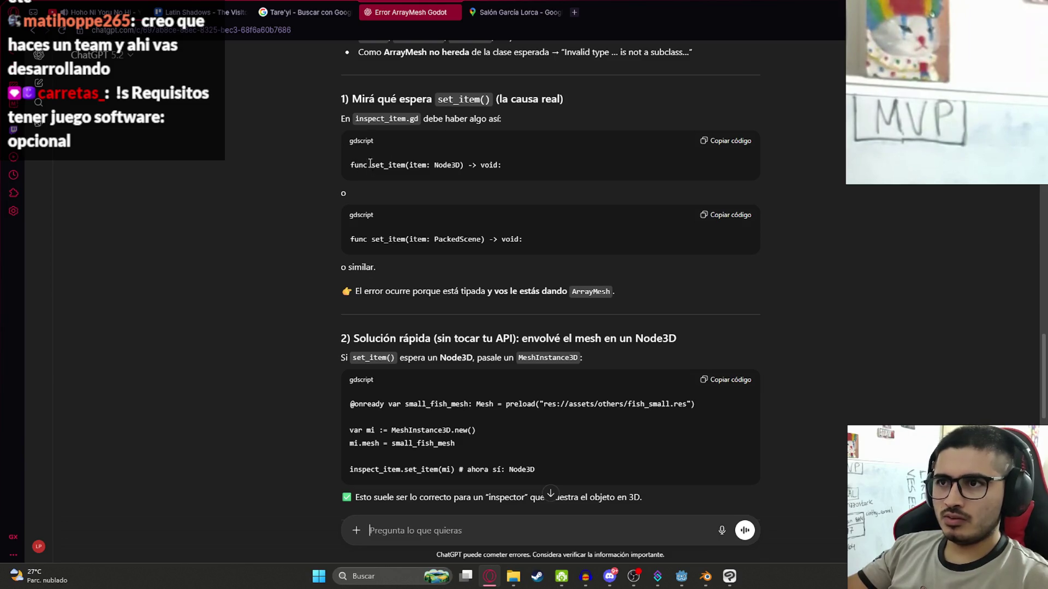
pyautogui.moveTo(542, 164); pyautogui.dragTo(334, 155)
pyautogui.click(561, 184)
pyautogui.scroll(-2, 493, 285)
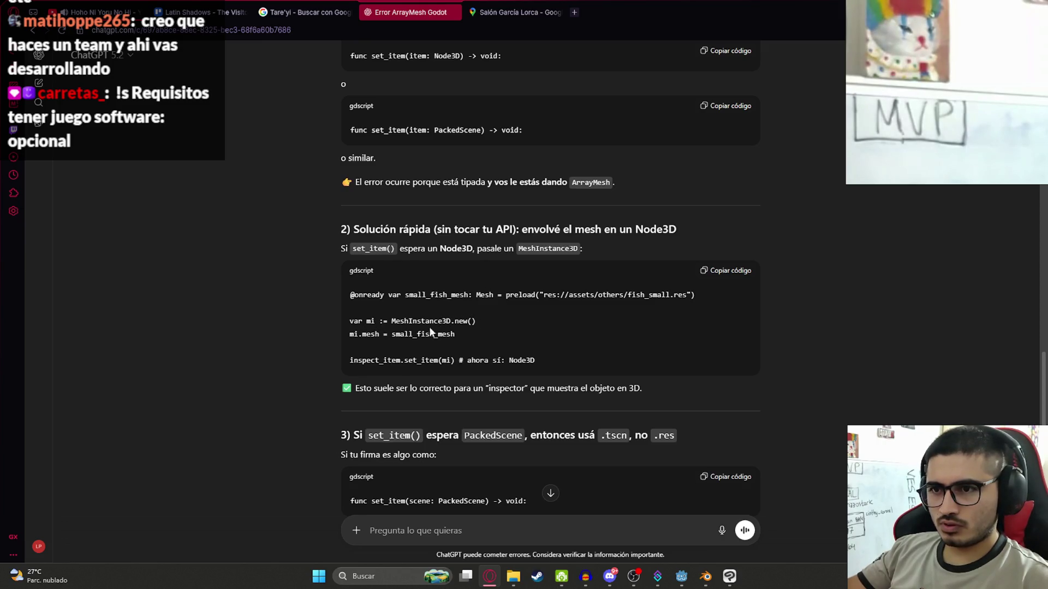
pyautogui.moveTo(552, 367); pyautogui.dragTo(350, 360)
pyautogui.click(395, 364)
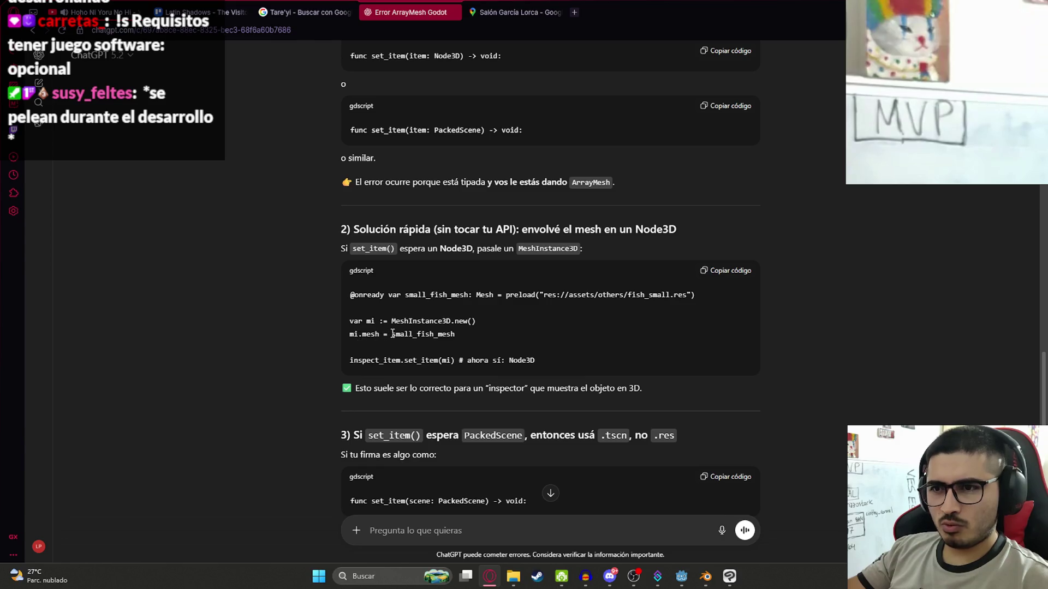
# Select the 'var mi := MeshInstance3D.new()' and 'mi.mesh' lines in the reply
pyautogui.doubleClick(421, 334)
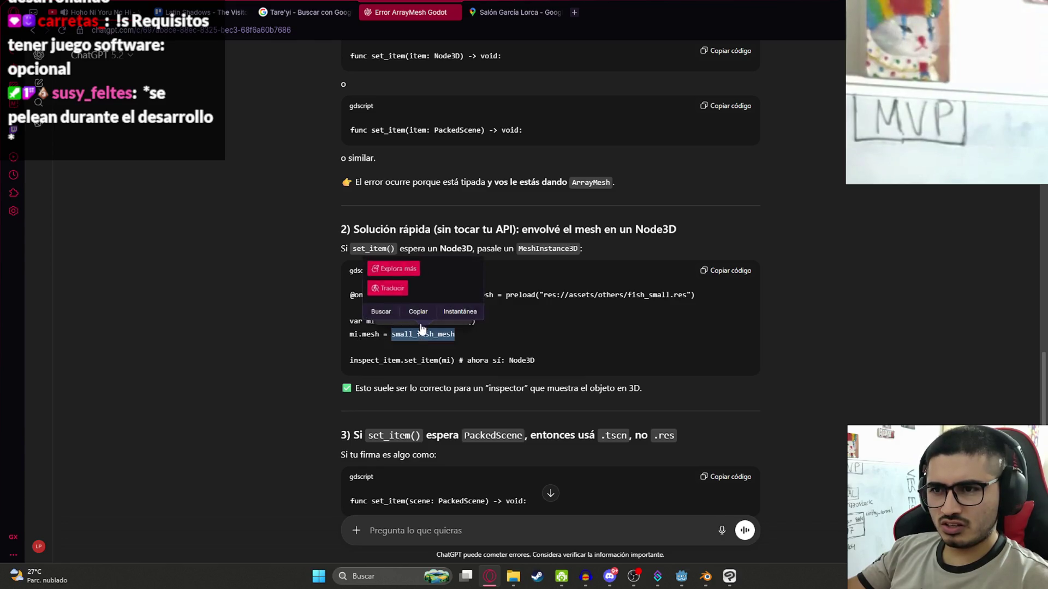
pyautogui.click(423, 310)
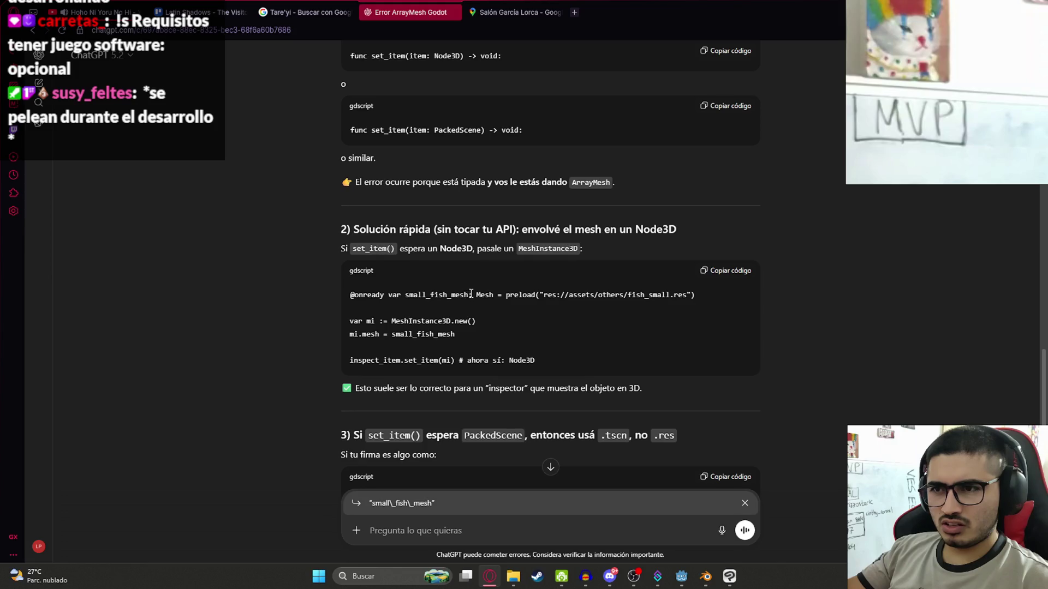
pyautogui.doubleClick(443, 295)
pyautogui.moveTo(456, 334); pyautogui.dragTo(352, 322)
pyautogui.hotkey('ctrl', 'c')
pyautogui.hotkey('alt', 'Tab')
# Paste the two MeshInstance3D lines on a new line below the description setter in fishing_player.gd
pyautogui.click(442, 241)
pyautogui.press('Up')
pyautogui.press('End')
pyautogui.press('Return')
pyautogui.hotkey('ctrl', 'v')
# Fix the pasted lines' indentation and change the call to set_item(mi)
pyautogui.click(439, 215)
pyautogui.press('Down')
pyautogui.press('Home')
pyautogui.press('Tab')
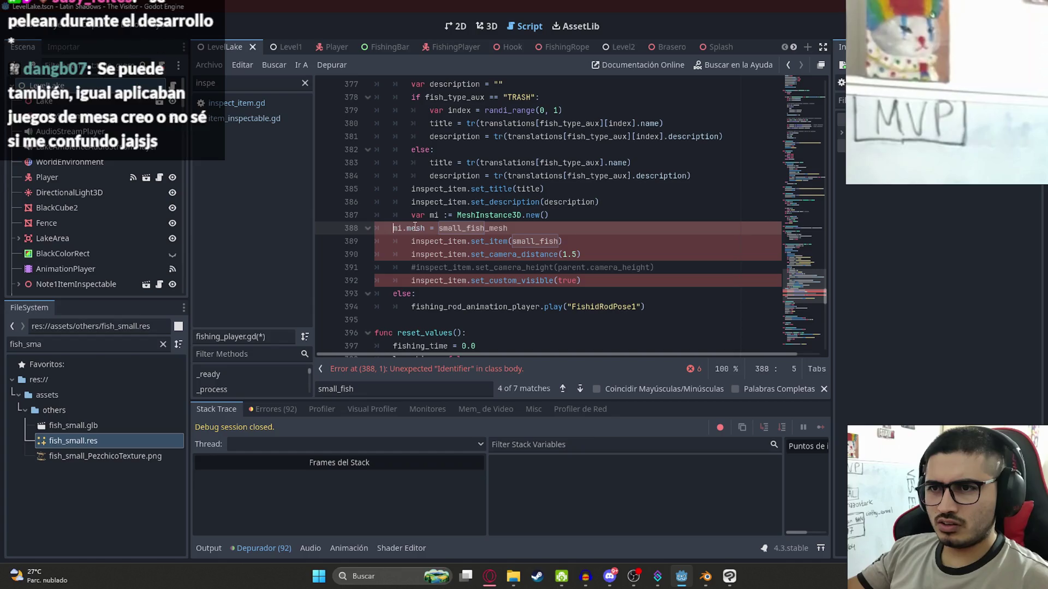
pyautogui.doubleClick(535, 241)
pyautogui.write('mi')
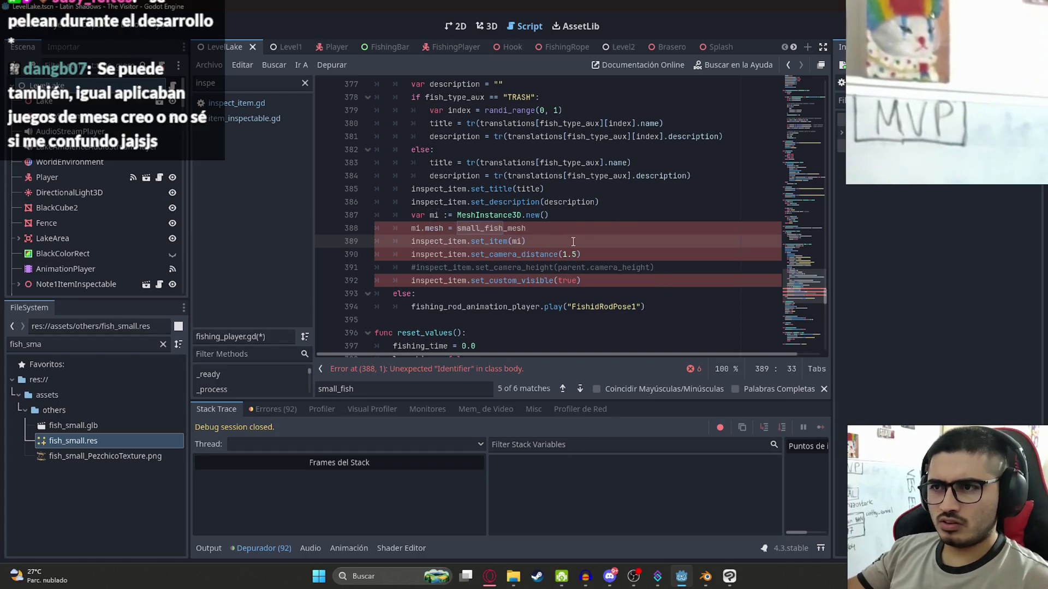
# Set mi.mesh = small_fish on line 388 and run the LevelLake scene
pyautogui.click(441, 225)
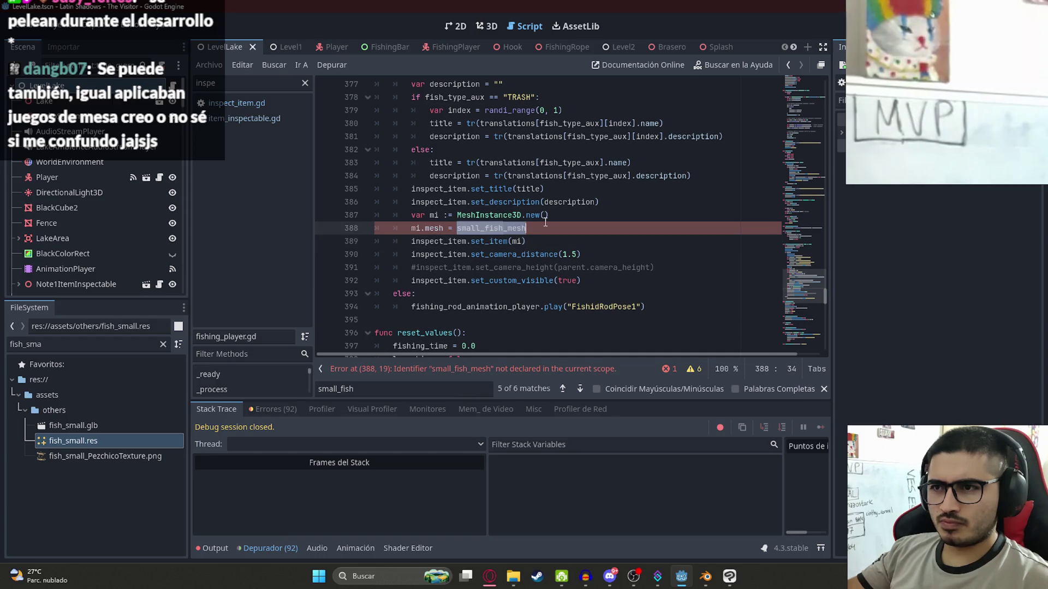
pyautogui.write('s')
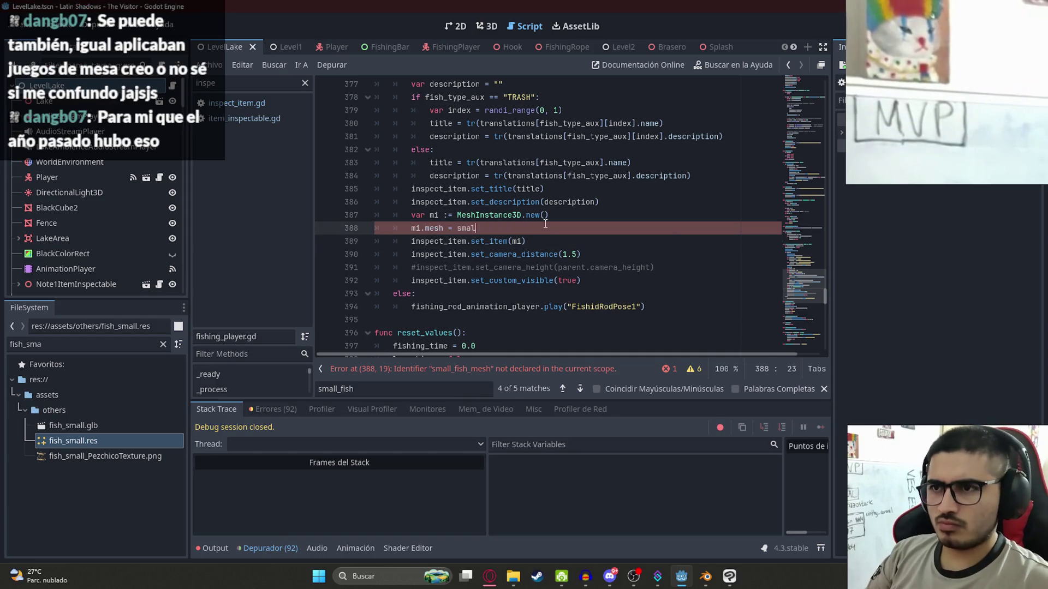
pyautogui.press('Return')
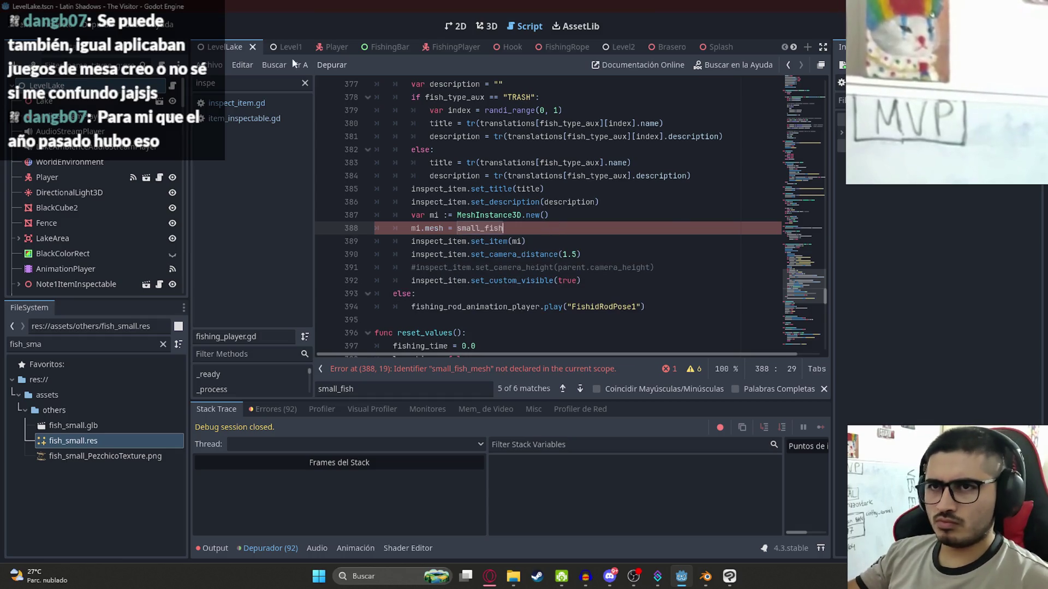
pyautogui.rightClick(231, 47)
pyautogui.click(301, 137)
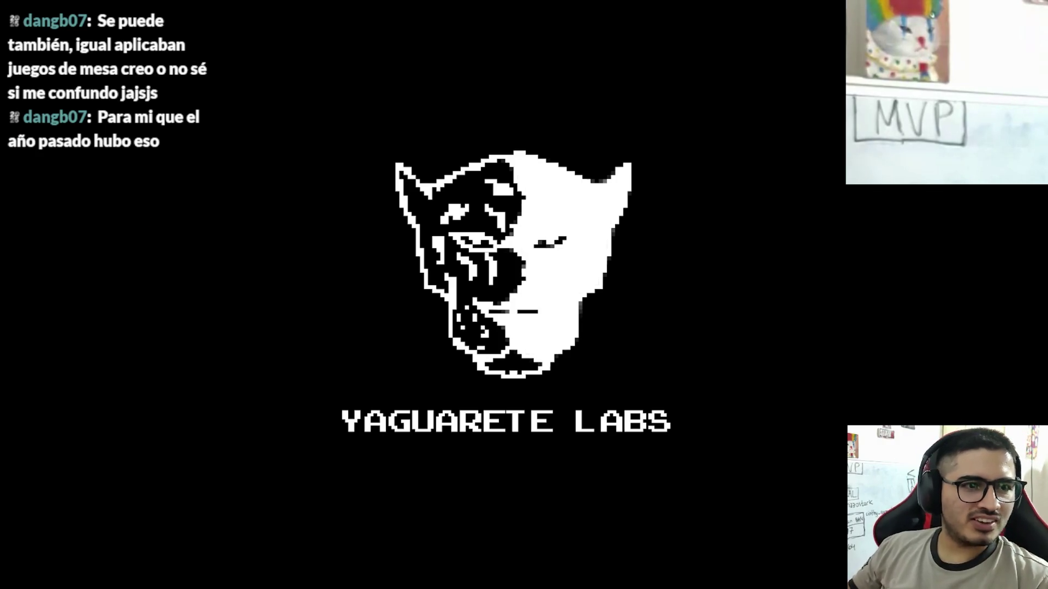
# Walk to the dock, cast and reel in a fish, check the Dorado Grande inspect view, then close the game
pyautogui.press('w')
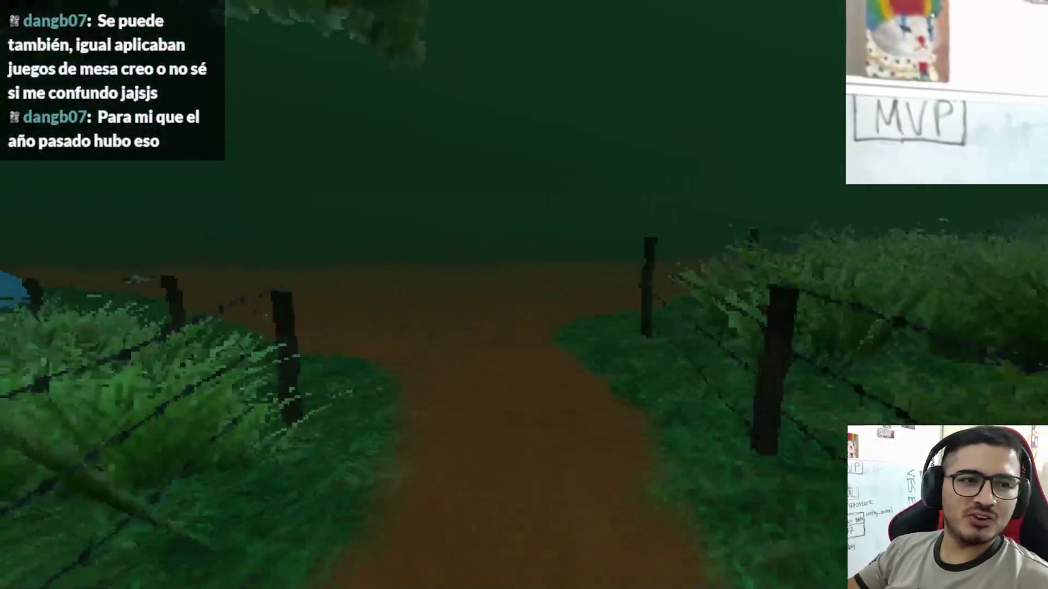
pyautogui.press('w')
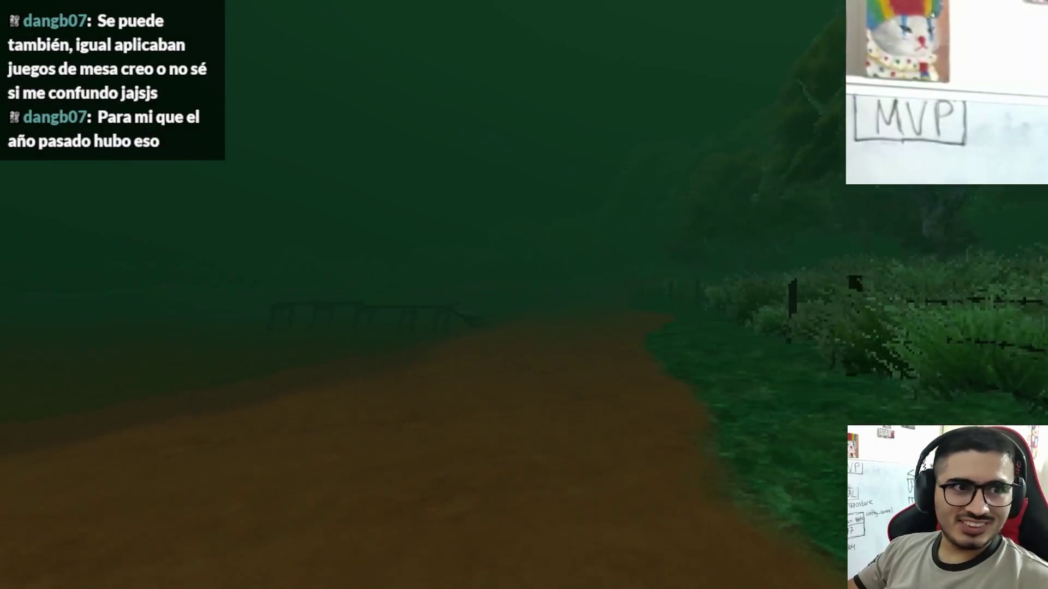
pyautogui.press('w')
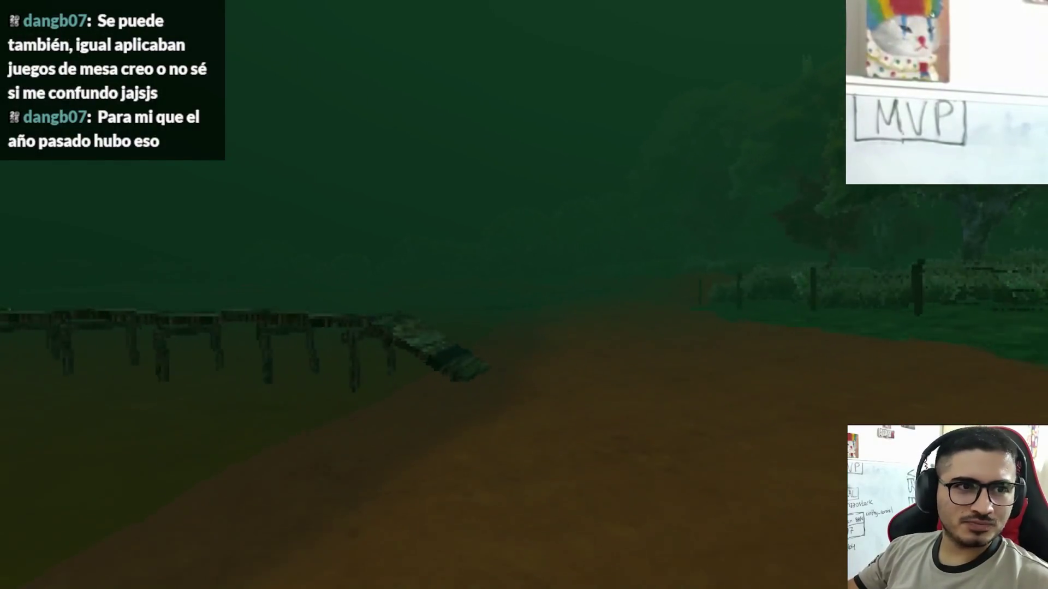
pyautogui.press('w')
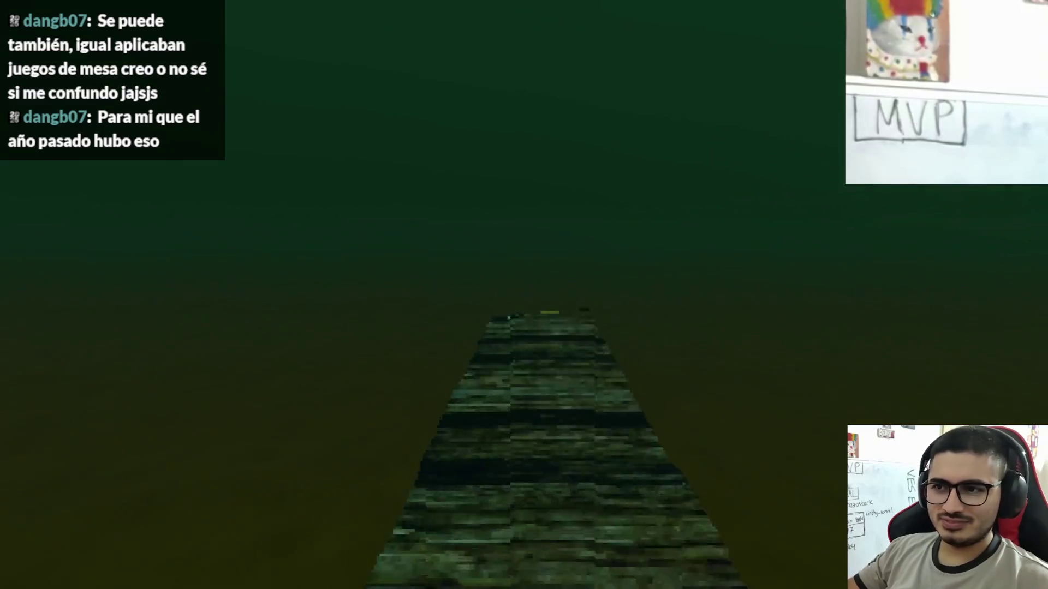
pyautogui.press('w')
pyautogui.click(328, 510)
pyautogui.click(524, 294)
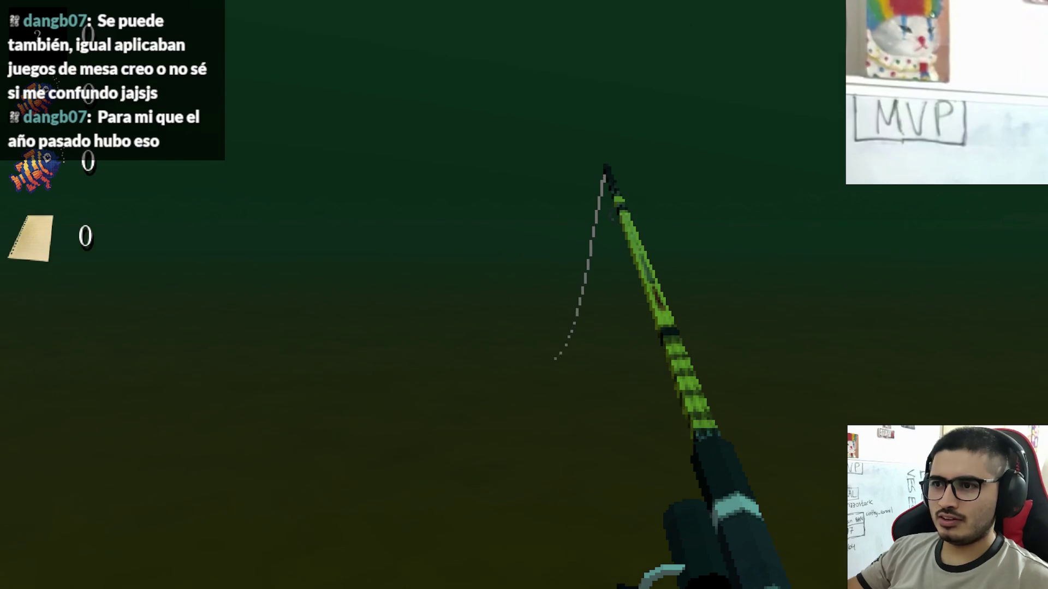
pyautogui.click(524, 295)
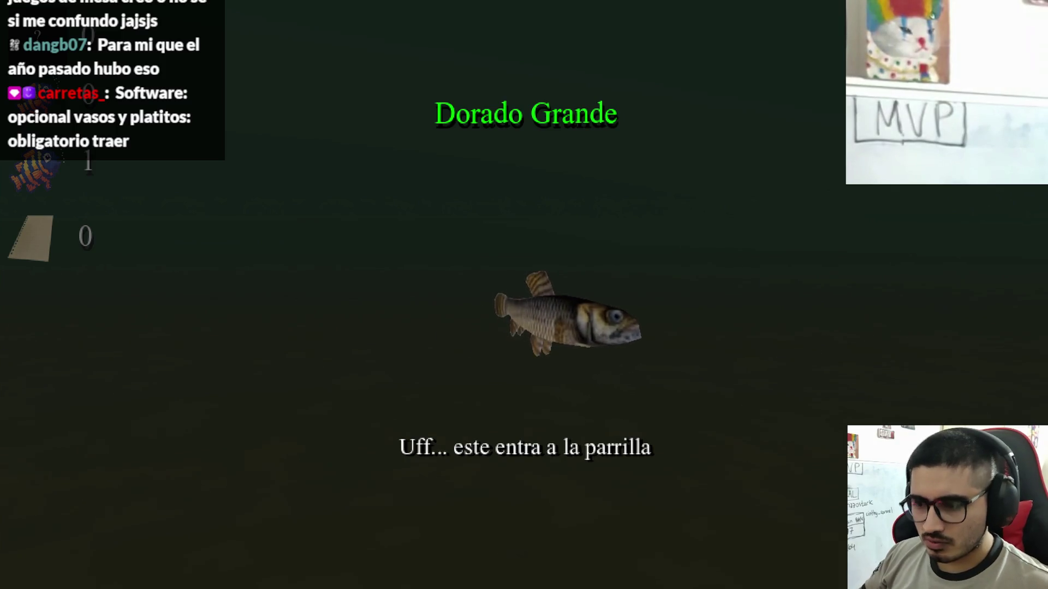
pyautogui.hotkey('alt', 'F4')
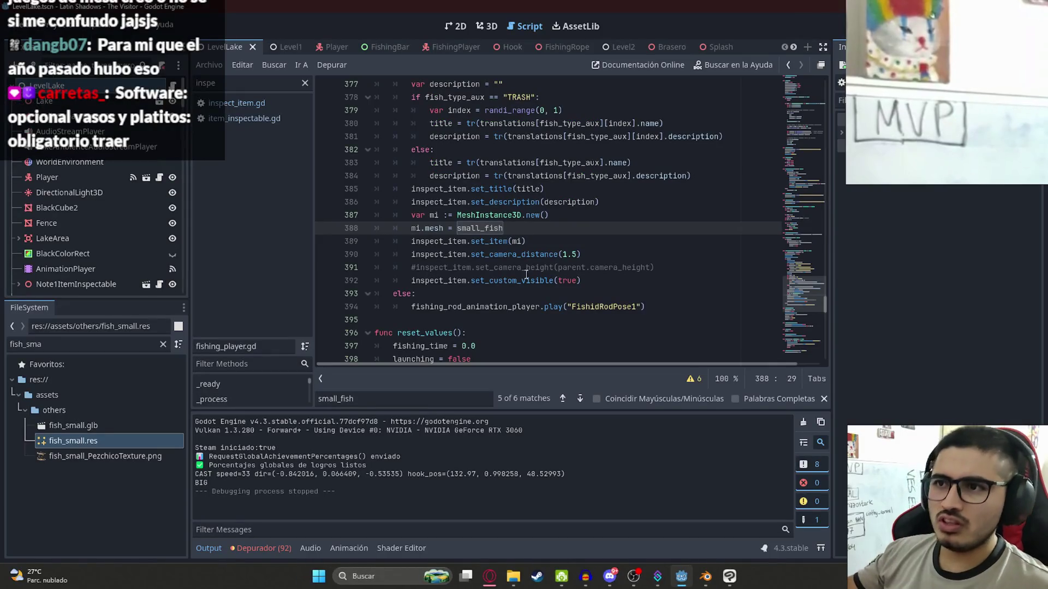
# Switch to the Level1 scene tab and run the project with F5
pyautogui.click(540, 307)
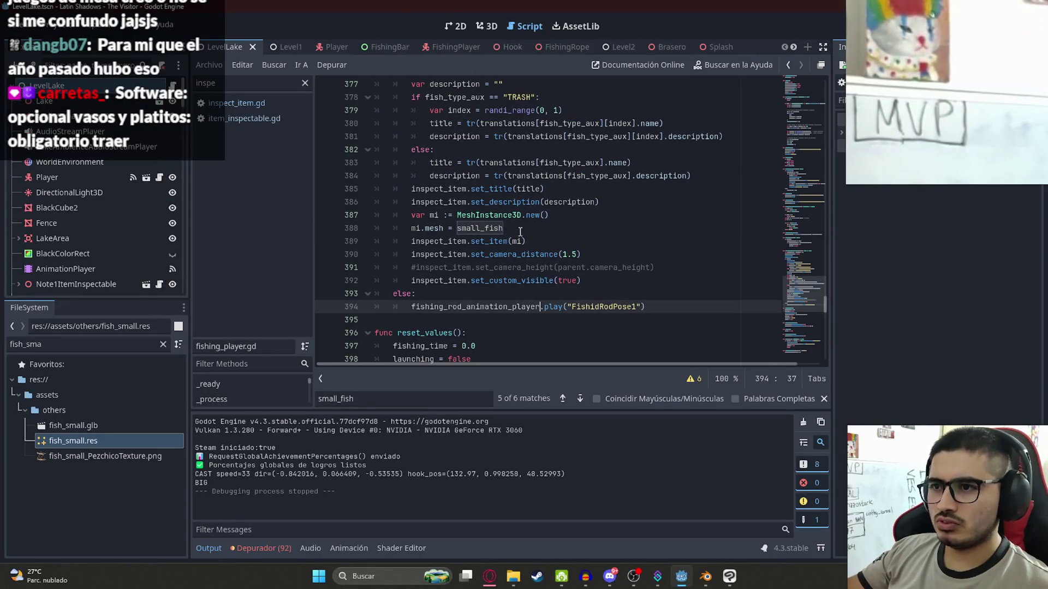
pyautogui.rightClick(247, 46)
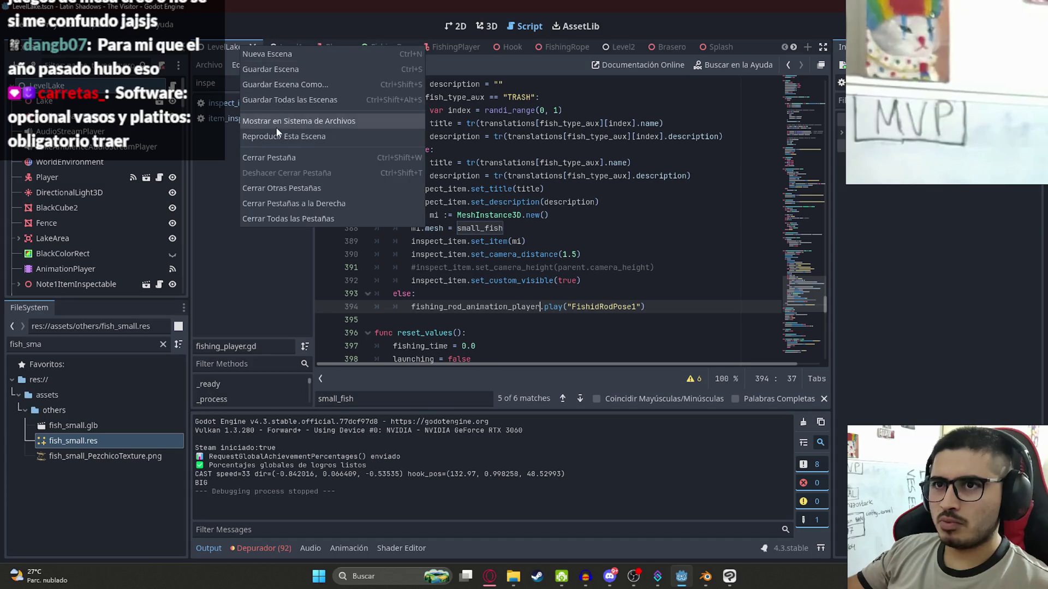
pyautogui.click(637, 150)
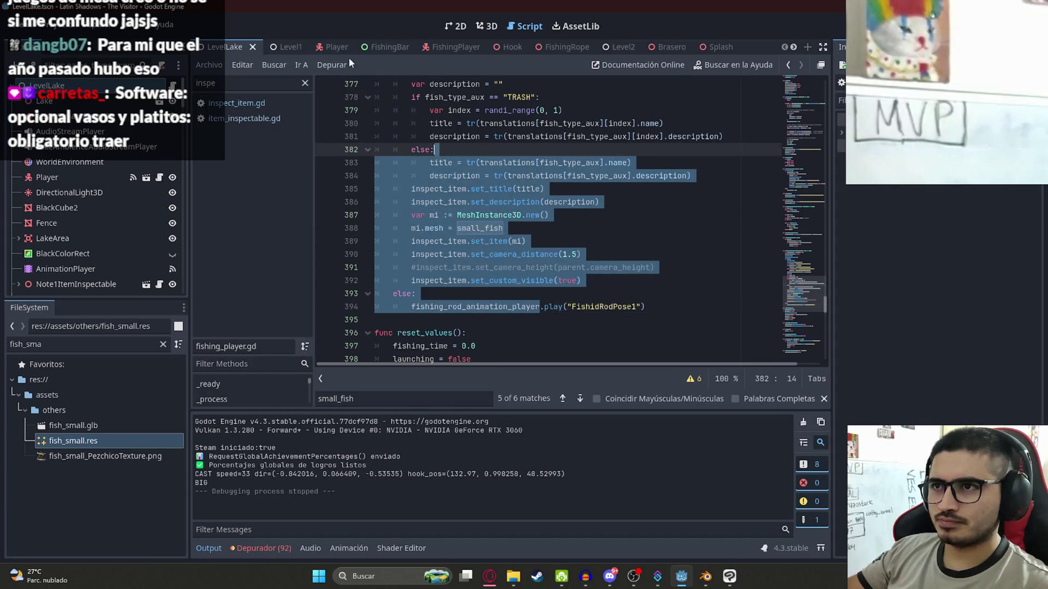
pyautogui.rightClick(282, 47)
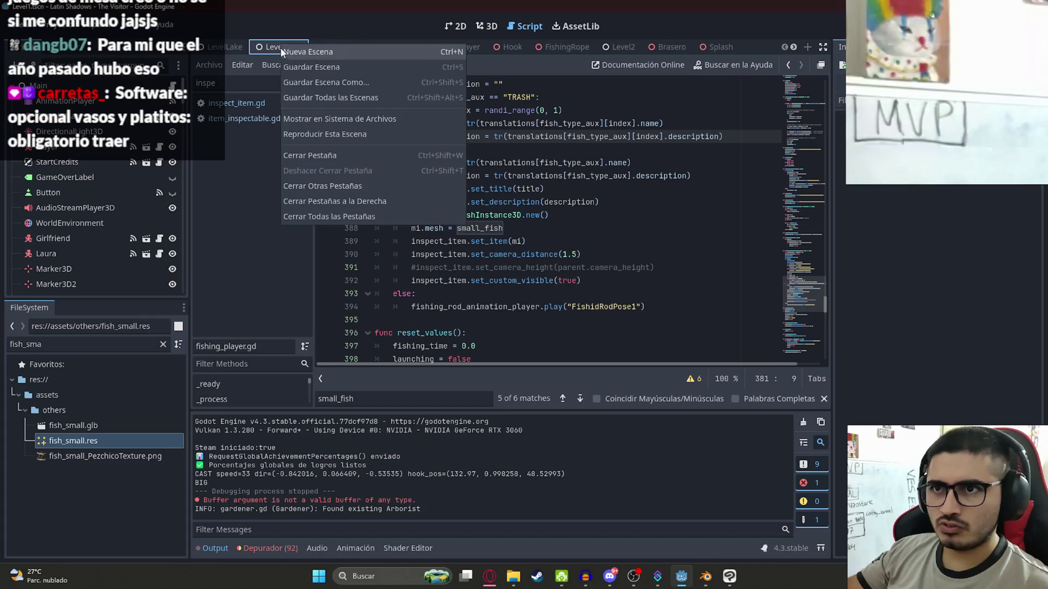
pyautogui.press('Escape')
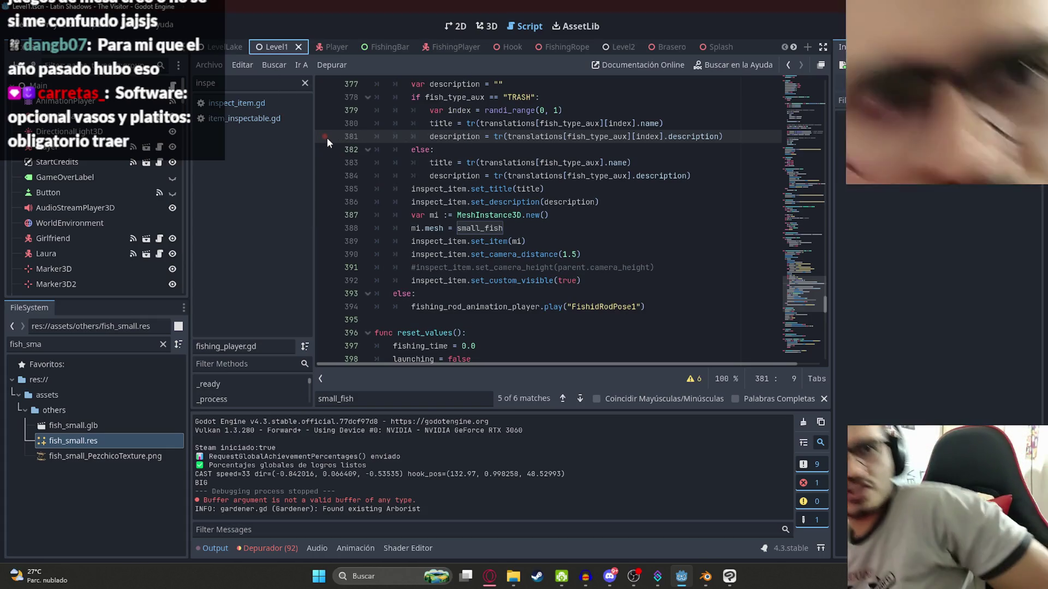
pyautogui.press('F5')
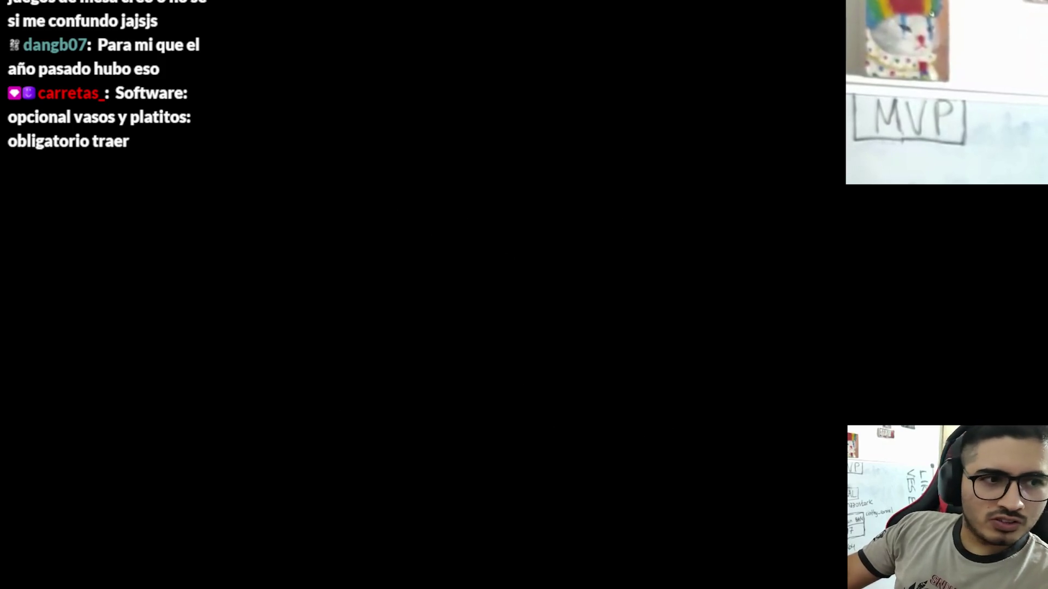
# Skip the opening dialogue, walk the forest path, and take the red cow bell with Agarrar
pyautogui.press('space')
pyautogui.press('space')
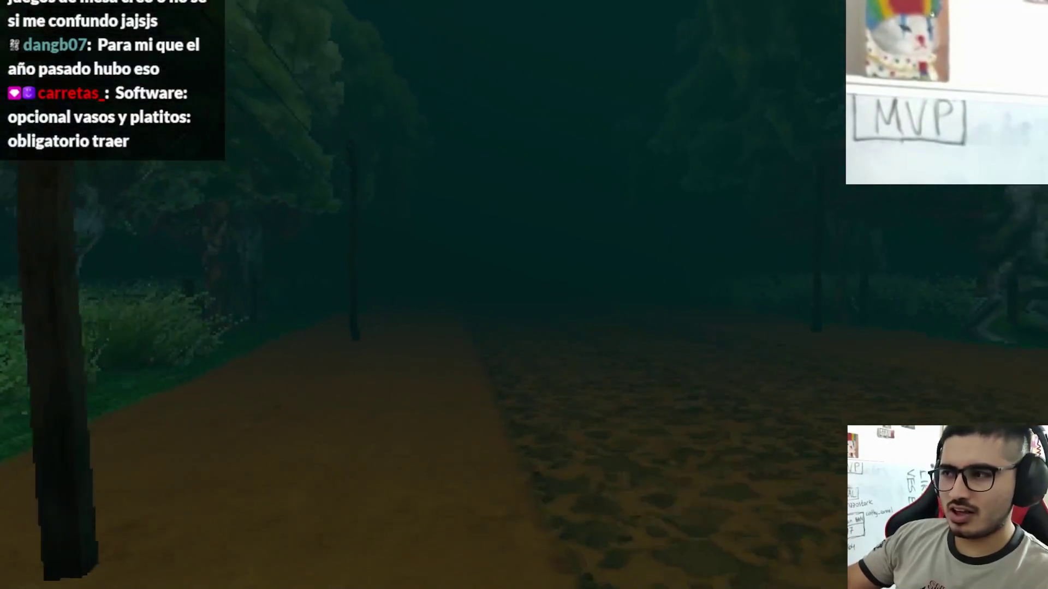
pyautogui.press('w')
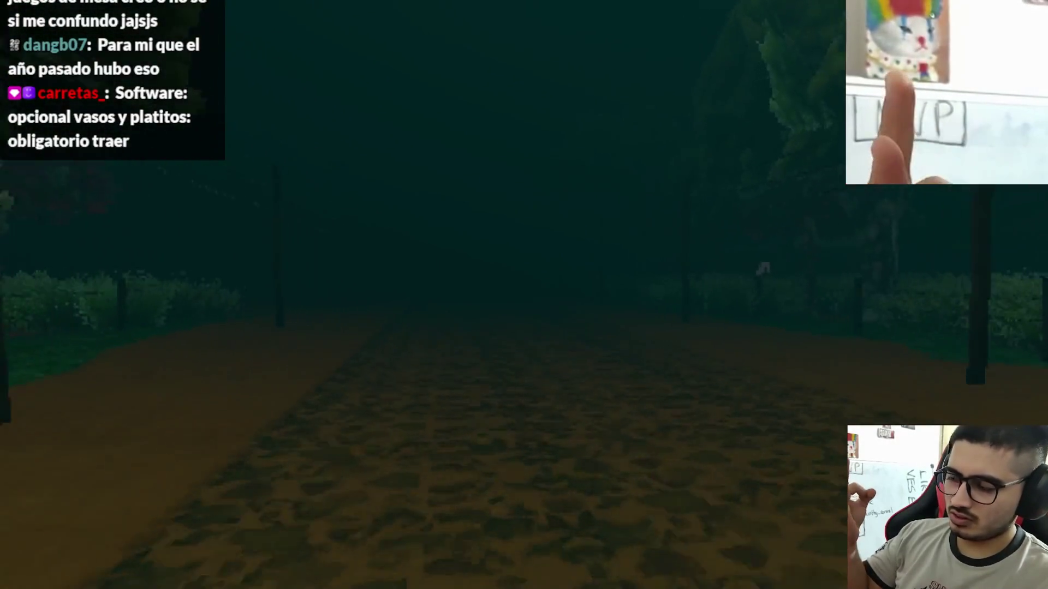
pyautogui.press('w')
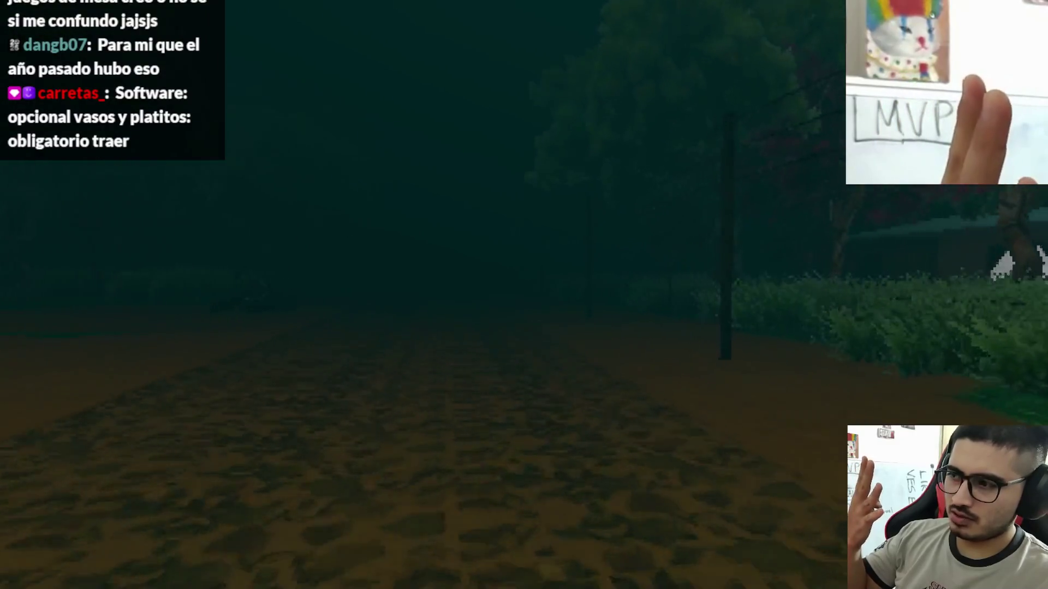
pyautogui.press('w')
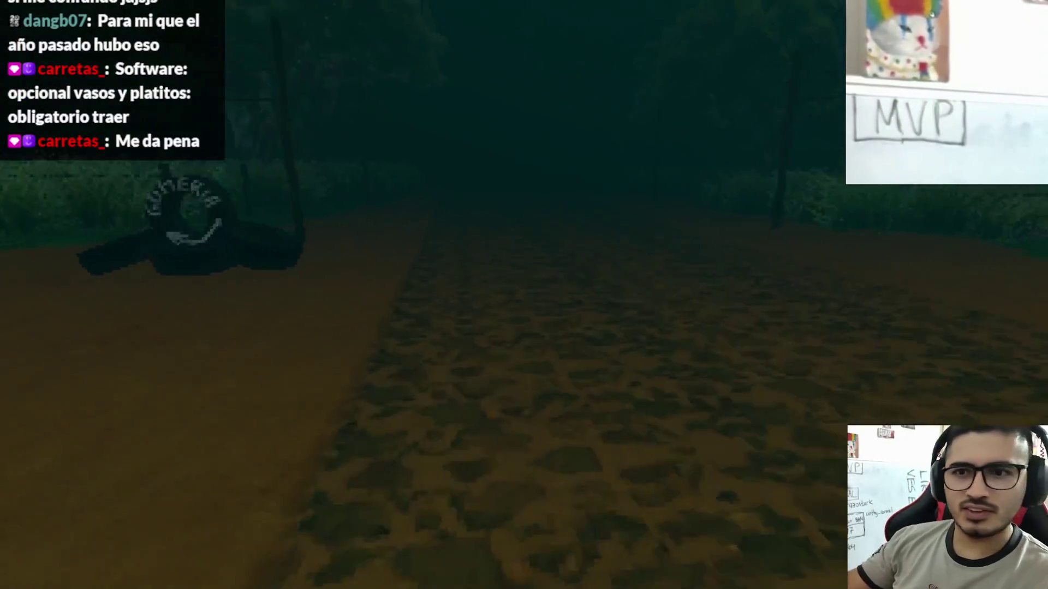
pyautogui.press('w')
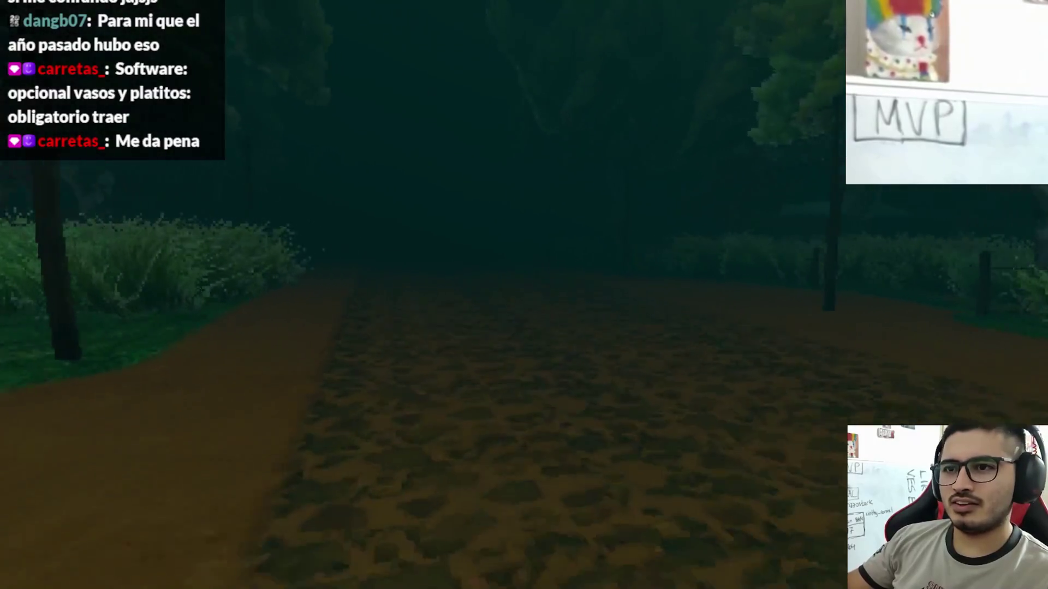
pyautogui.press('w')
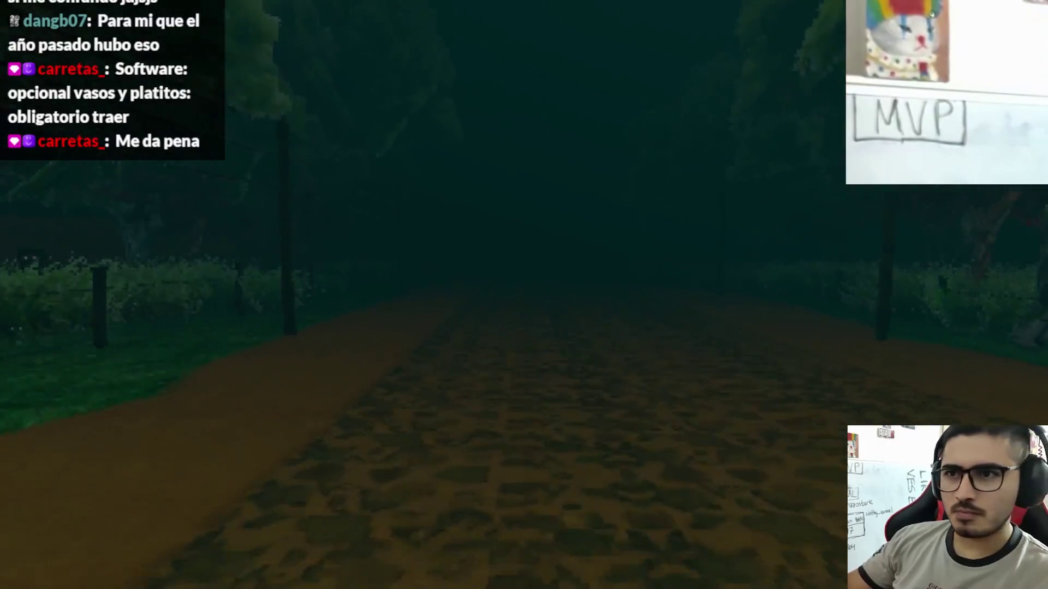
pyautogui.press('w')
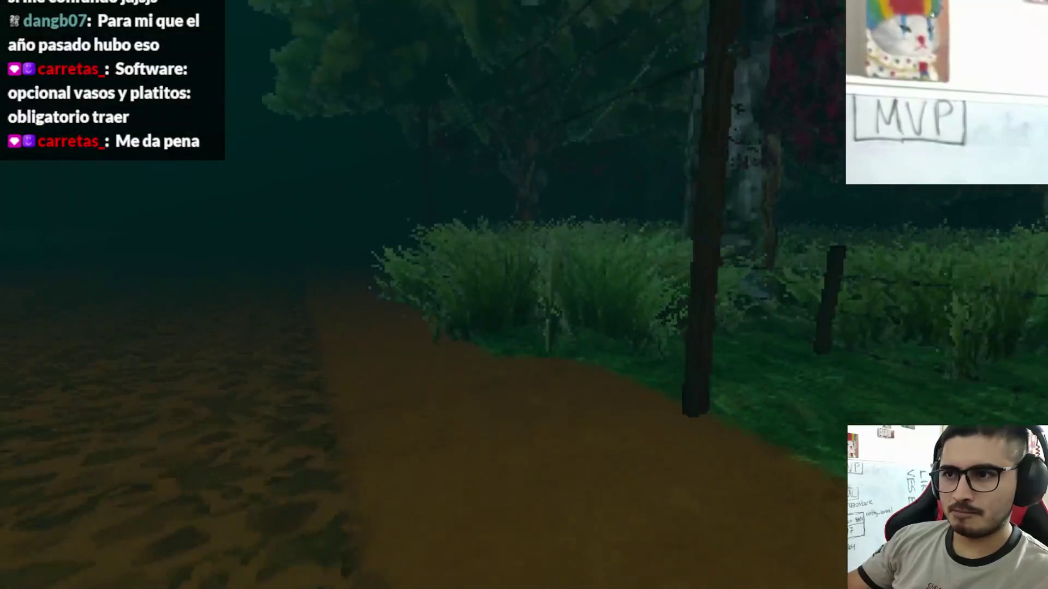
pyautogui.press('w')
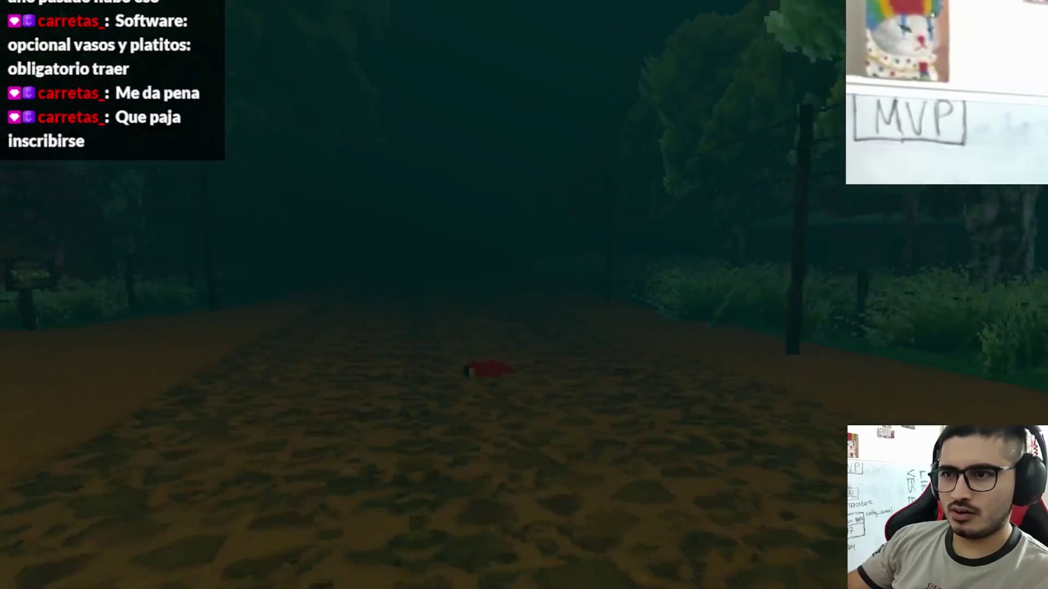
pyautogui.press('w')
pyautogui.press('e')
pyautogui.click(327, 516)
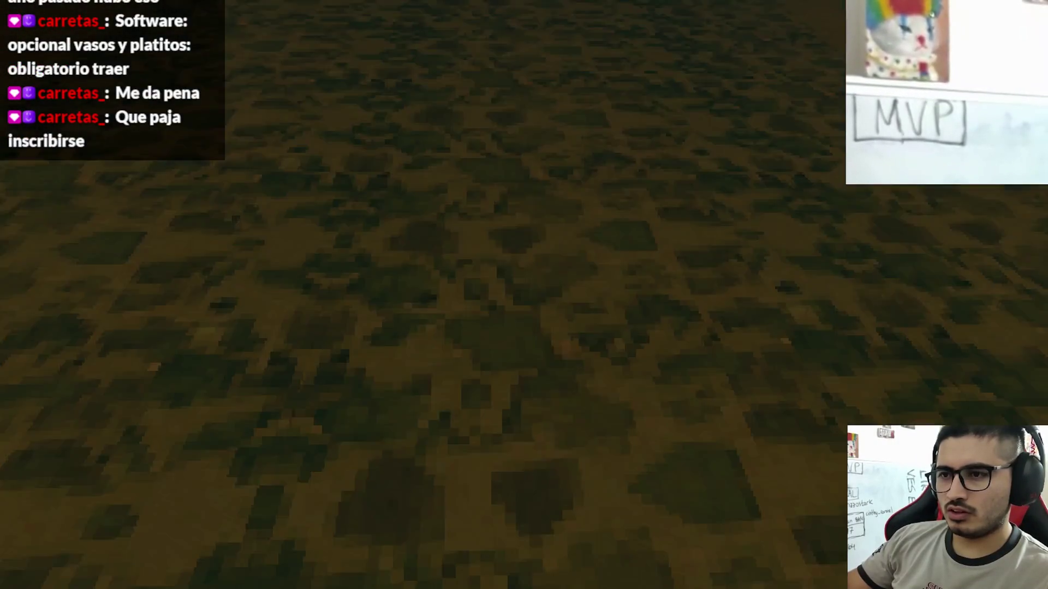
# Walk on to the dropped items, choose Dejar, then quit to the editor via Salir al escritorio
pyautogui.press('w')
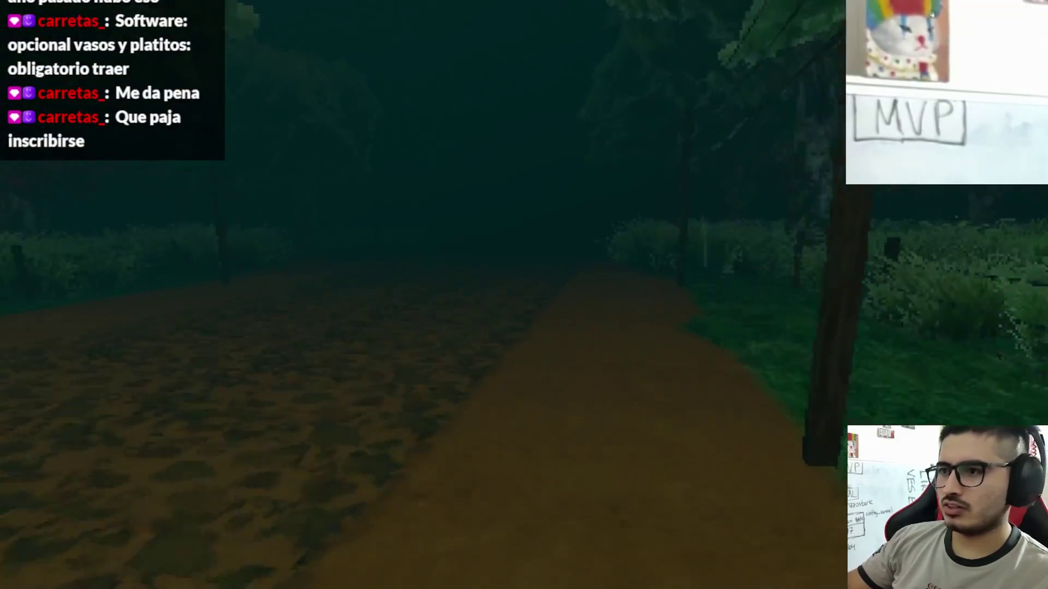
pyautogui.press('w')
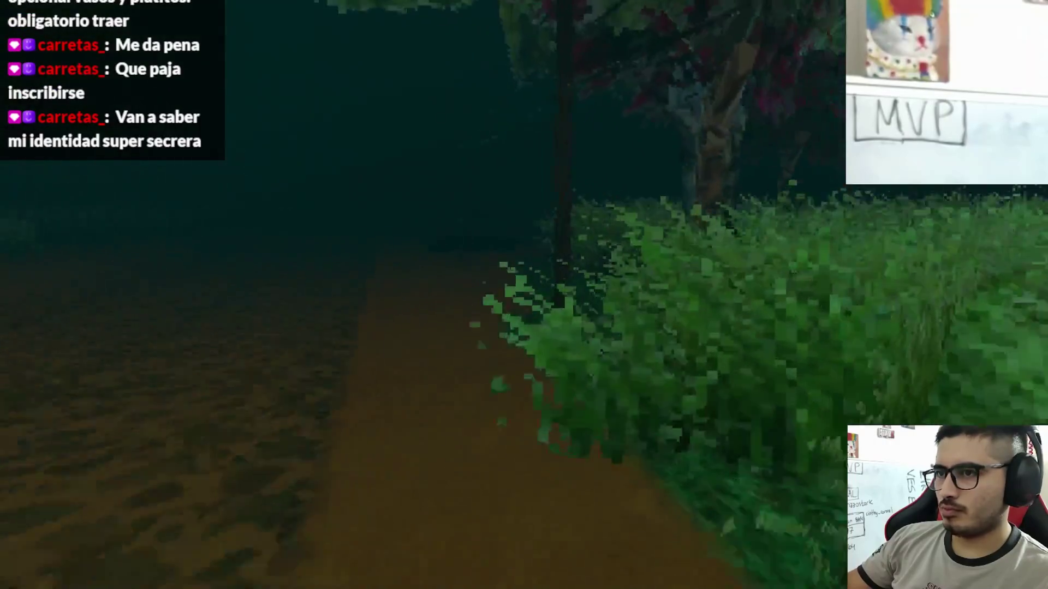
pyautogui.press('w')
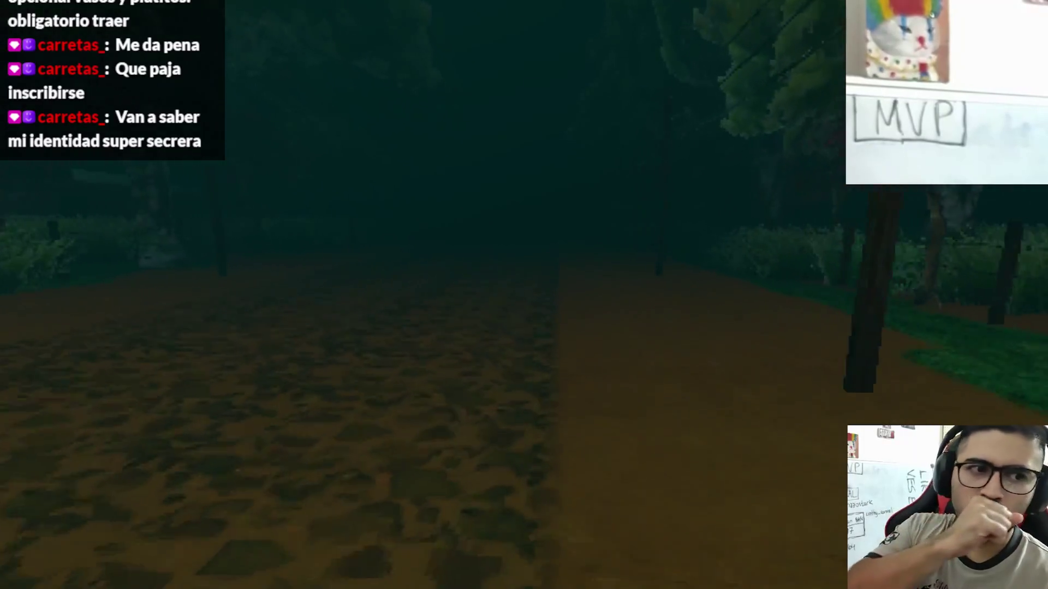
pyautogui.press('w')
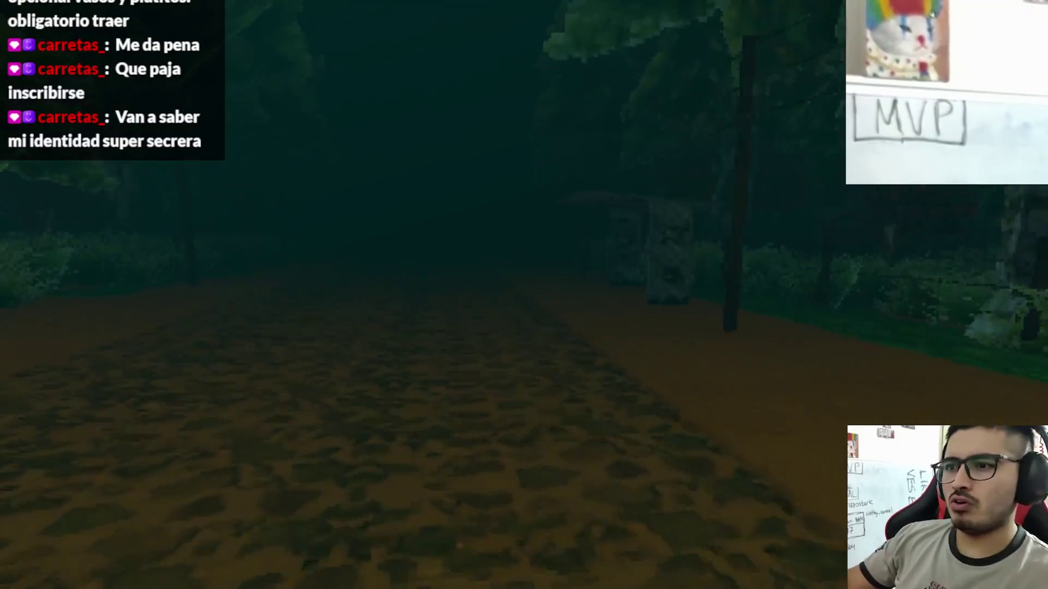
pyautogui.press('w')
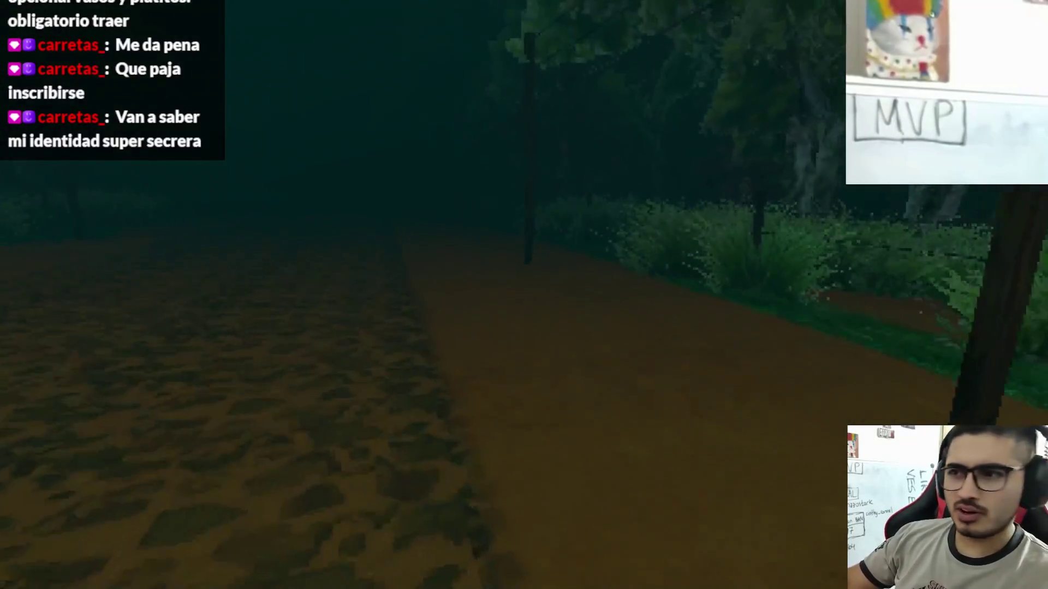
pyautogui.press('w')
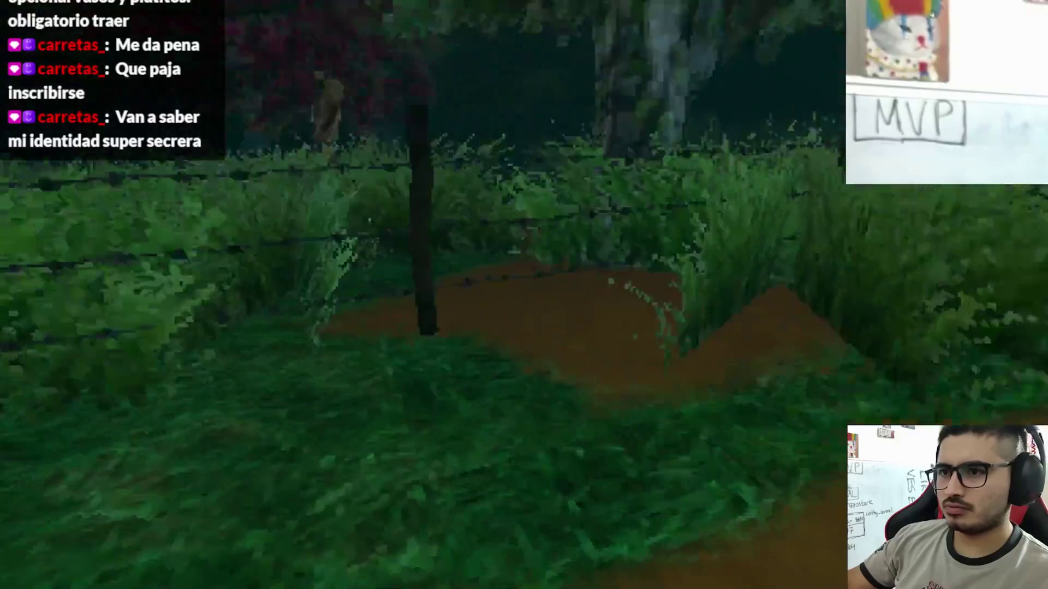
pyautogui.press('w')
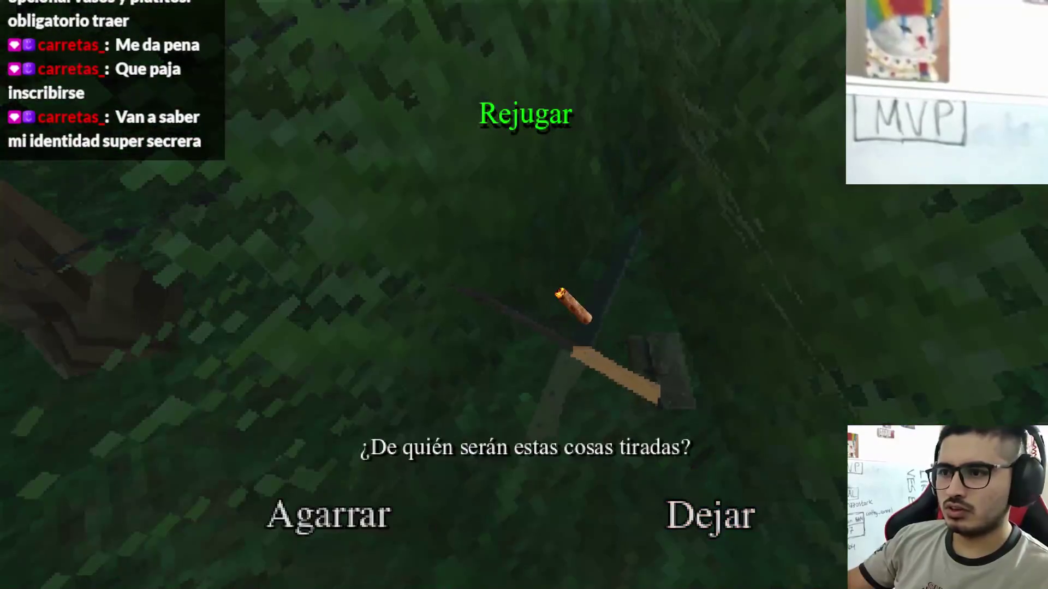
pyautogui.click(725, 516)
pyautogui.press('Escape')
pyautogui.click(444, 425)
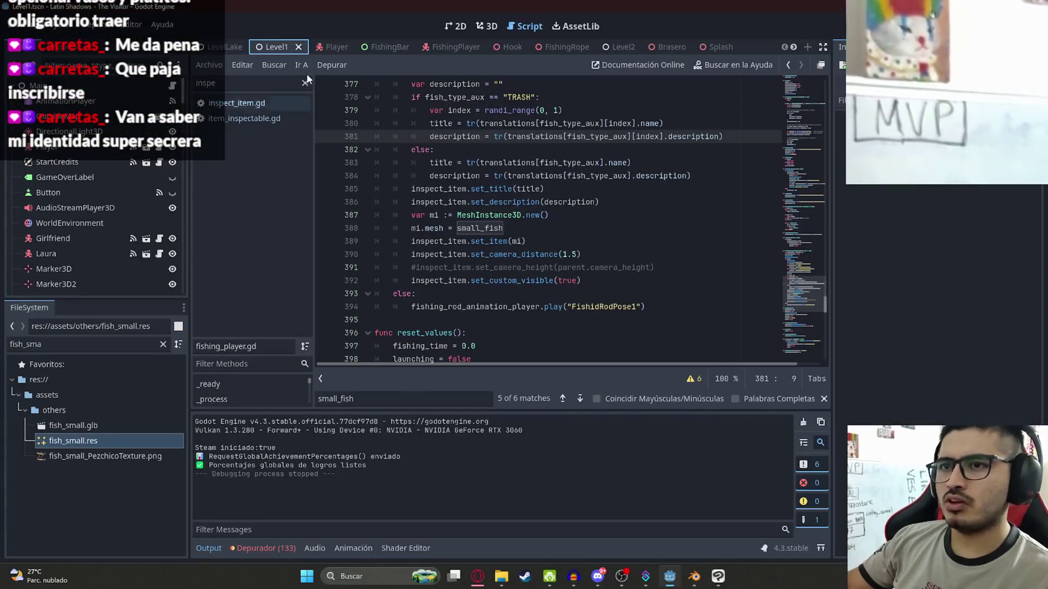
# Switch to the LevelLake scene and view it in the 2D editor
pyautogui.click(224, 47)
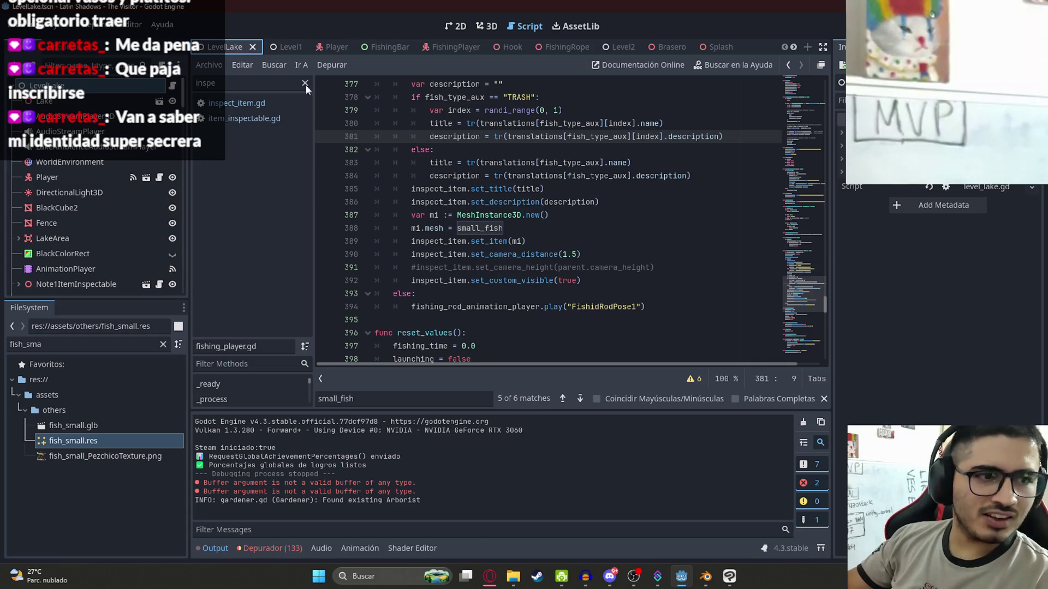
pyautogui.click(455, 27)
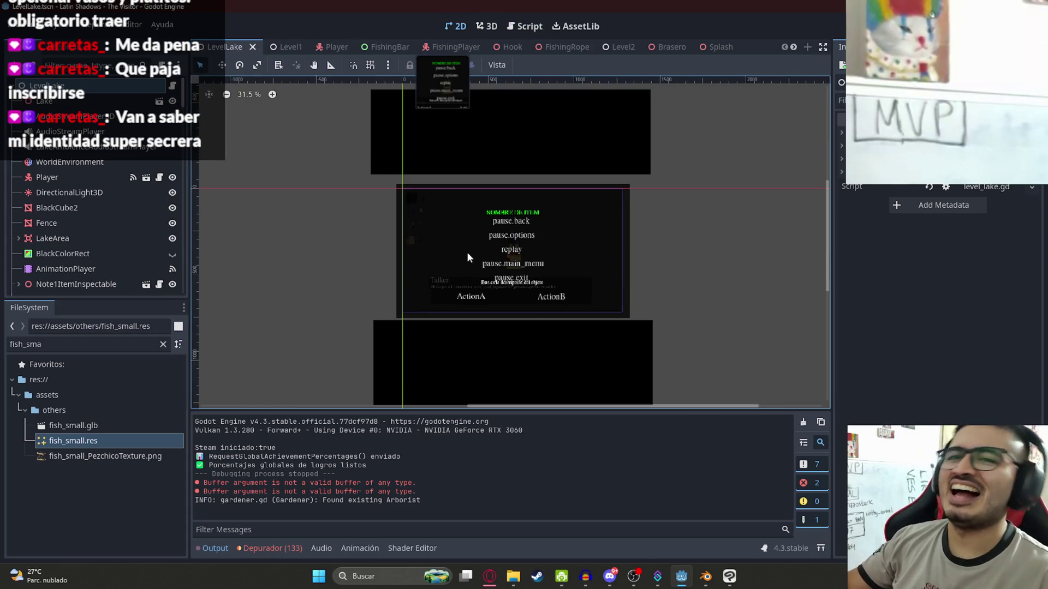
pyautogui.scroll(2, 468, 261)
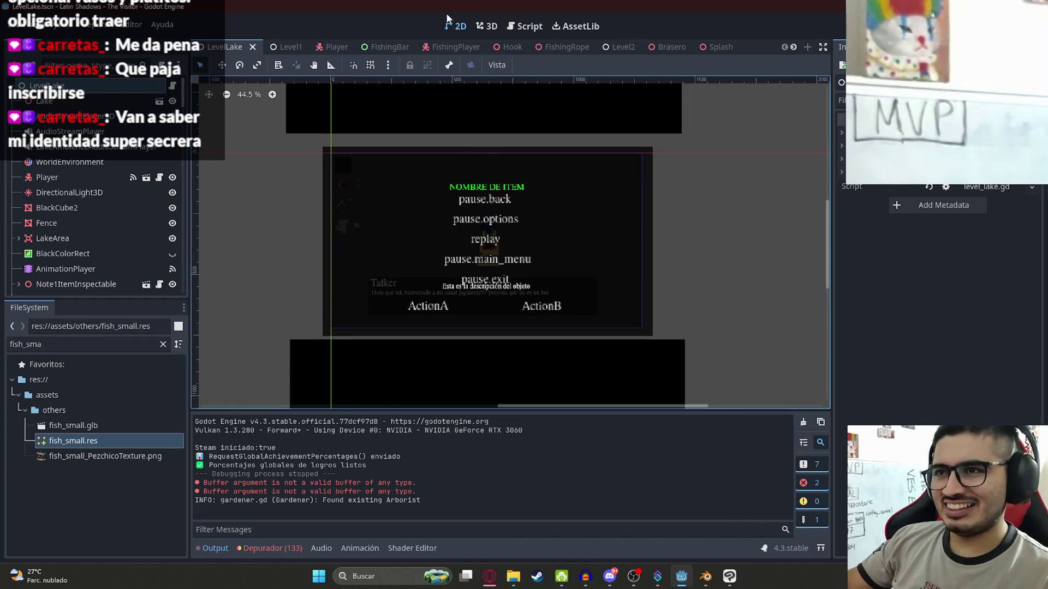
pyautogui.scroll(2, 465, 306)
pyautogui.scroll(-5, 115, 215)
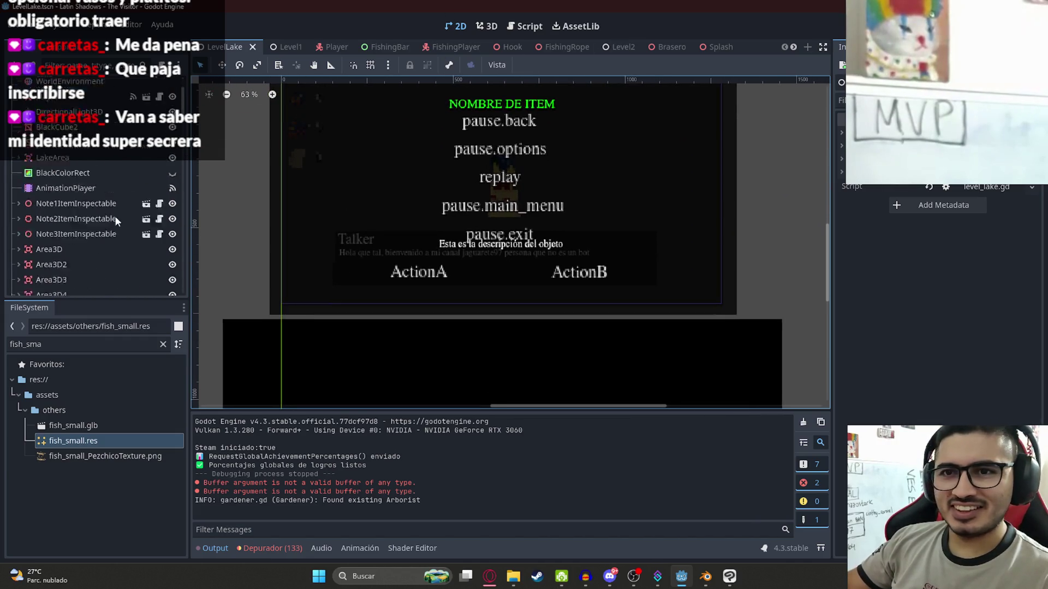
pyautogui.scroll(5, 122, 212)
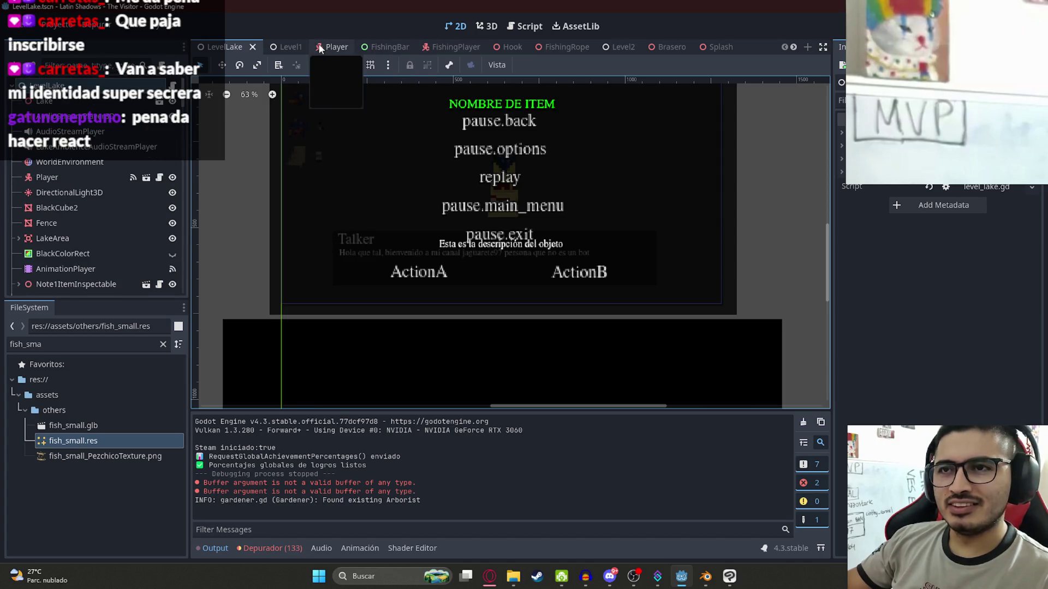
# From FishingPlayer, open the InspectItem node's scene and select ColorRectPS1Effect
pyautogui.click(441, 47)
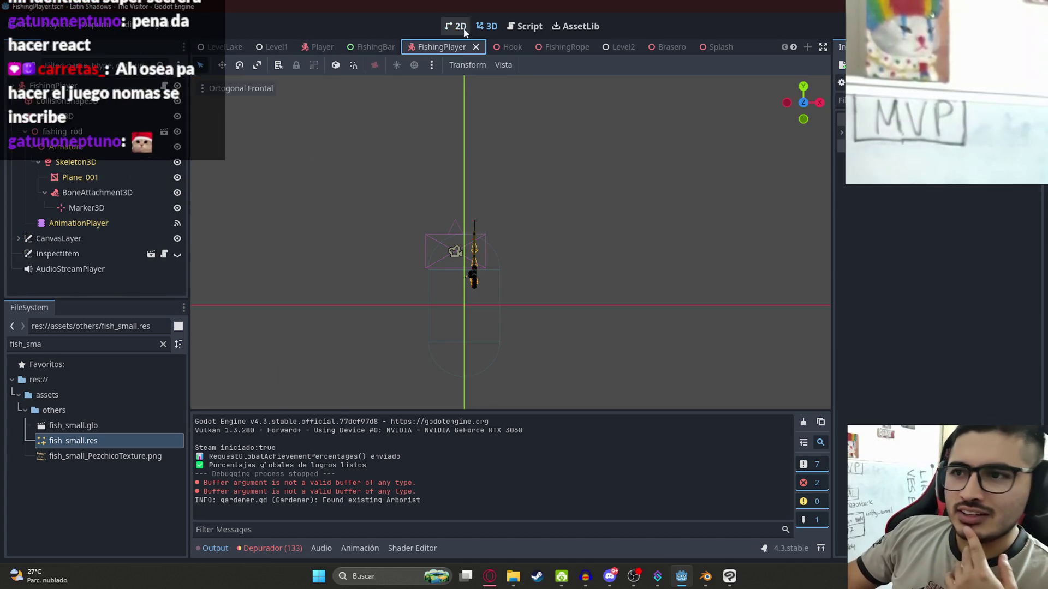
pyautogui.click(79, 223)
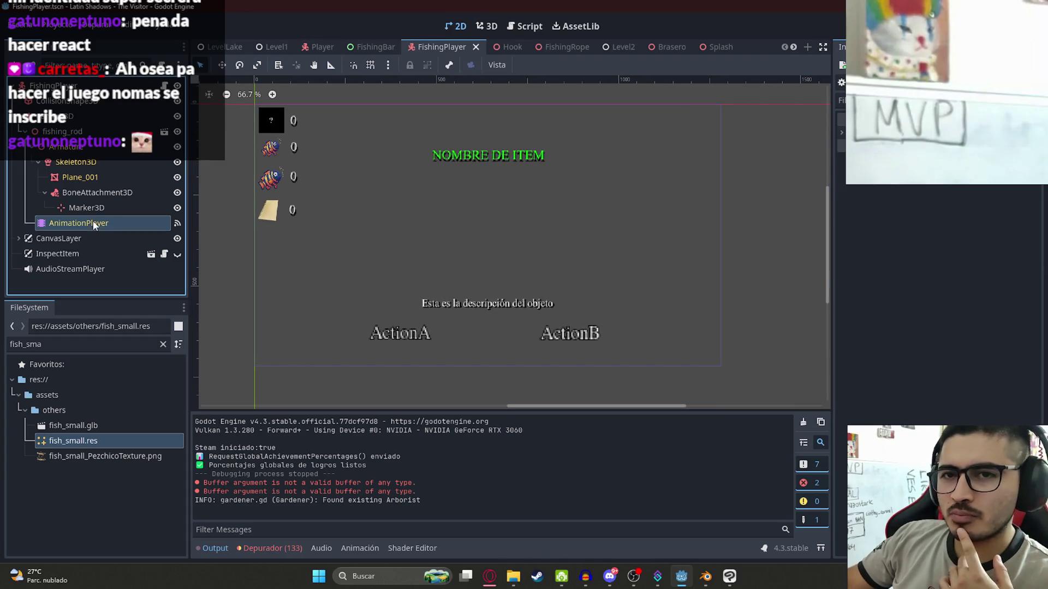
pyautogui.click(76, 162)
pyautogui.click(19, 116)
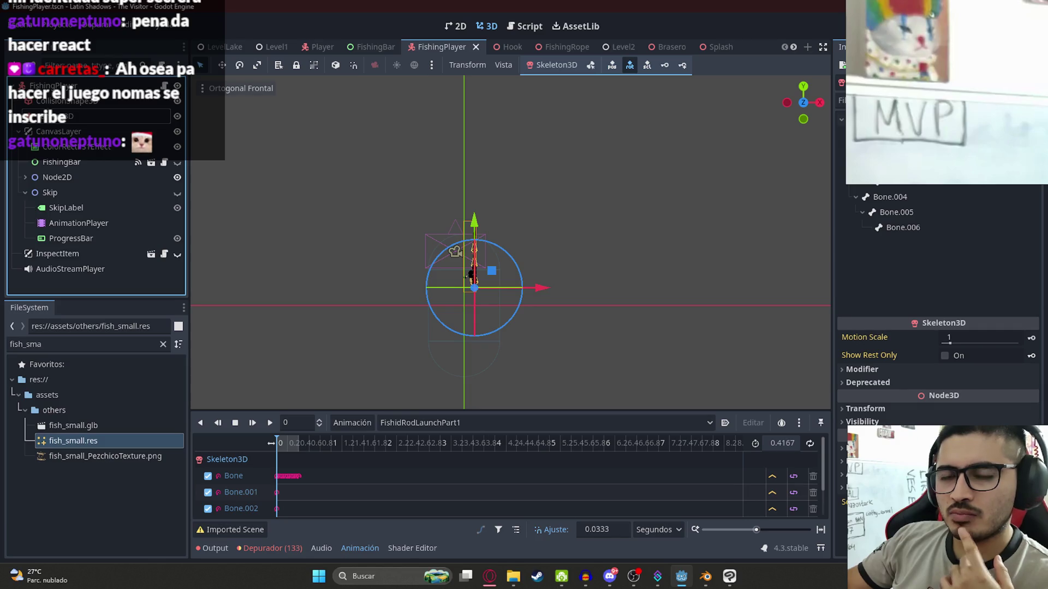
pyautogui.click(80, 254)
pyautogui.click(151, 254)
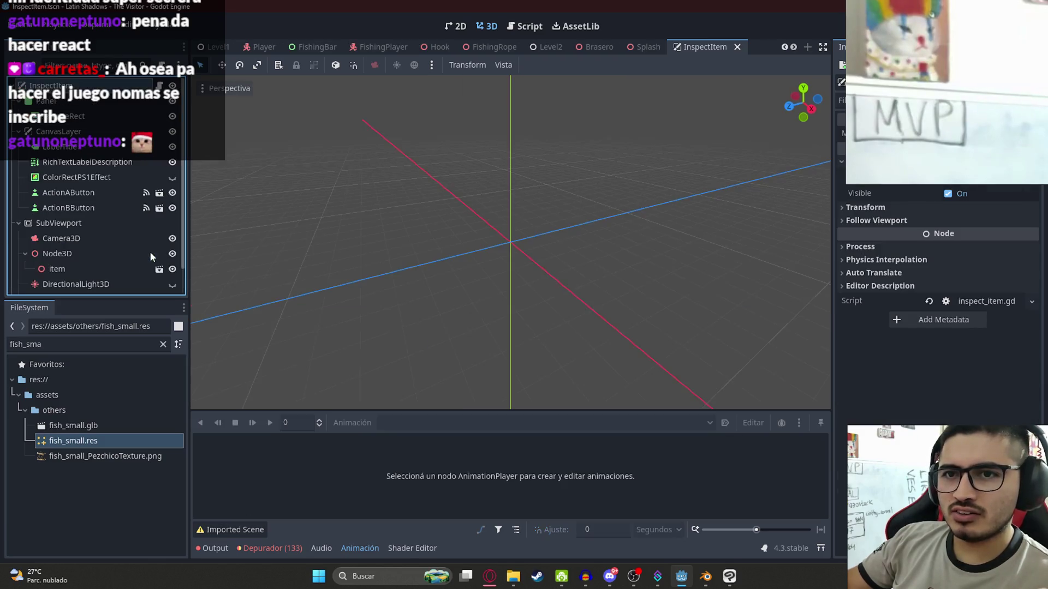
pyautogui.click(120, 180)
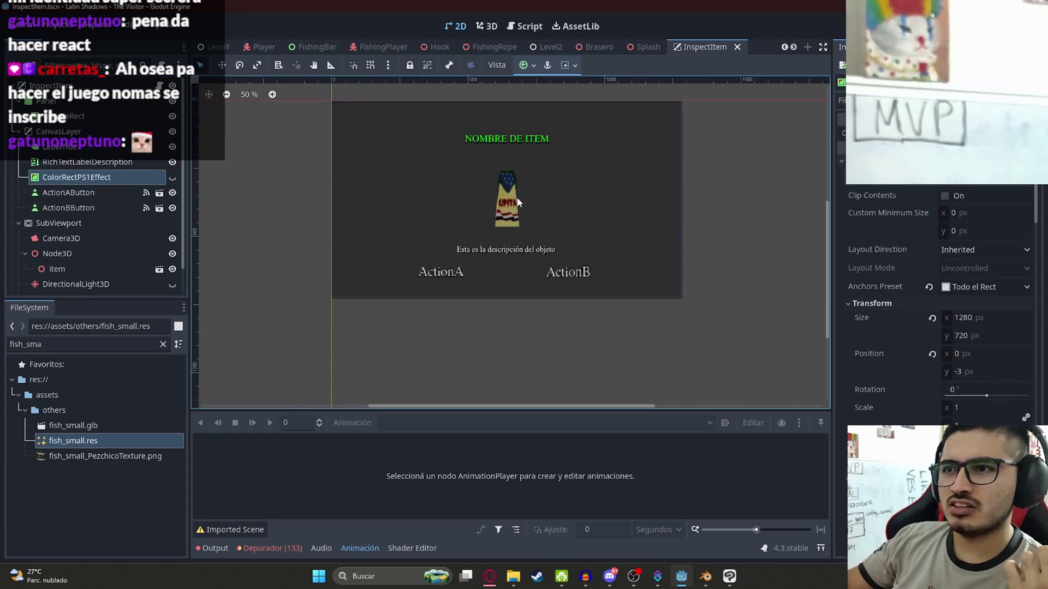
# Hide the ColorRectPS1Effect overlay and save the InspectItem scene
pyautogui.scroll(3, 482, 194)
pyautogui.click(172, 178)
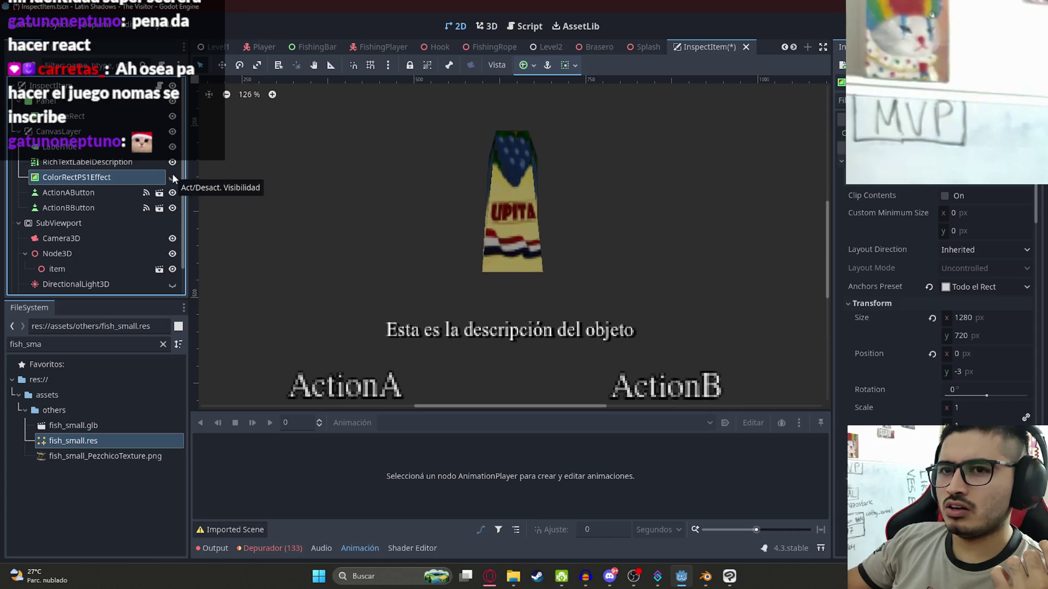
pyautogui.scroll(-6, 532, 250)
pyautogui.hotkey('ctrl', 's')
# Test-run the game with F5 to check the inspect screen, then stop it
pyautogui.rightClick(717, 40)
pyautogui.click(763, 134)
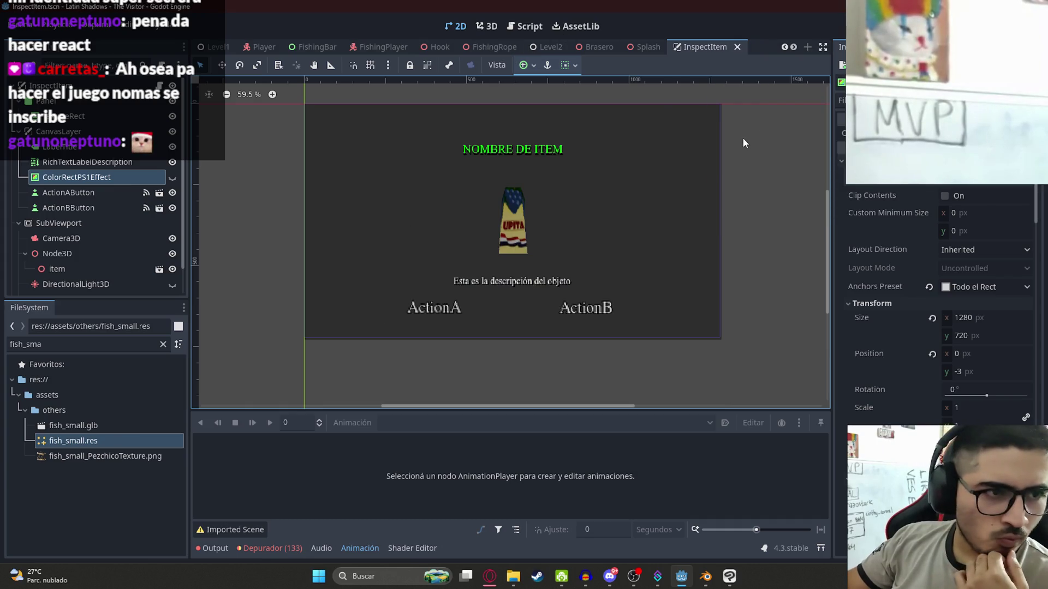
pyautogui.press('F5')
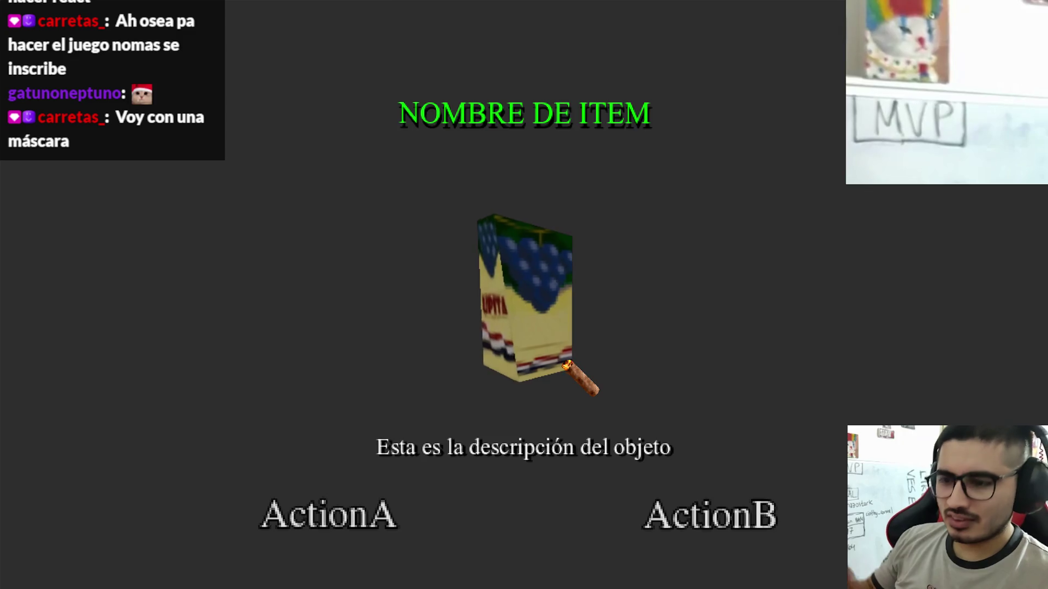
pyautogui.press('Escape')
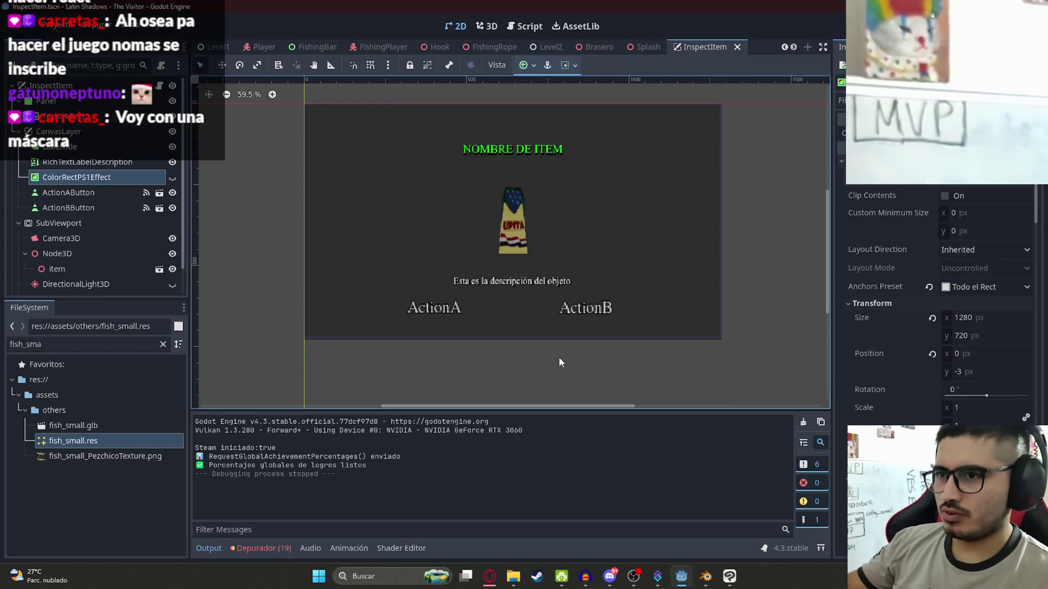
# Turn the PS1 effect overlay back on and save InspectItem with Guardar Escena
pyautogui.click(173, 177)
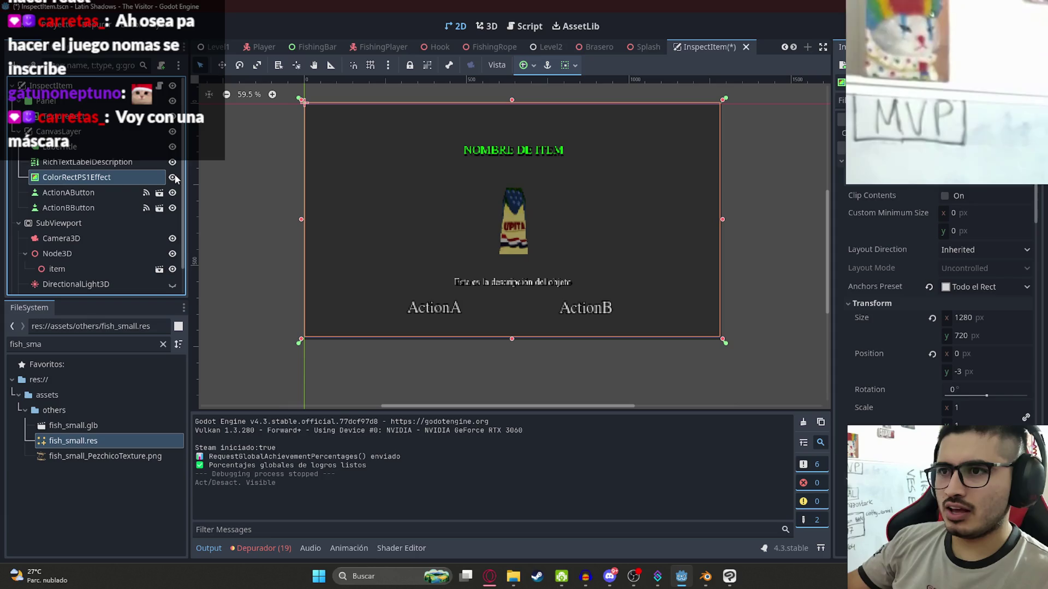
pyautogui.scroll(7, 556, 224)
pyautogui.rightClick(738, 45)
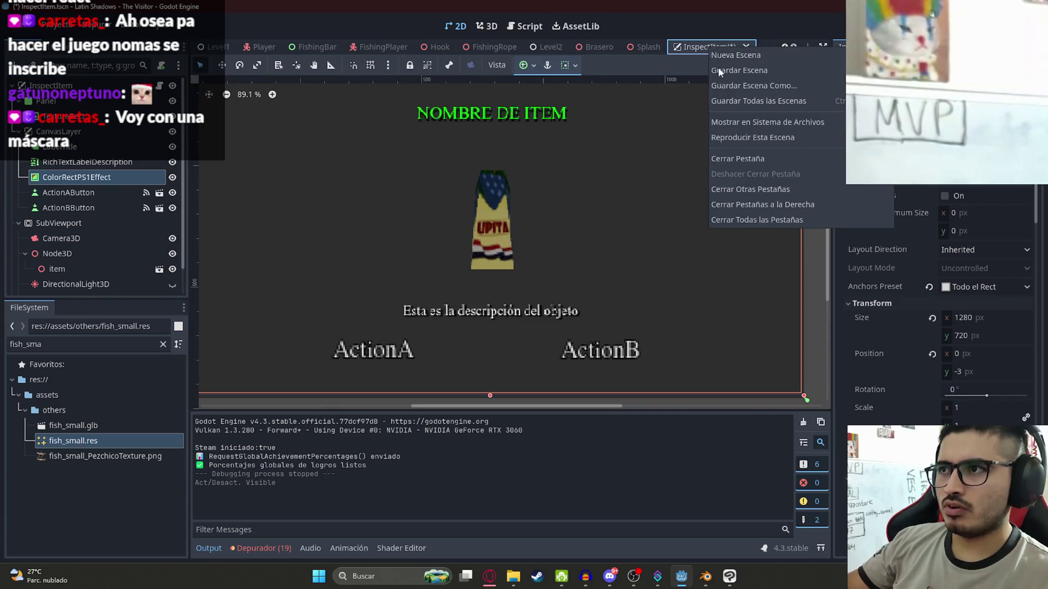
pyautogui.click(684, 127)
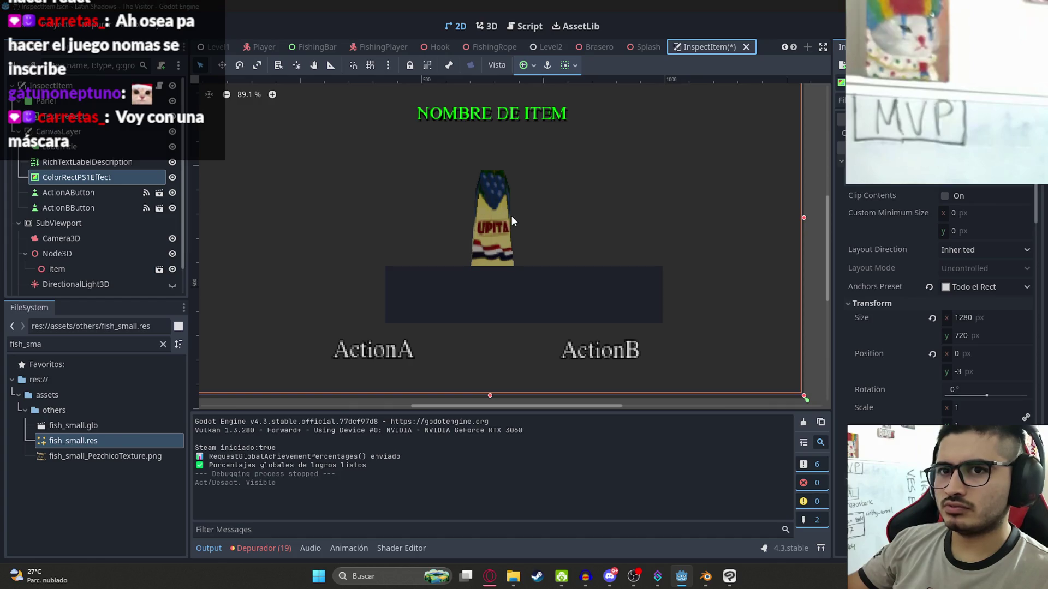
# Run the game with F5, close it, and select ColorRectPS1Effect again
pyautogui.press('F5')
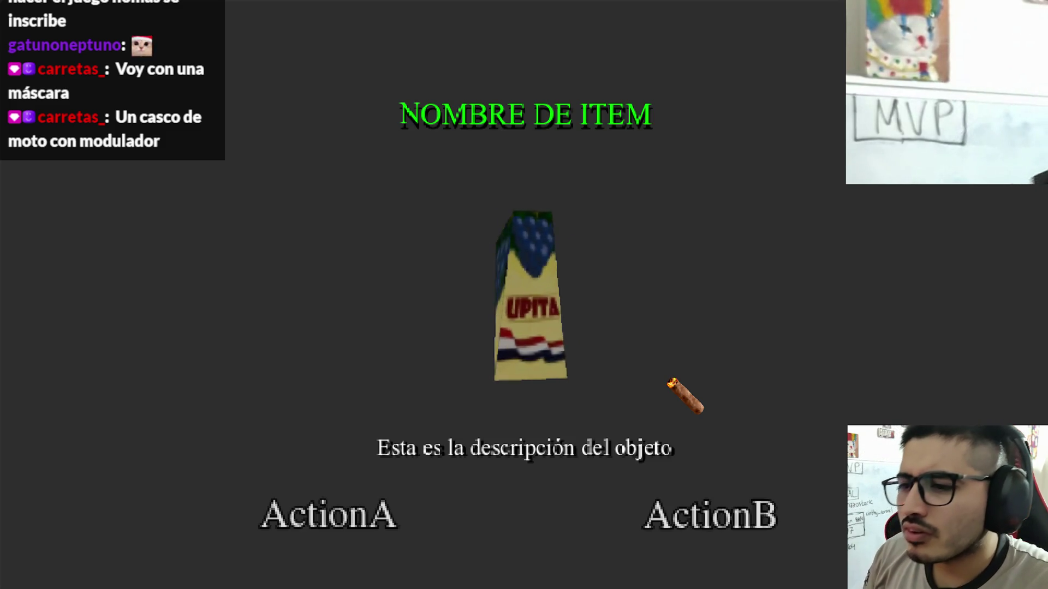
pyautogui.hotkey('alt', 'F4')
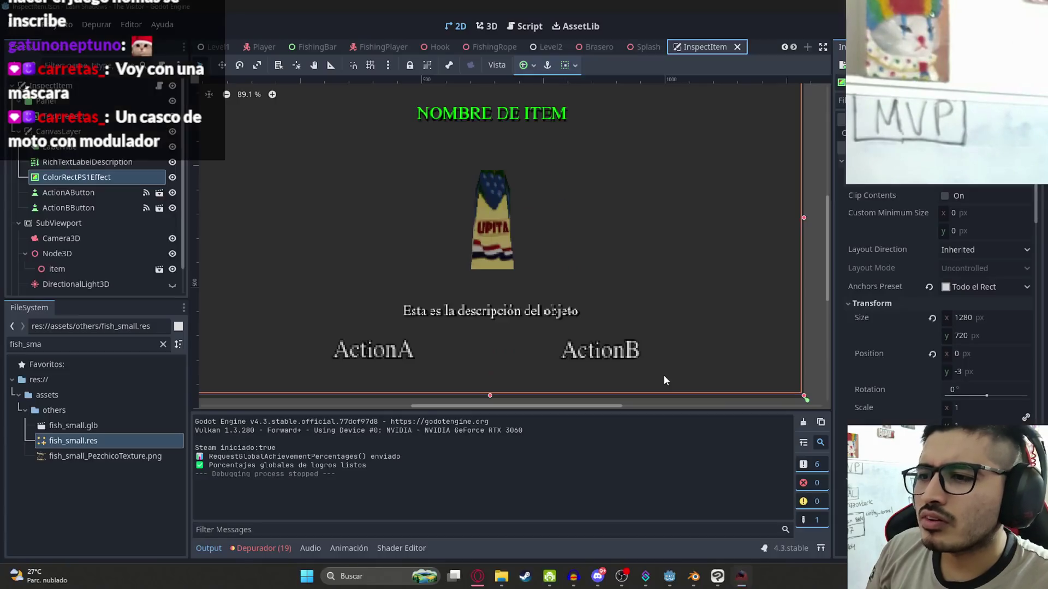
pyautogui.click(172, 177)
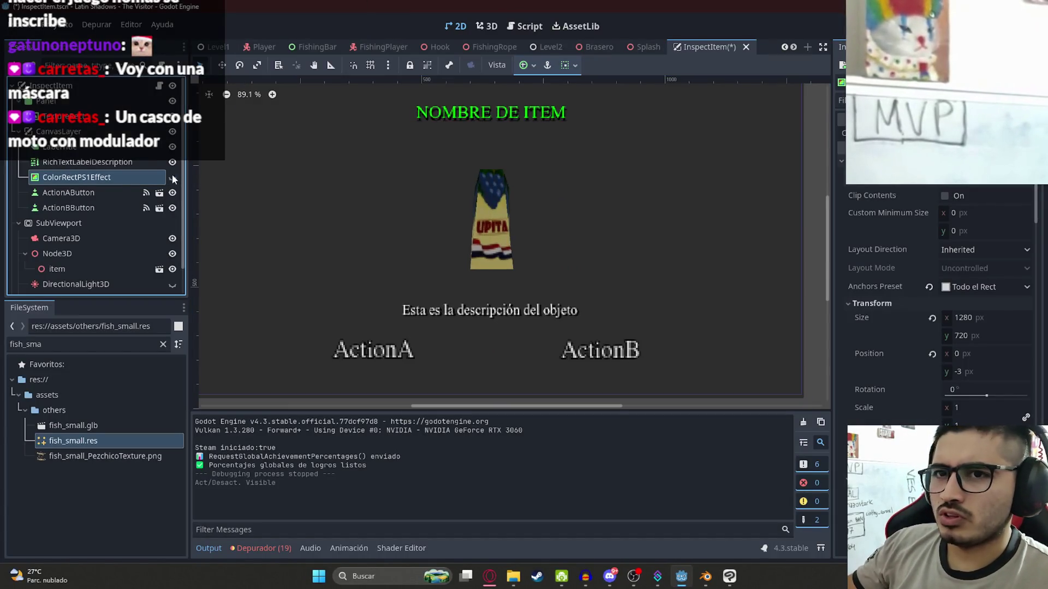
# Copy the ColorRectPS1Effect node name, save the InspectItem scene and start a script search
pyautogui.doubleClick(117, 179)
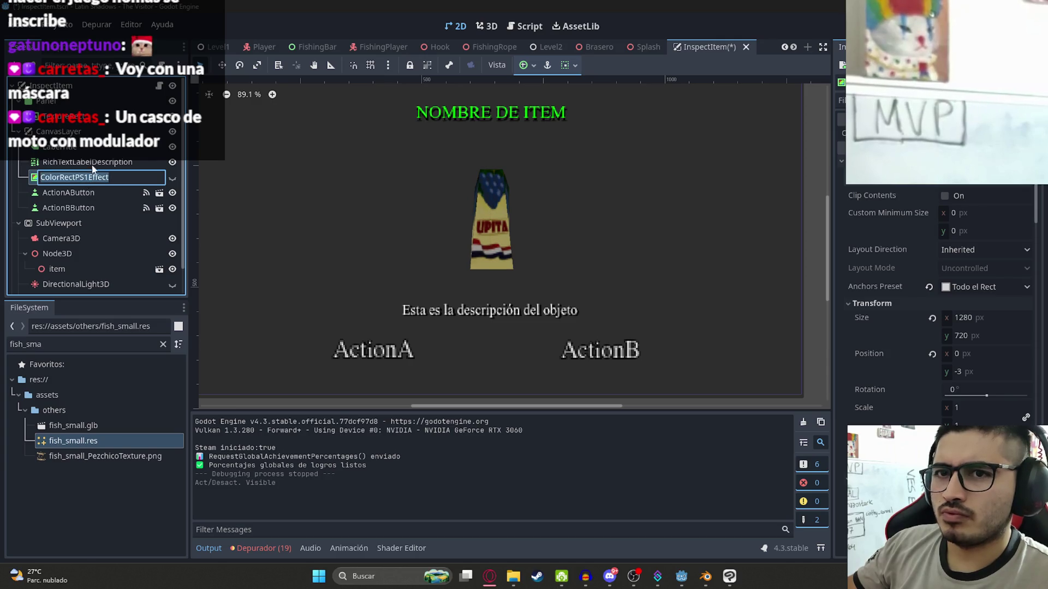
pyautogui.press('Return')
pyautogui.hotkey('ctrl', 's')
pyautogui.click(159, 85)
pyautogui.hotkey('ctrl', 'f')
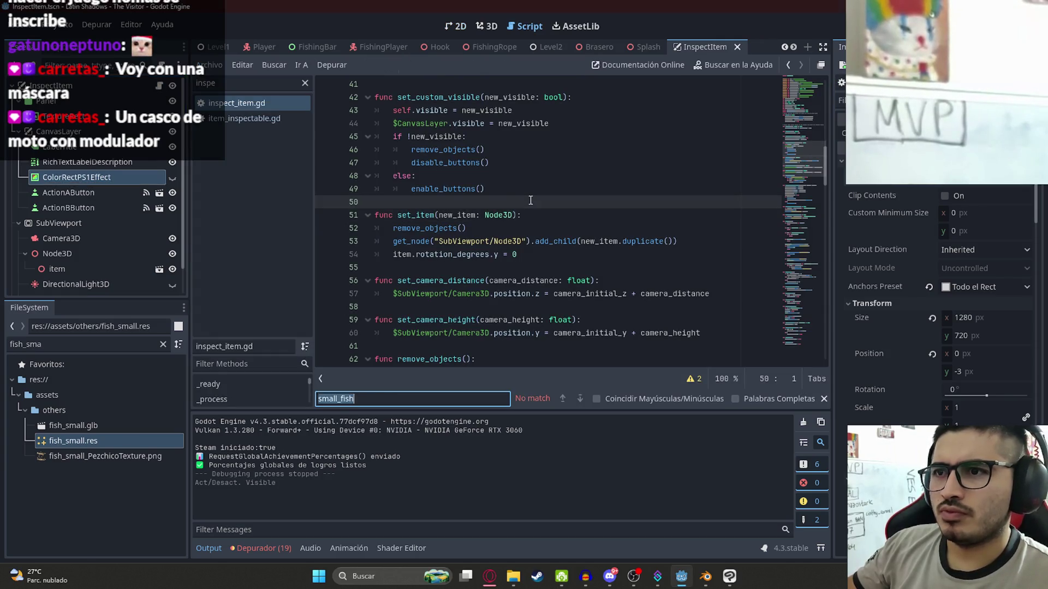
pyautogui.scroll(10, 394, 233)
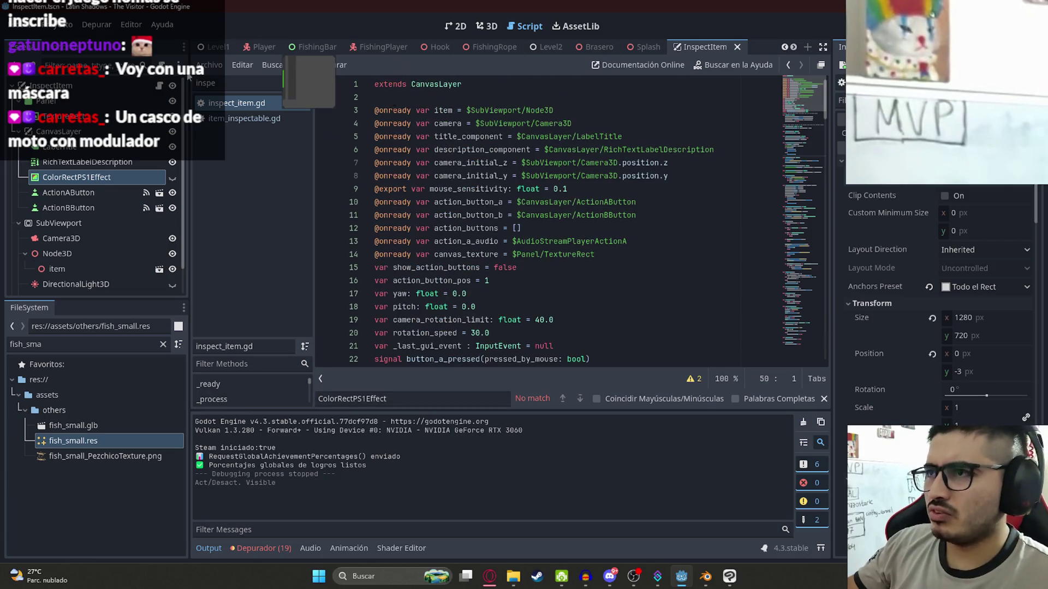
# Step through every ColorRectPS1Effect reference in the Player scene's player.gd
pyautogui.click(261, 47)
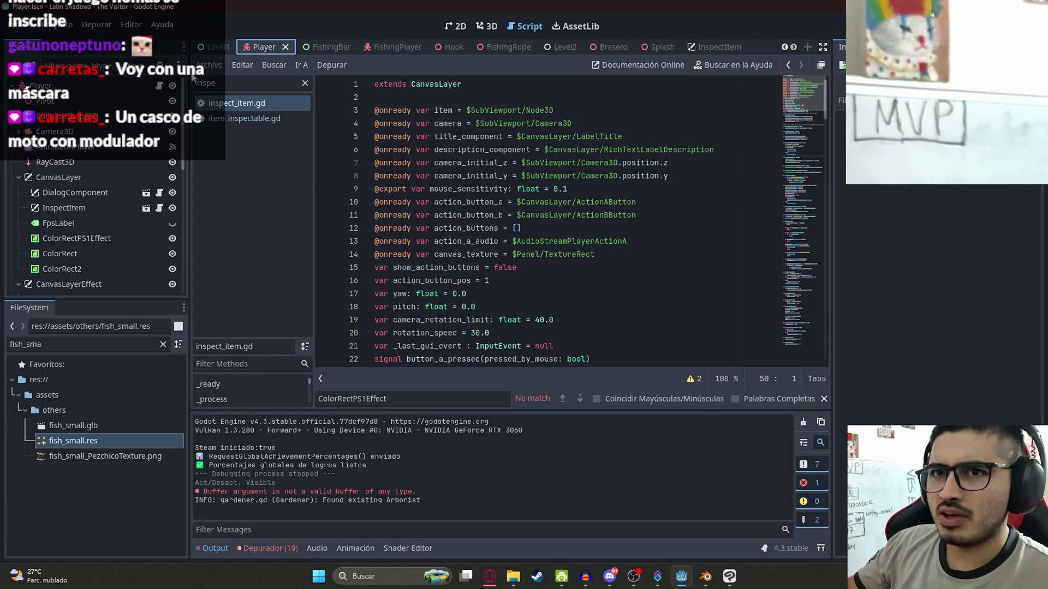
pyautogui.press('Return')
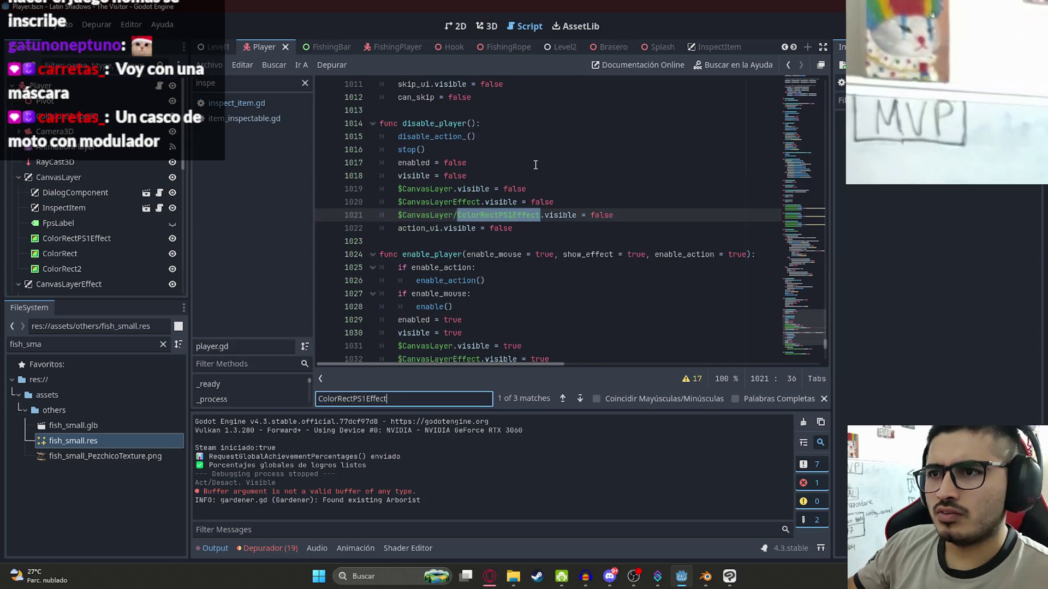
pyautogui.press('Return')
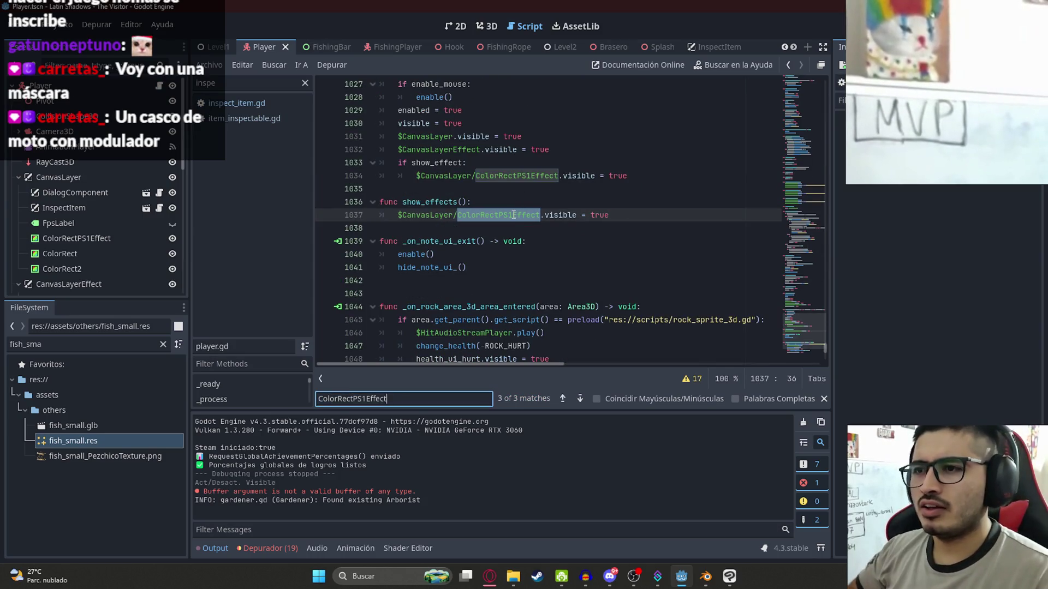
pyautogui.press('Return')
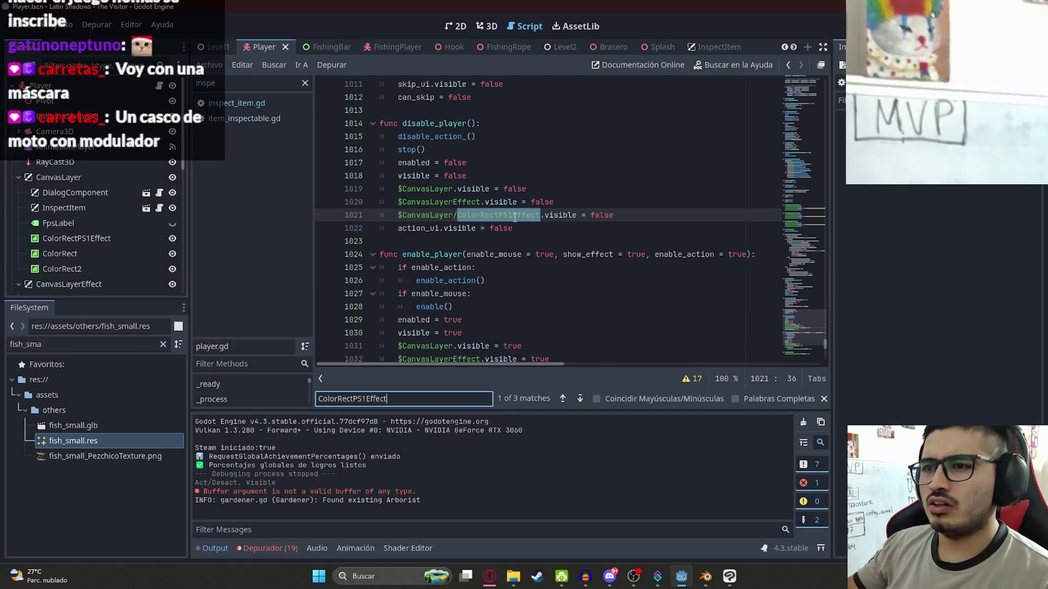
pyautogui.press('Return')
# In the Player scene's 2D view, select ColorRectPS1Effect and compare it with InspectItem
pyautogui.click(456, 27)
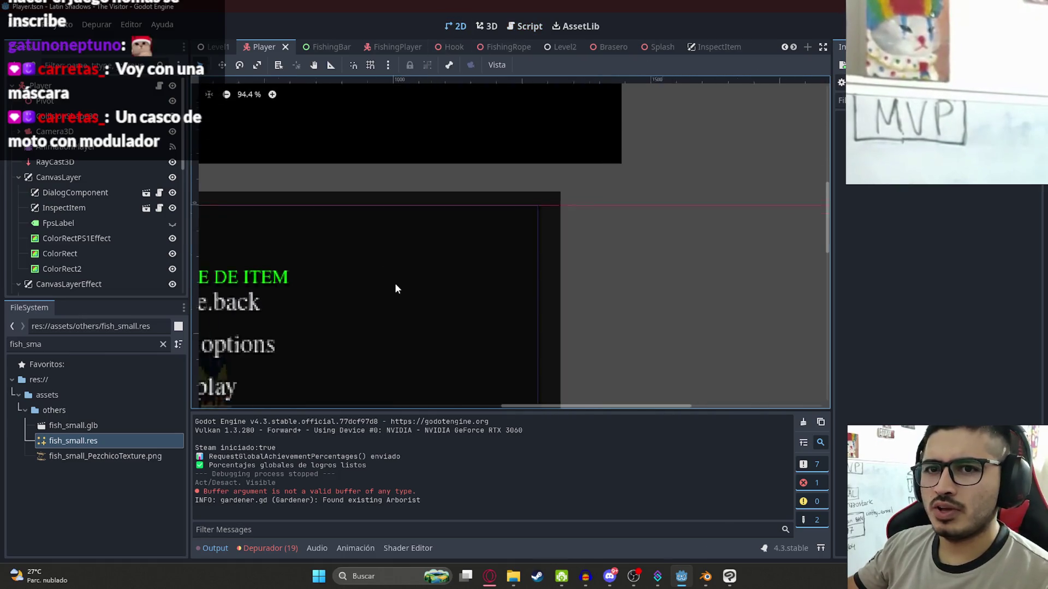
pyautogui.scroll(-5, 398, 273)
pyautogui.click(102, 236)
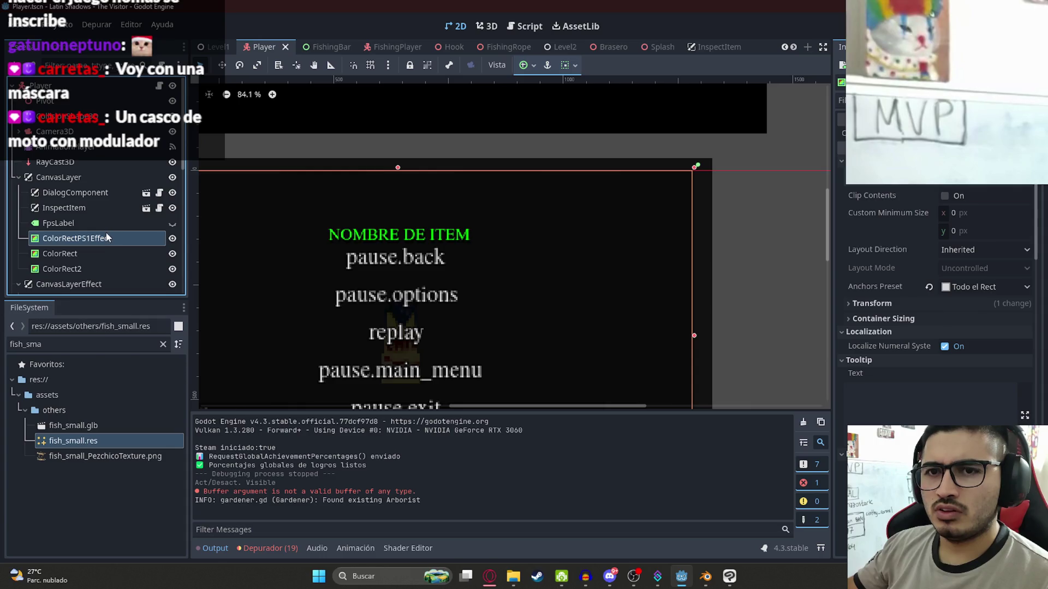
pyautogui.scroll(-1, 105, 237)
pyautogui.scroll(-3, 82, 235)
pyautogui.scroll(3, 94, 178)
pyautogui.click(91, 178)
pyautogui.click(85, 214)
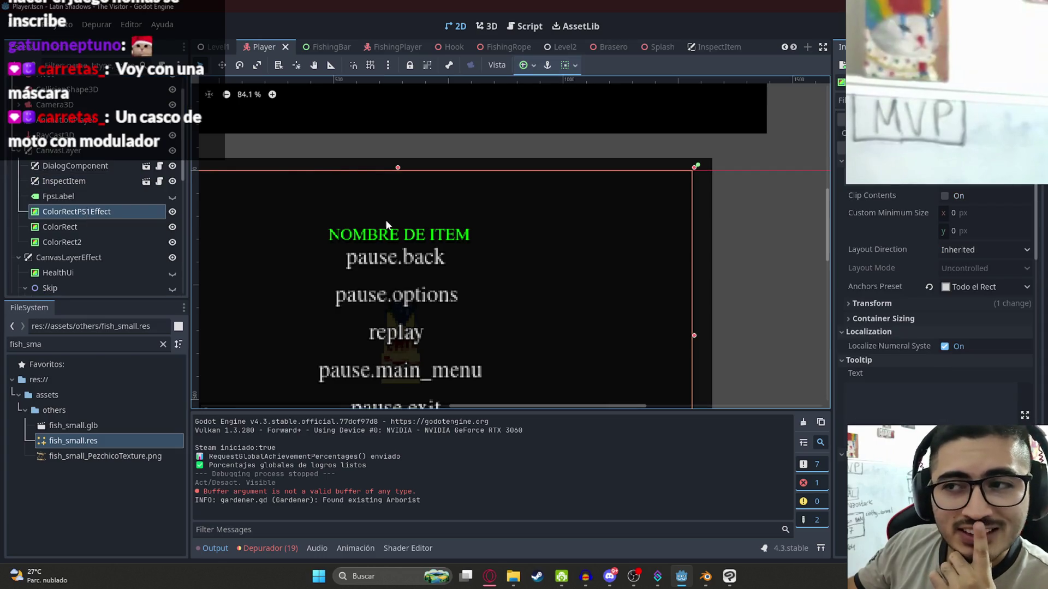
pyautogui.scroll(-1, 391, 242)
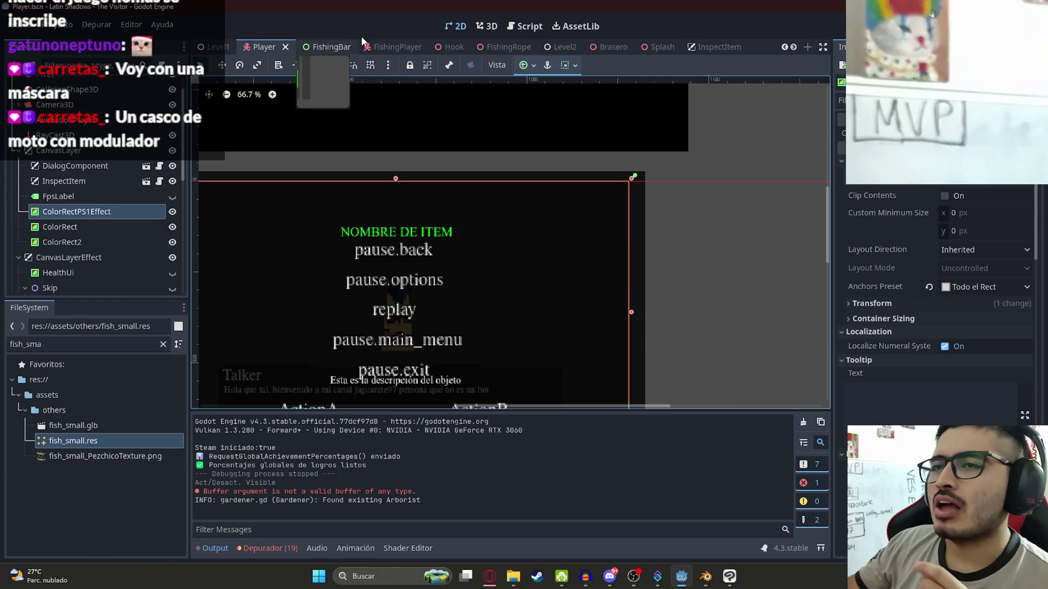
pyautogui.click(382, 47)
# Move InspectItem up below Camera3D in the FishingPlayer scene and save
pyautogui.moveTo(88, 254); pyautogui.dragTo(82, 125)
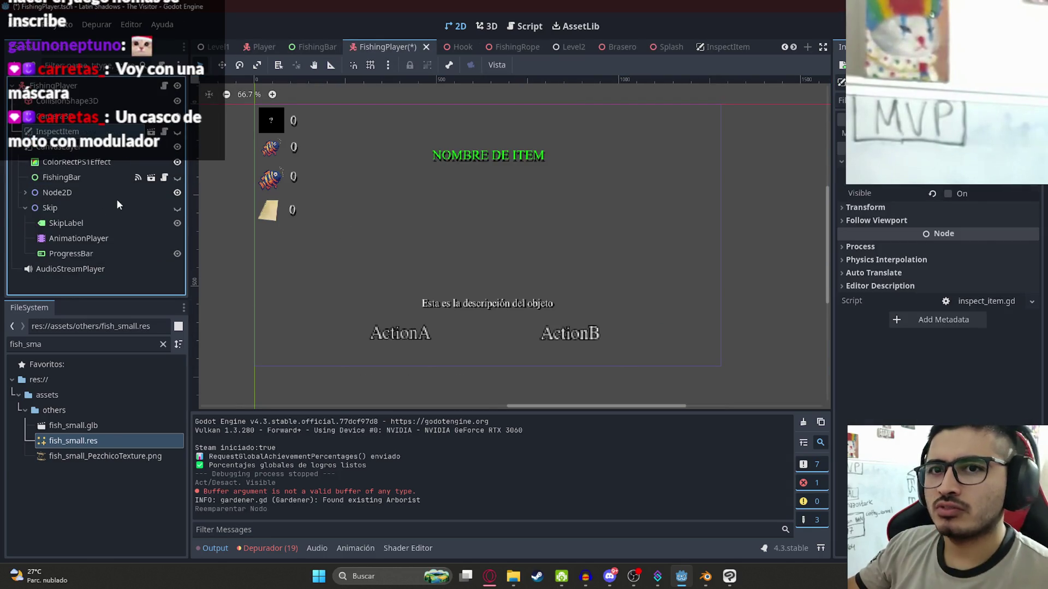
pyautogui.hotkey('ctrl', 's')
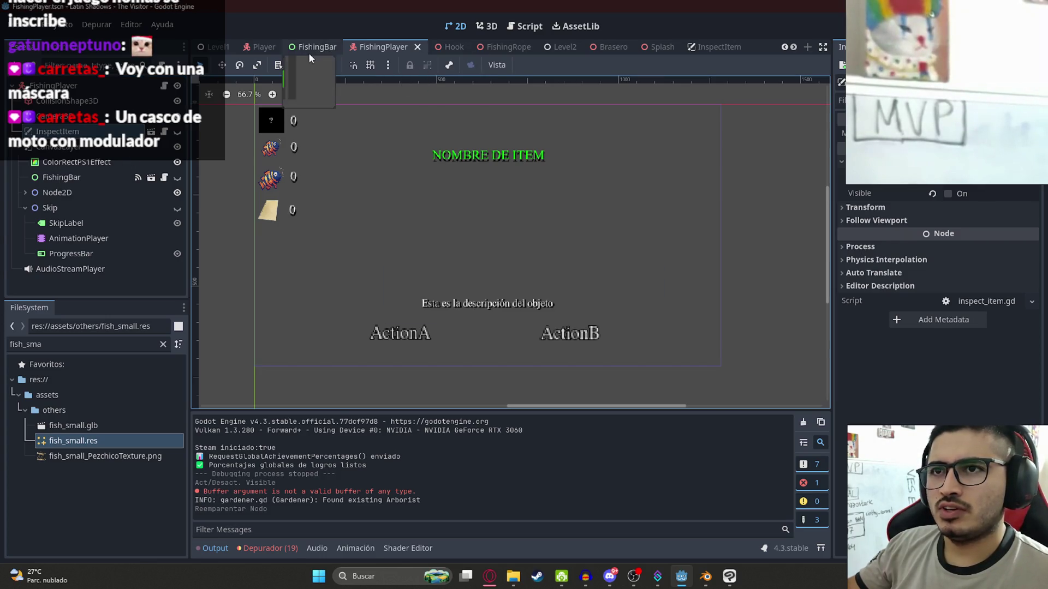
pyautogui.hotkey('ctrl', 'shift', 'Tab')
pyautogui.hotkey('ctrl', 'shift', 'Tab')
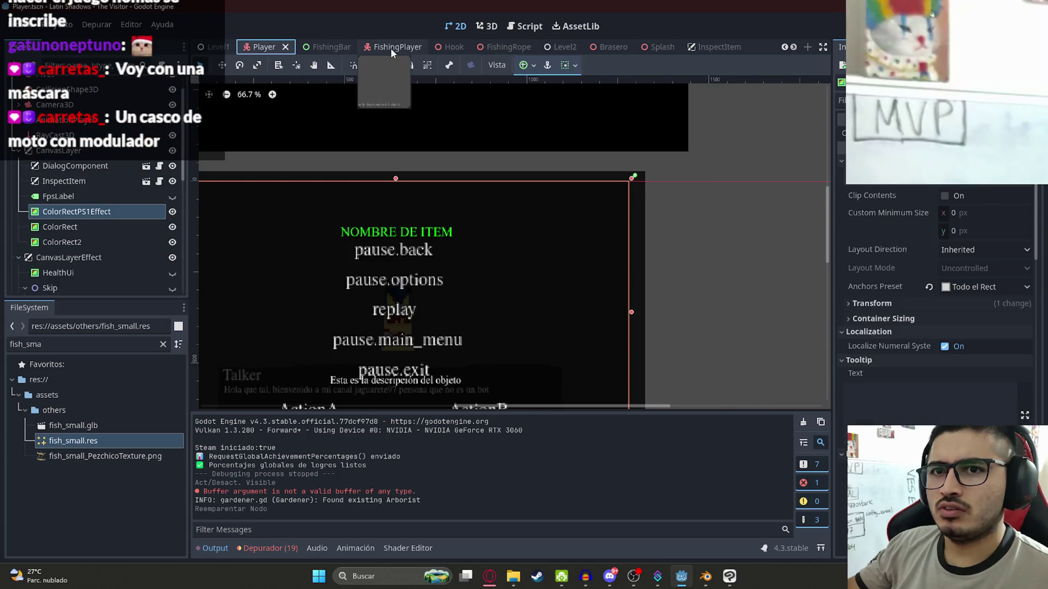
pyautogui.click(391, 47)
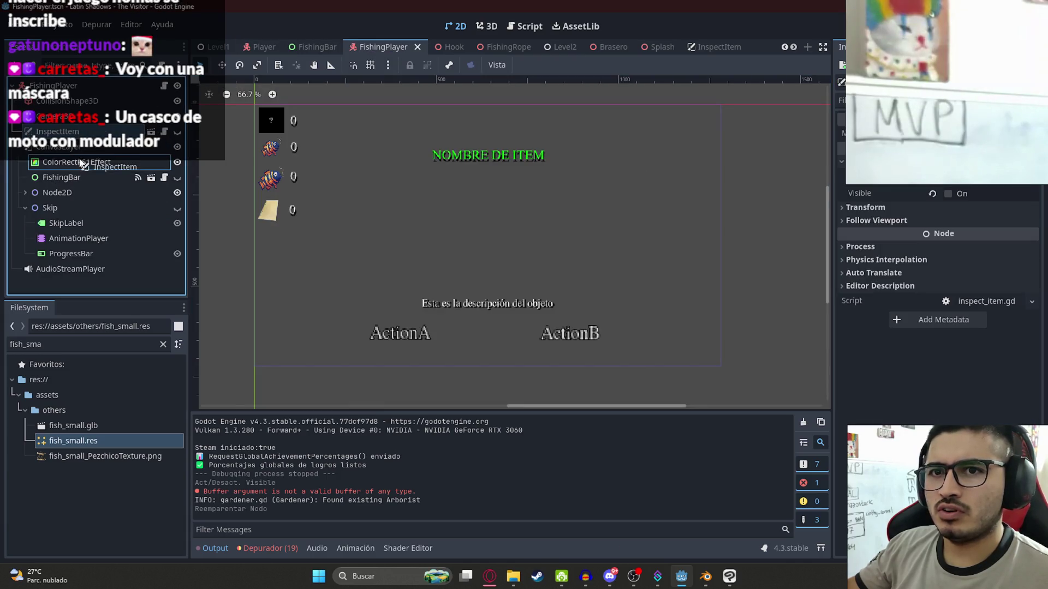
# Reparent InspectItem into CanvasLayer and search fishing_player.gd for InspectItem
pyautogui.moveTo(80, 163); pyautogui.dragTo(77, 159)
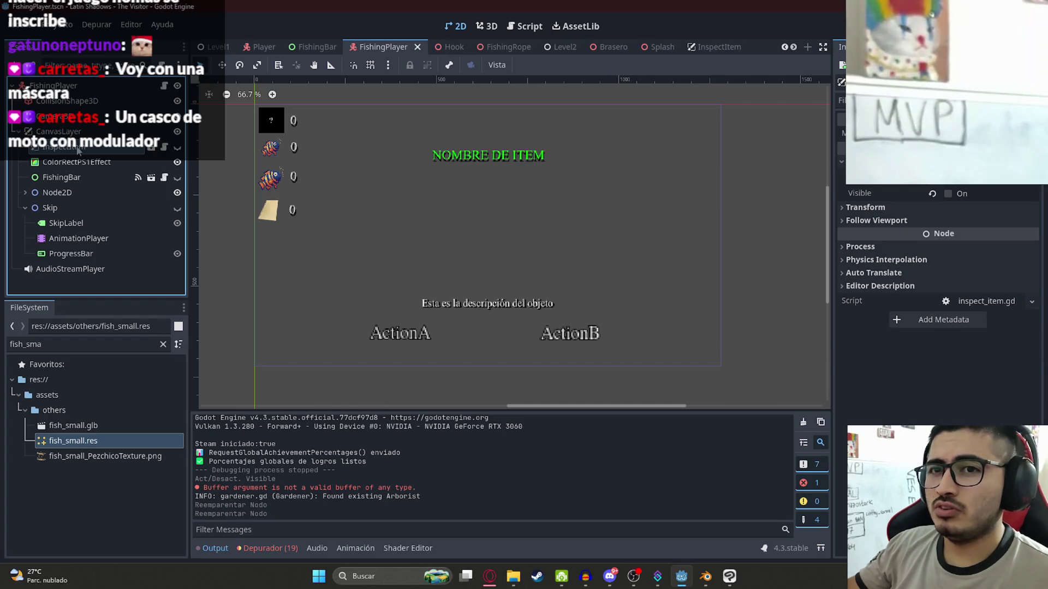
pyautogui.click(164, 85)
pyautogui.hotkey('ctrl', 'f')
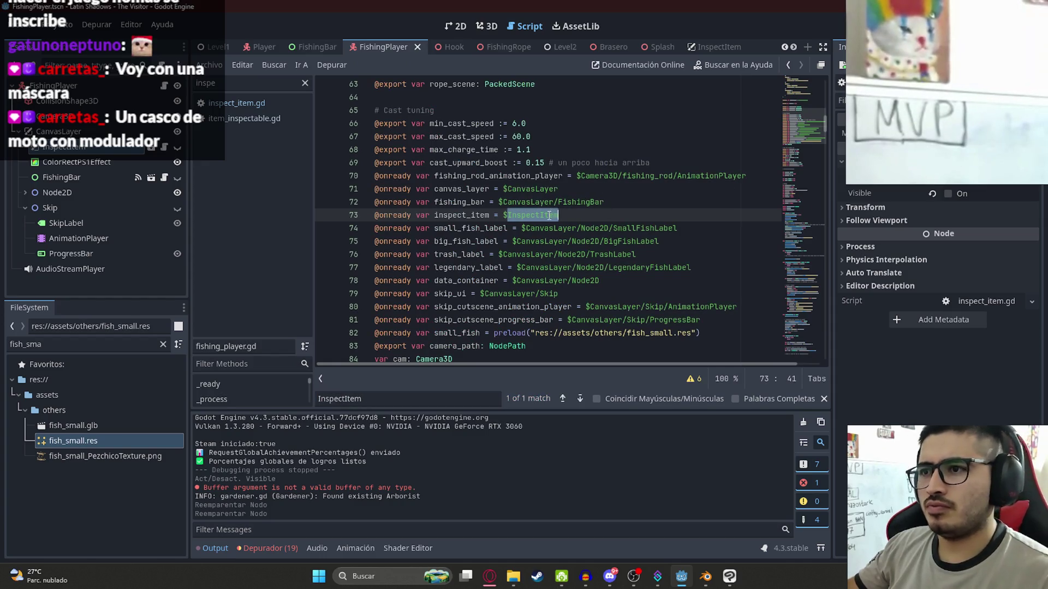
# Change line 73's inspect_item path to $CanvasLayer/InspectItem using the autocomplete suggestion
pyautogui.press('BackSpace')
pyautogui.press('BackSpace')
pyautogui.press('BackSpace')
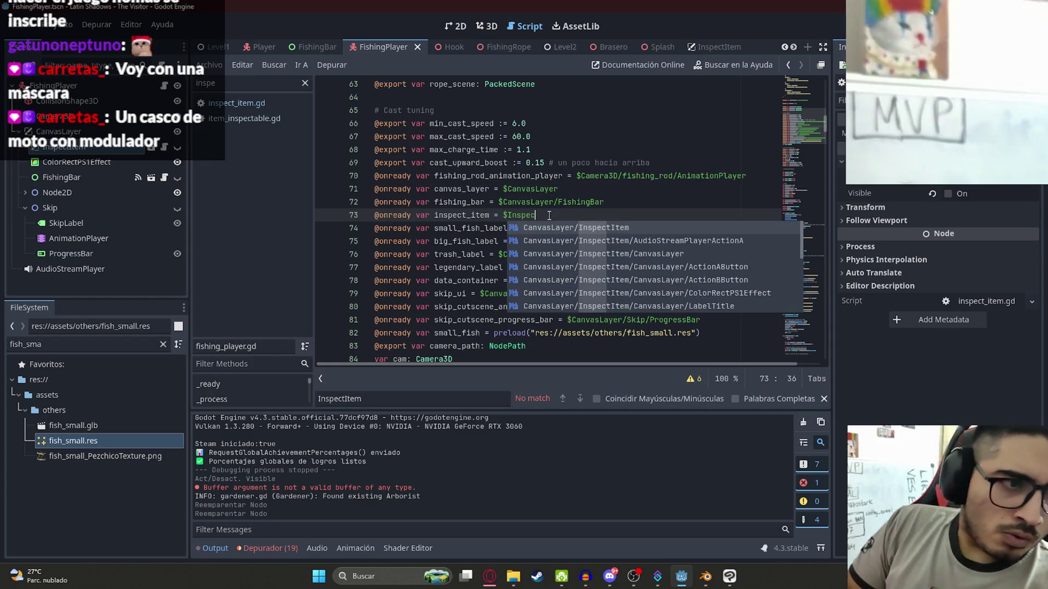
pyautogui.press('Return')
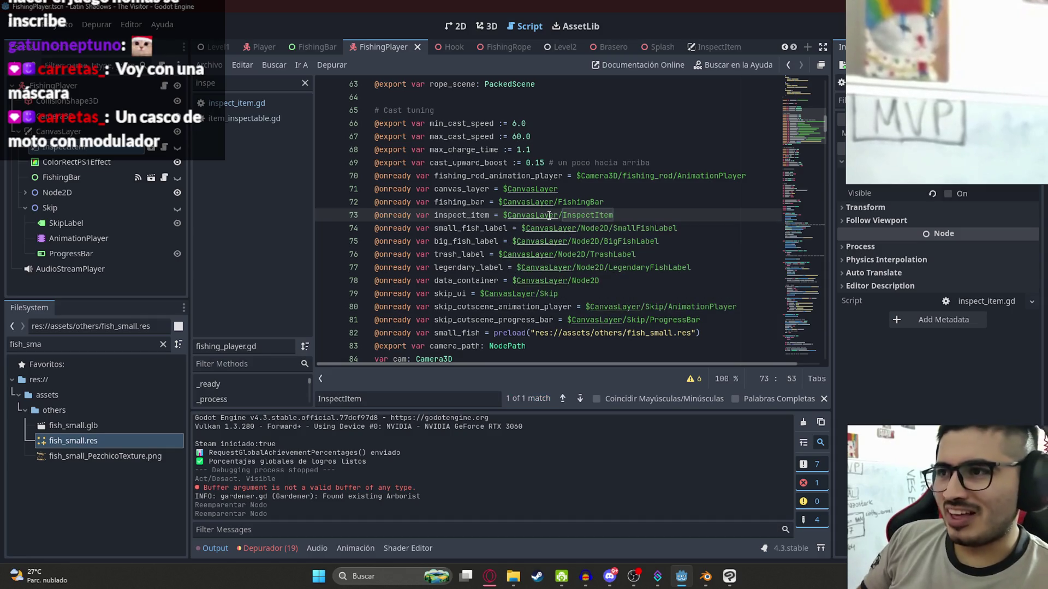
pyautogui.click(624, 176)
pyautogui.click(621, 218)
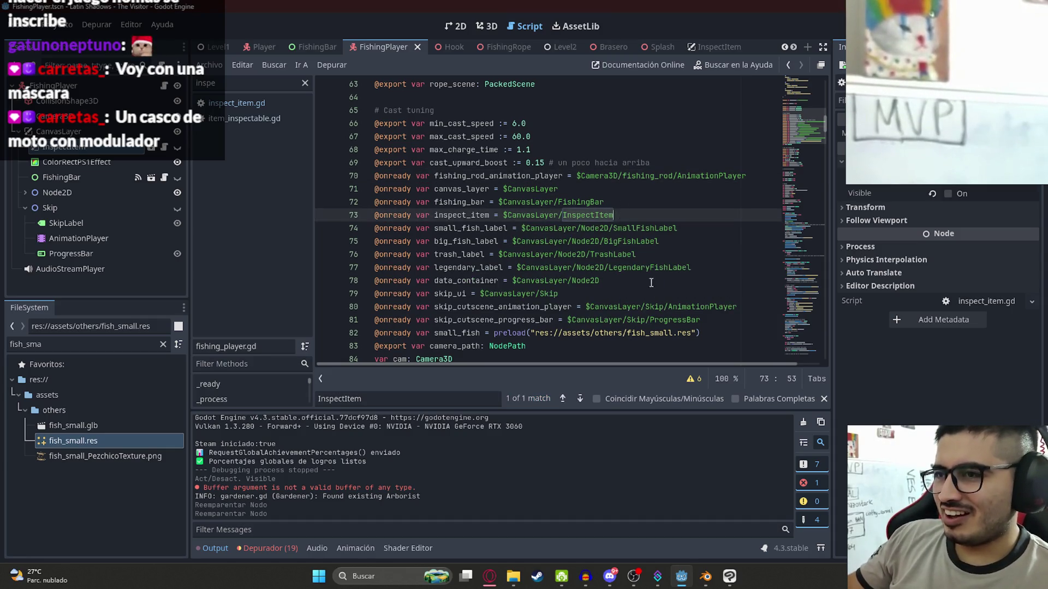
pyautogui.click(670, 281)
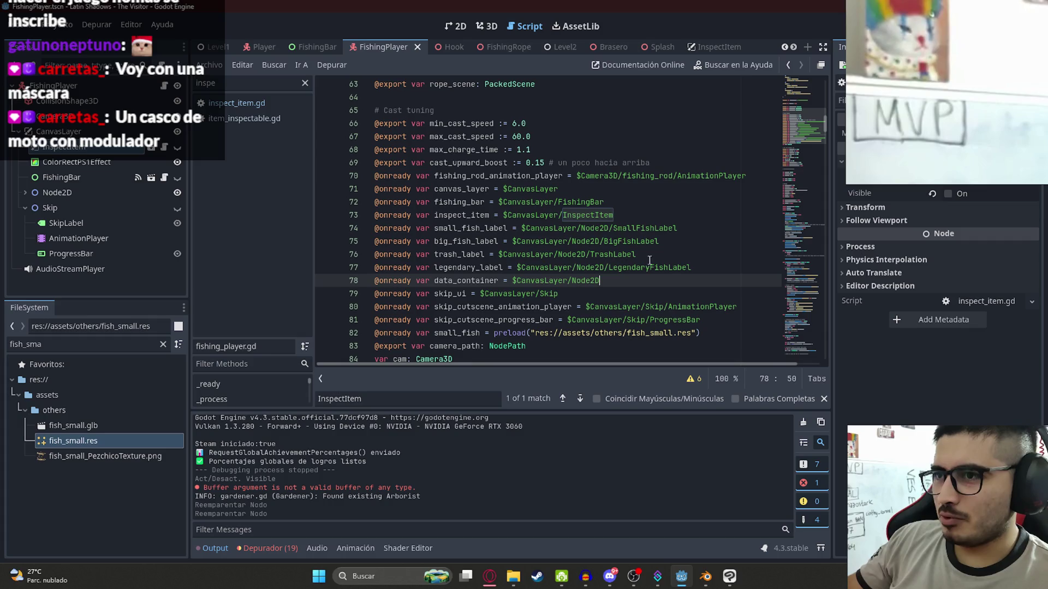
pyautogui.click(208, 49)
pyautogui.rightClick(211, 48)
# Run only the lake level, cast and reel in a fish, then stop the game with F8
pyautogui.click(268, 128)
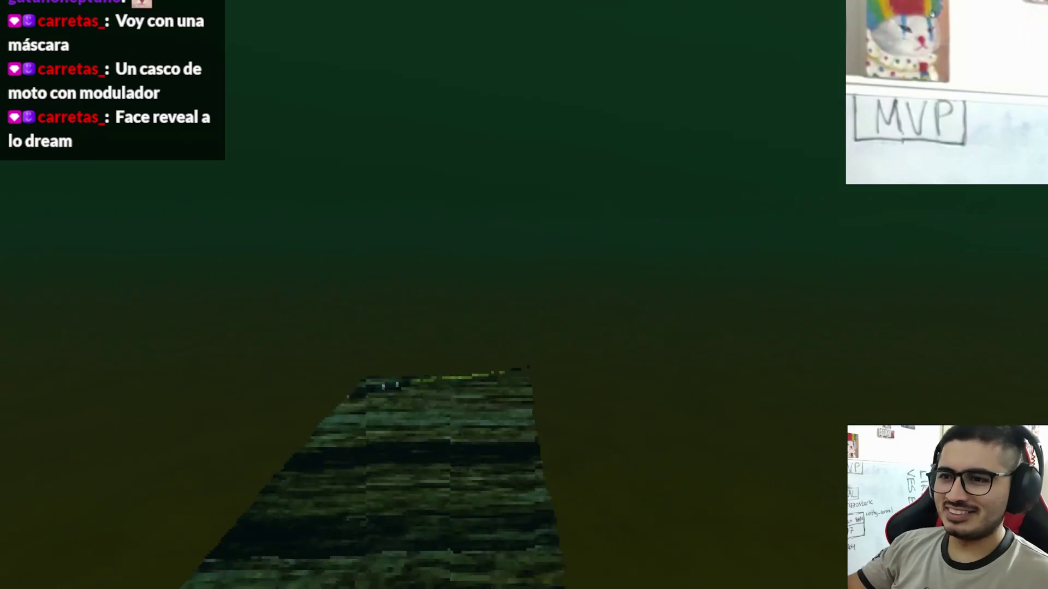
pyautogui.press('Return')
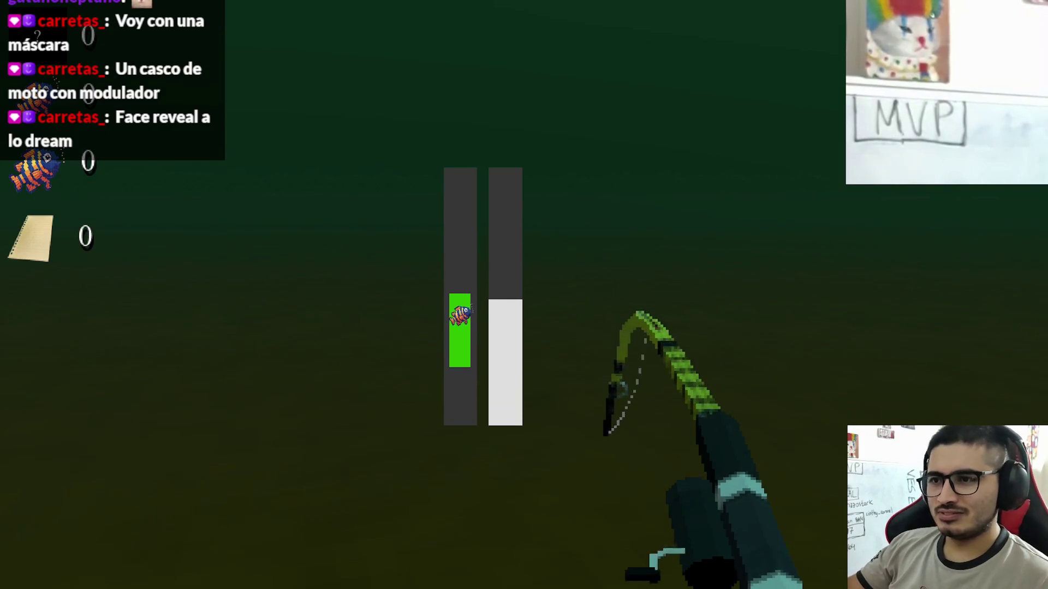
pyautogui.press('space')
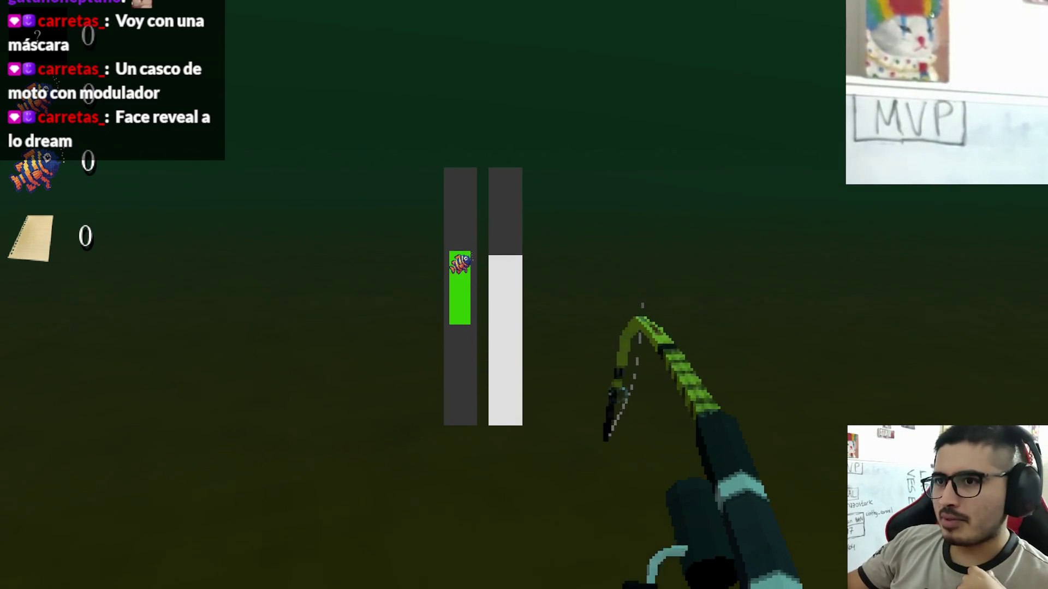
pyautogui.press('space')
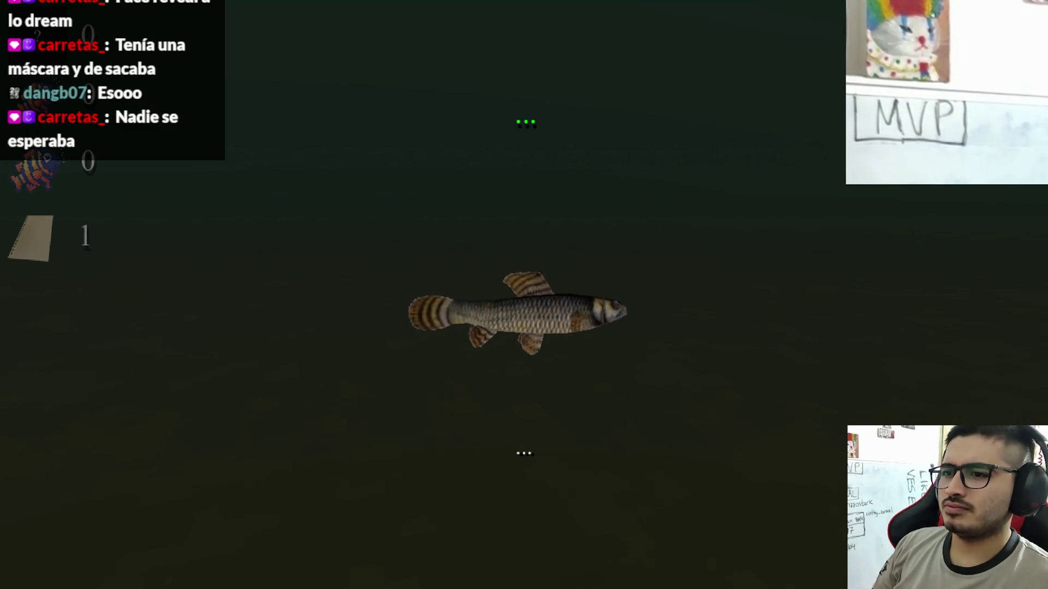
pyautogui.press('F8')
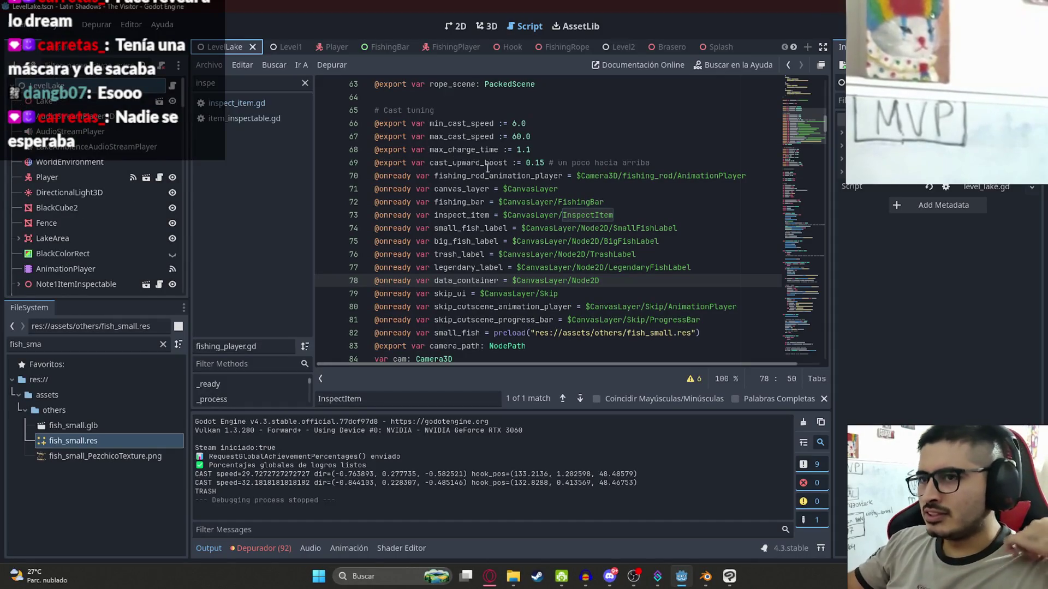
# Inspect the ColorRectPS1Effect and InspectItem nodes in the FishingPlayer scene
pyautogui.click(462, 30)
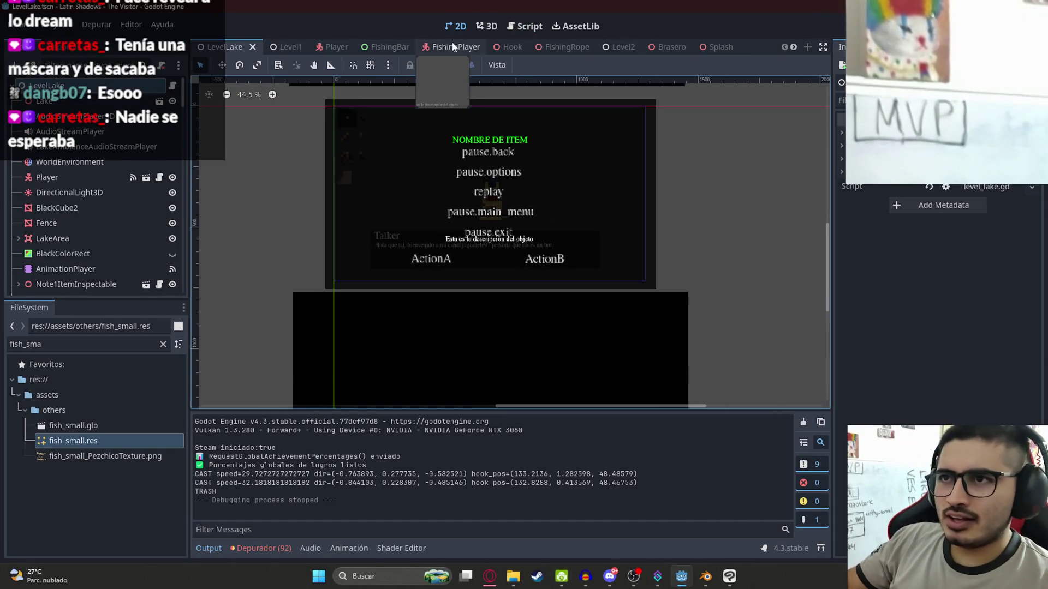
pyautogui.click(78, 161)
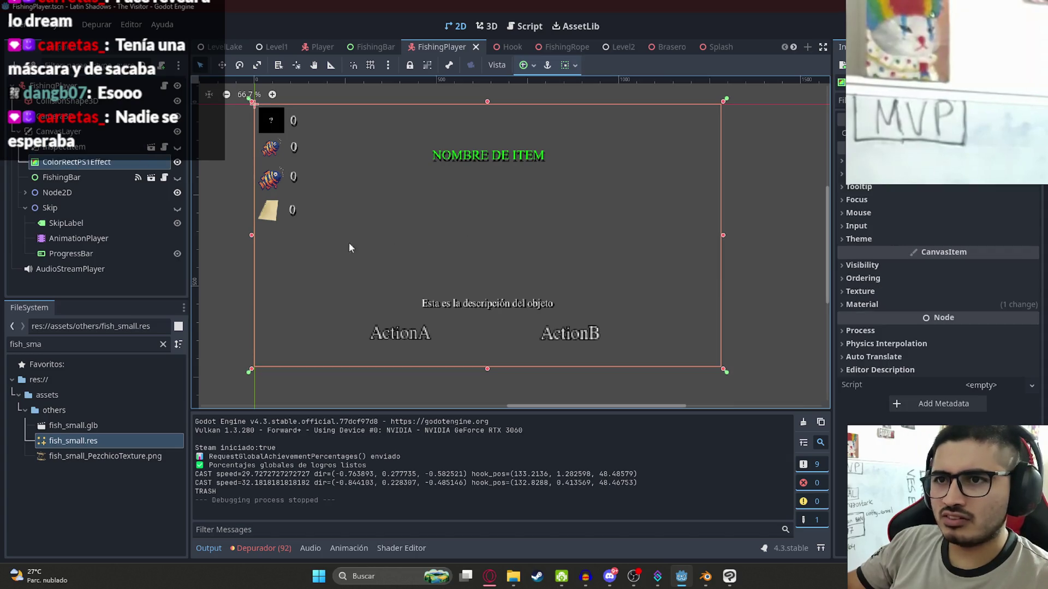
pyautogui.click(110, 150)
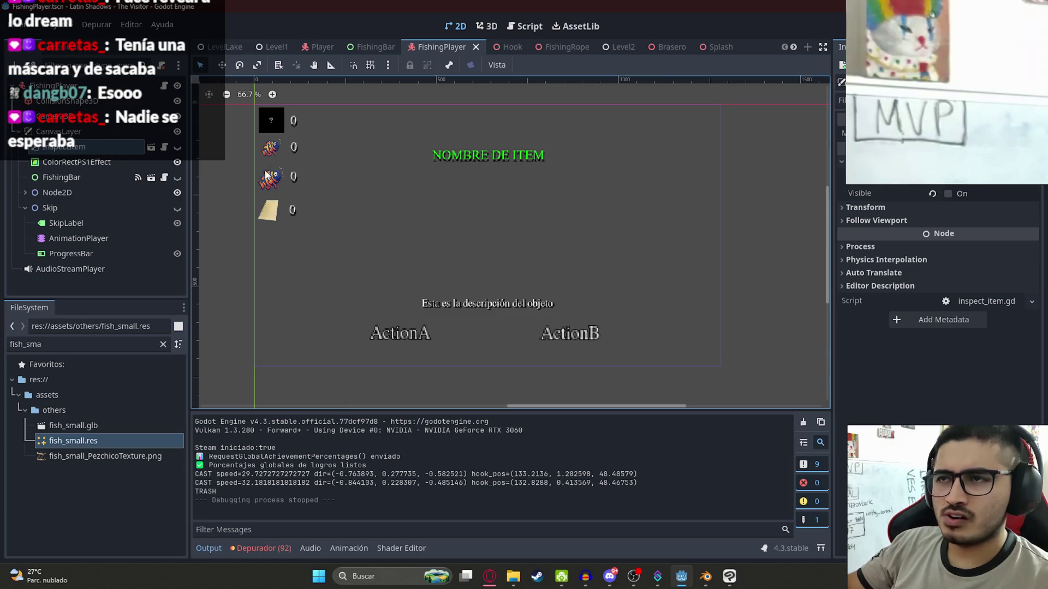
# Check the Player scene's InspectItem, CanvasLayer and DialogComponent node settings
pyautogui.click(301, 46)
pyautogui.click(98, 181)
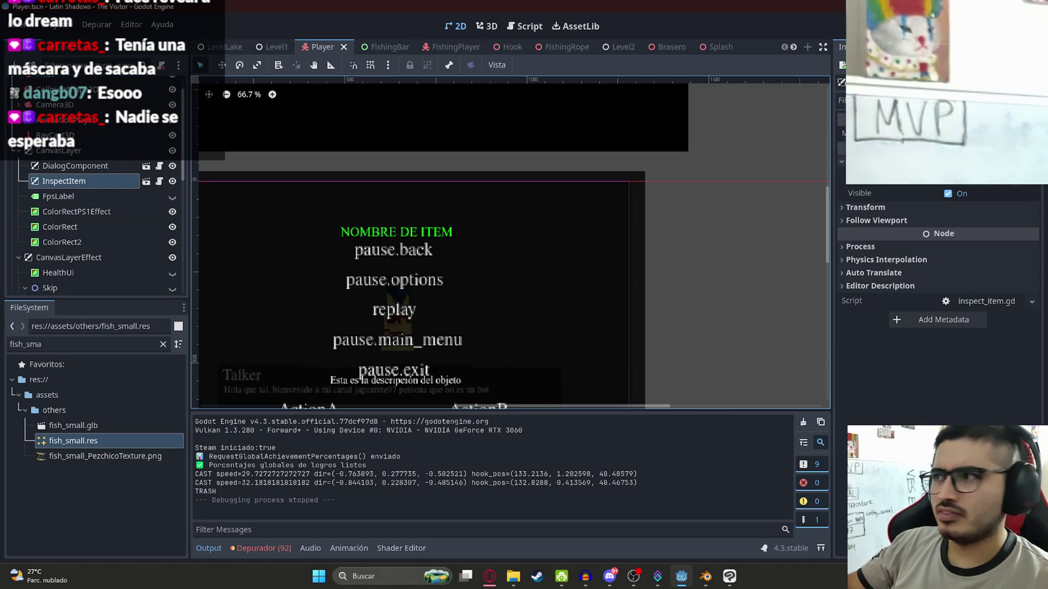
pyautogui.click(77, 152)
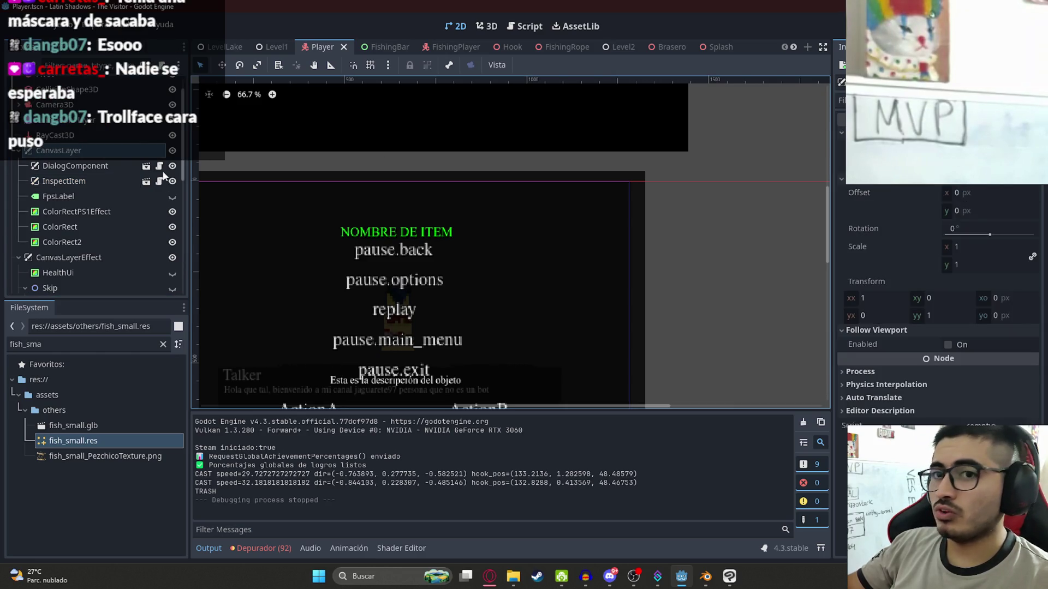
pyautogui.click(95, 180)
pyautogui.click(99, 167)
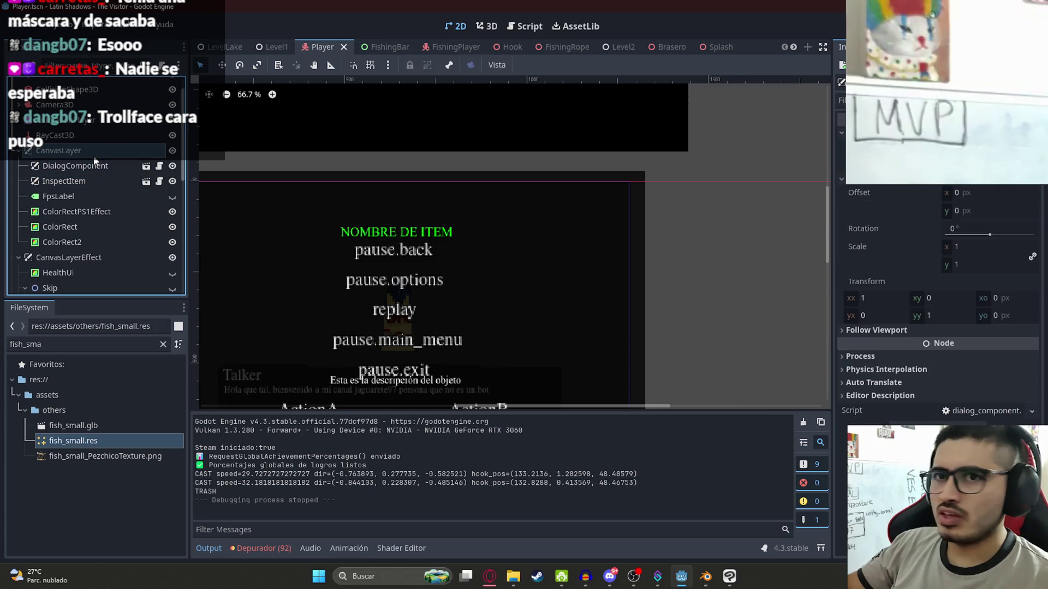
# Reopen fishing_player.gd and search it for '.layer'
pyautogui.click(447, 47)
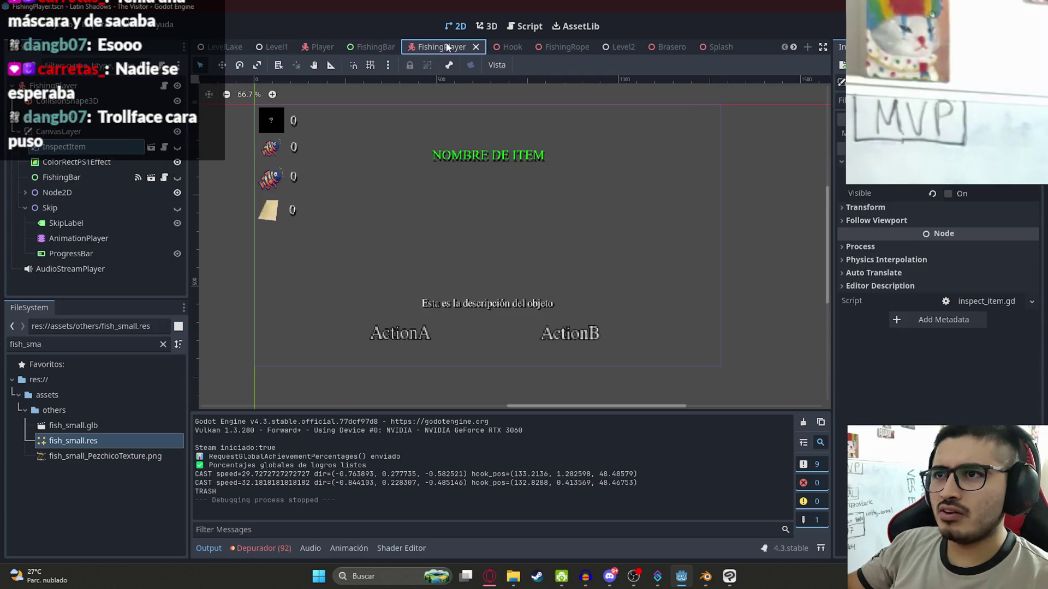
pyautogui.click(164, 86)
pyautogui.click(599, 202)
pyautogui.hotkey('ctrl', 'f')
pyautogui.write('.')
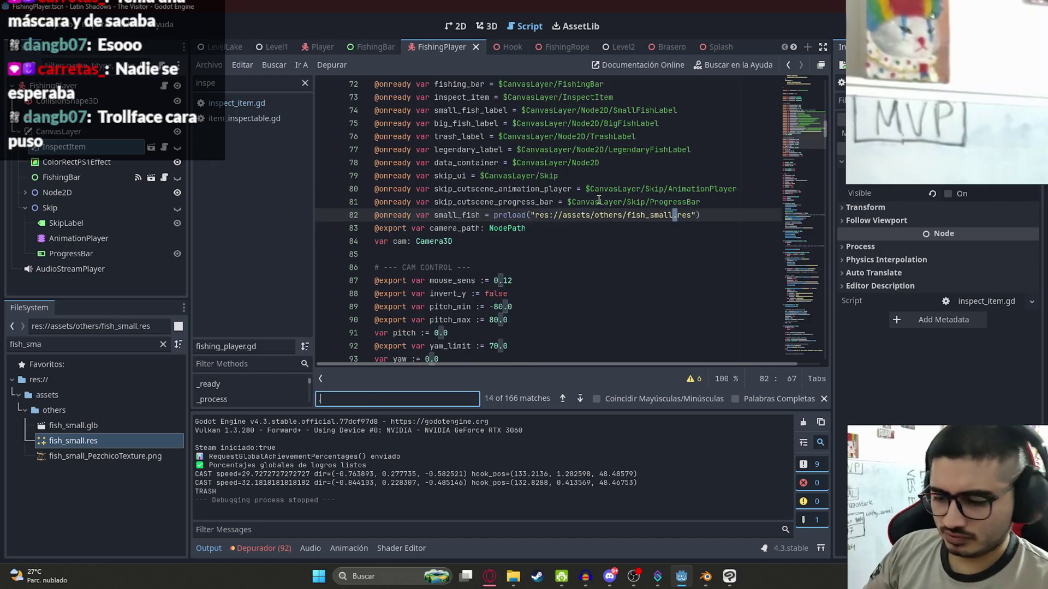
pyautogui.write('layer')
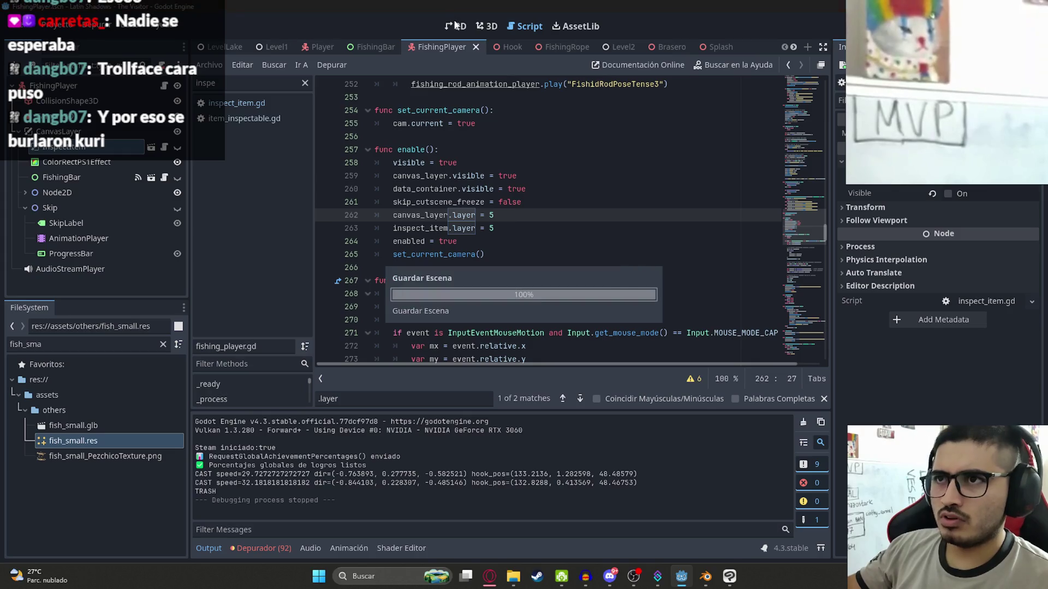
# Go back to the 2D view and run the project from the LevelLake scene with F5
pyautogui.hotkey('ctrl', 'F1')
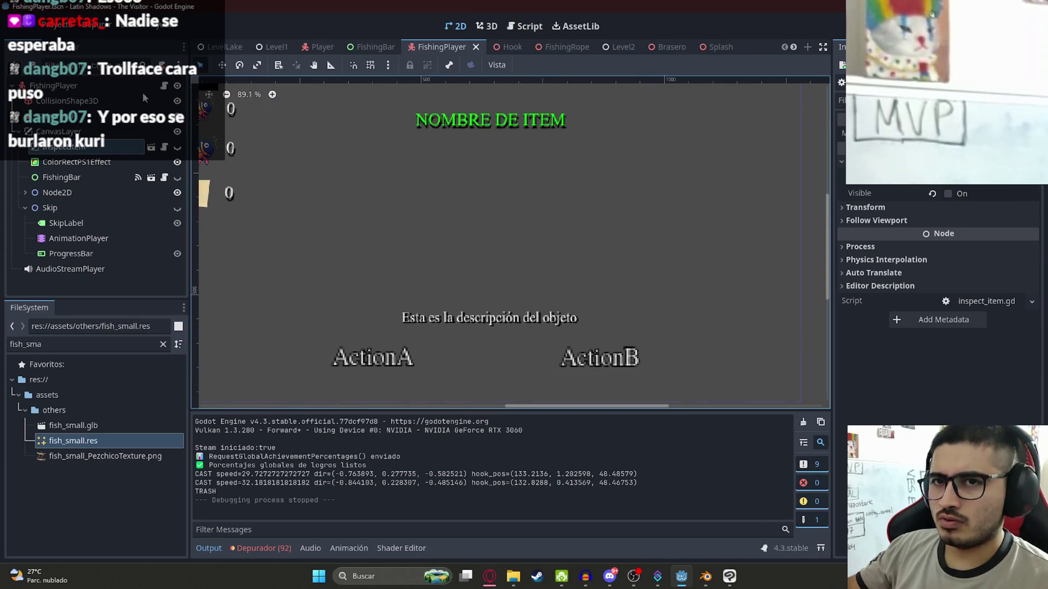
pyautogui.click(224, 47)
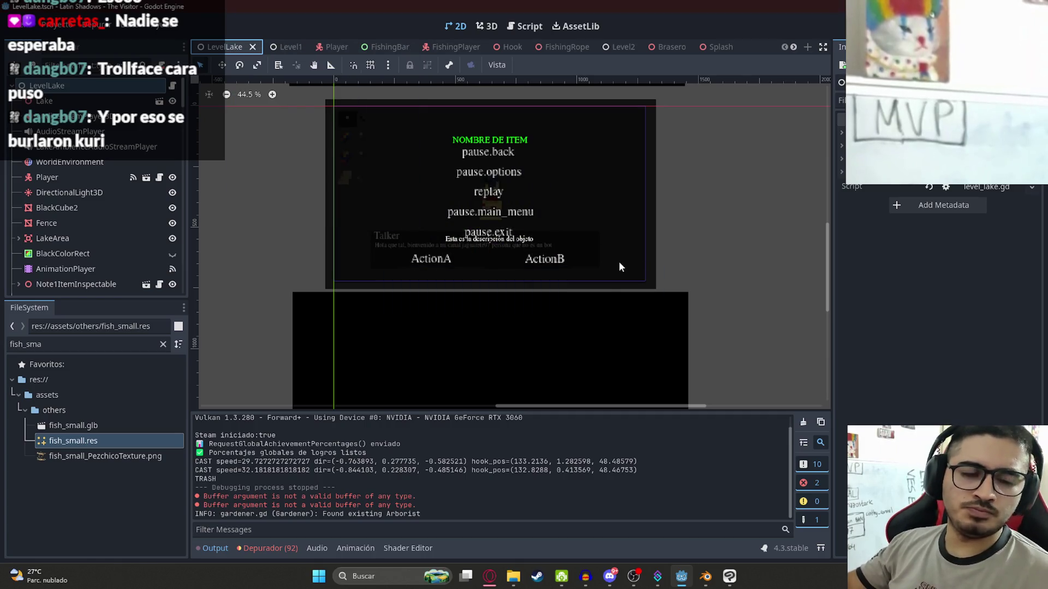
pyautogui.press('F5')
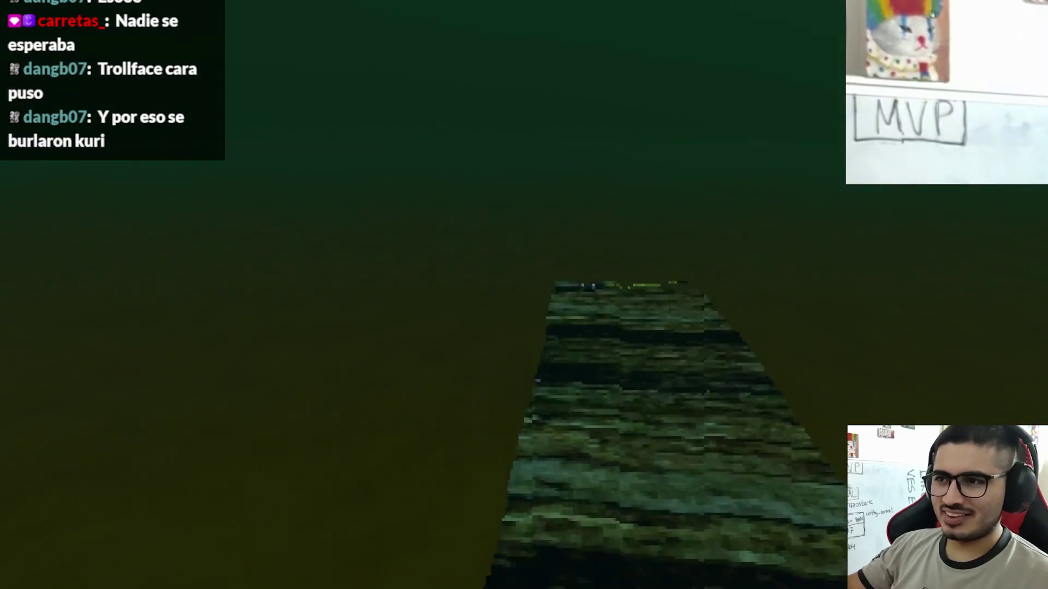
# Pick up the rod, choose Pescar, cast and reel in a fish, then quit via the pause menu
pyautogui.click(524, 301)
pyautogui.click(354, 524)
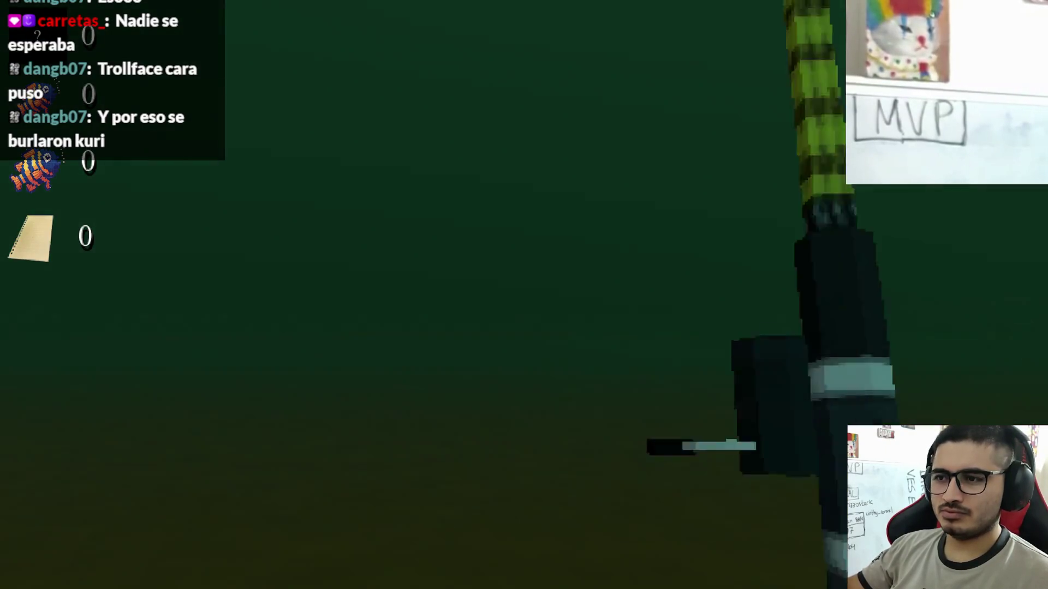
pyautogui.click(523, 301)
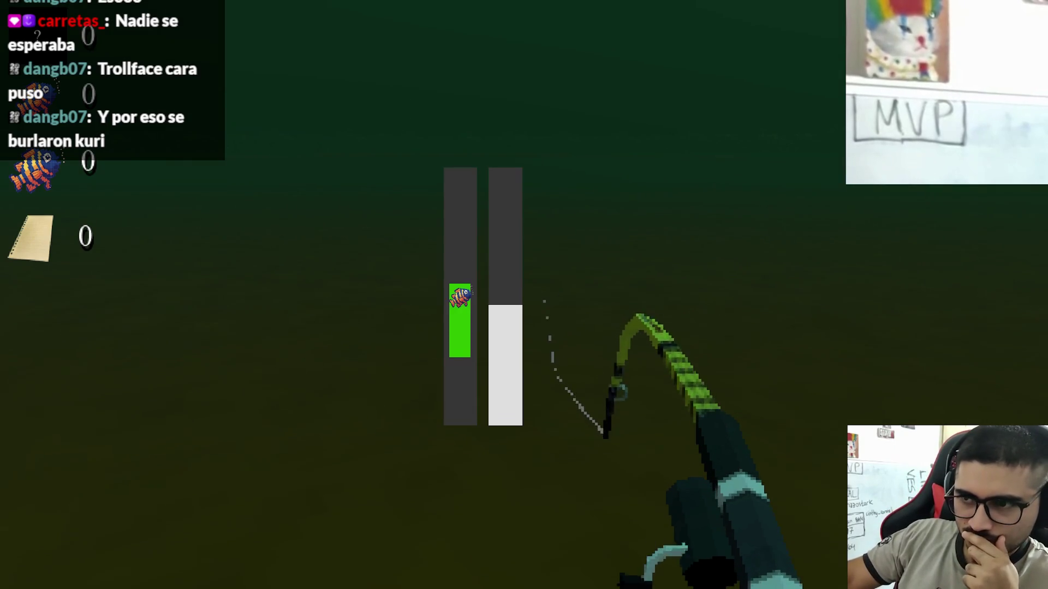
pyautogui.click(524, 295)
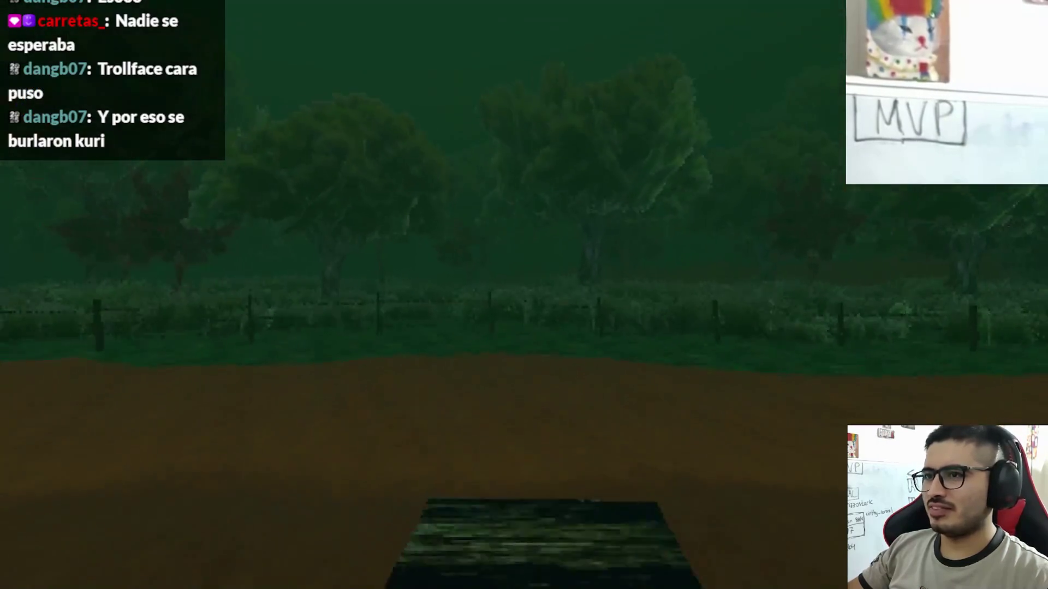
pyautogui.press('Escape')
pyautogui.click(398, 429)
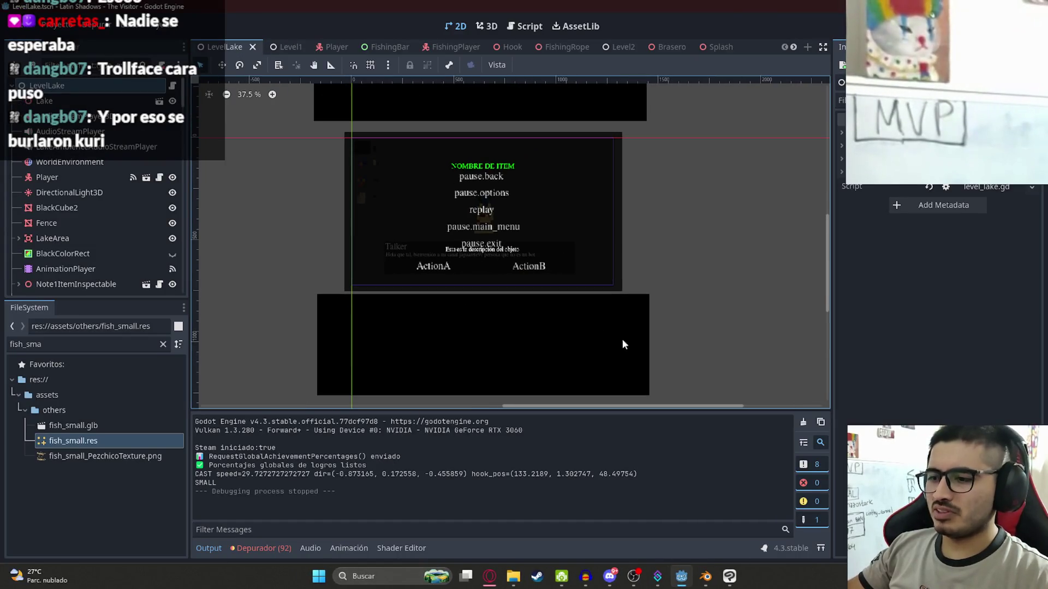
pyautogui.scroll(2, 622, 343)
pyautogui.scroll(-3, 519, 274)
pyautogui.click(710, 579)
pyautogui.hotkey('ctrl', 's')
pyautogui.hotkey('alt', 'Tab')
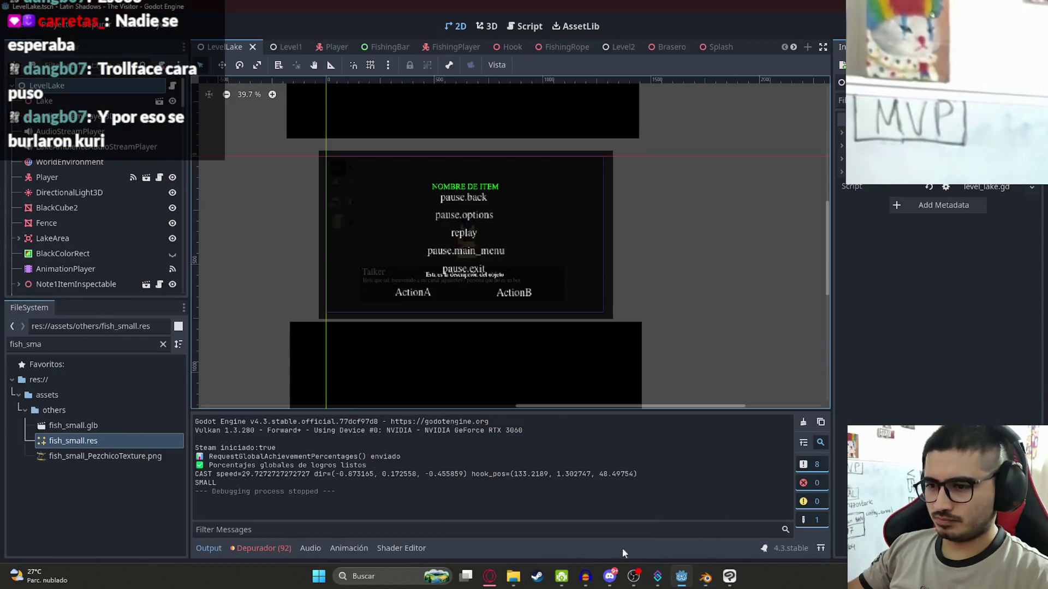
pyautogui.click(515, 577)
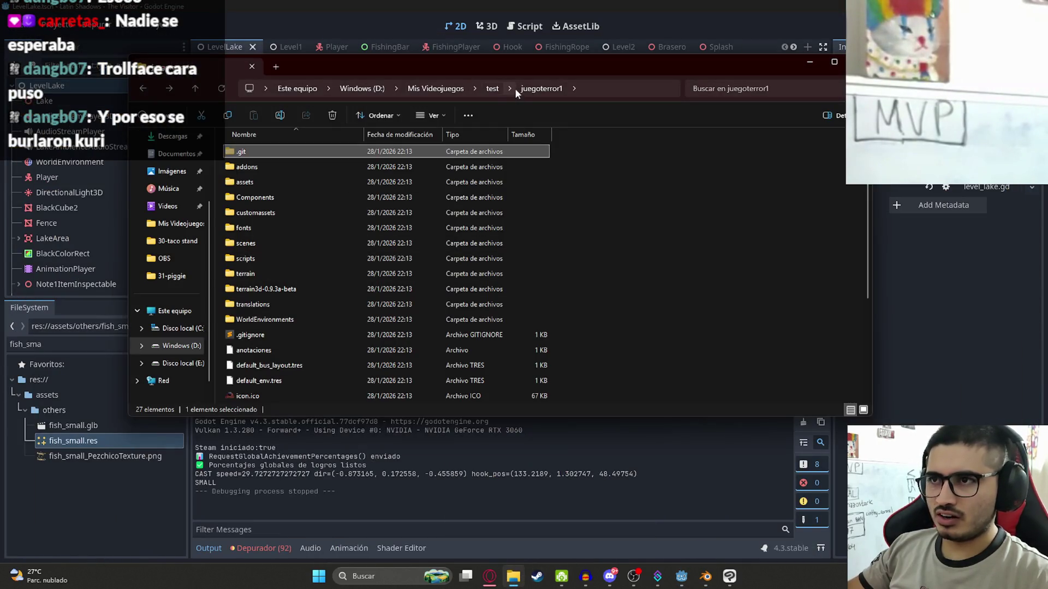
pyautogui.click(628, 5)
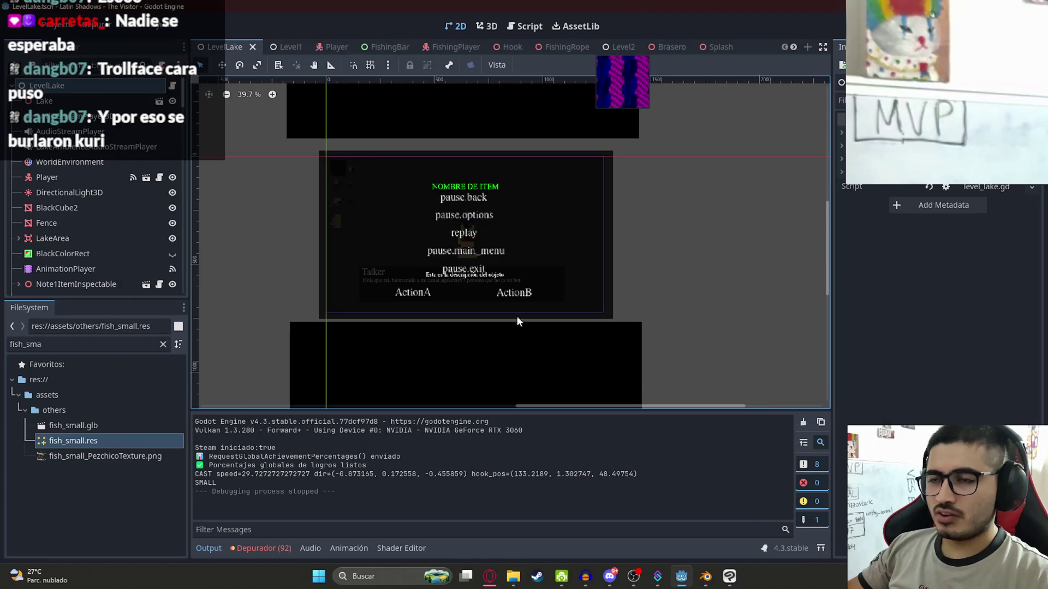
pyautogui.scroll(-2, 475, 322)
pyautogui.scroll(2, 428, 286)
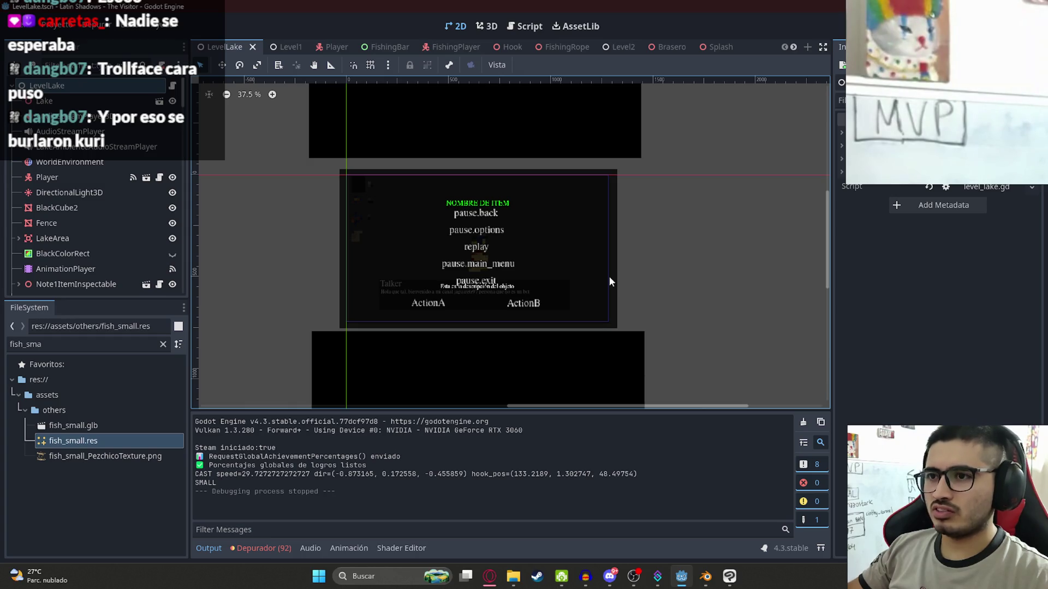
pyautogui.click(513, 577)
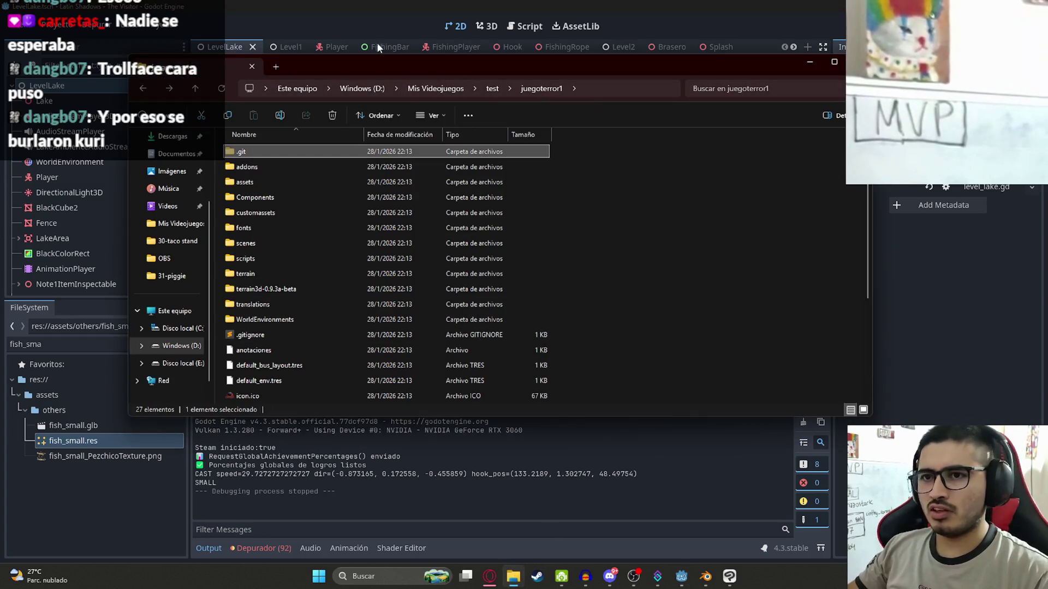
pyautogui.click(445, 89)
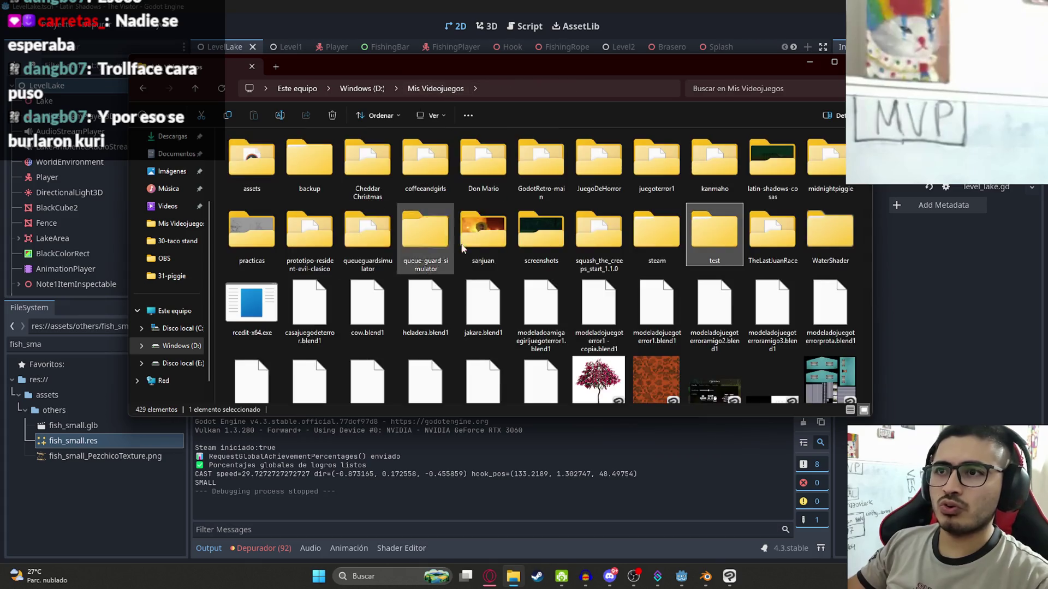
pyautogui.scroll(-15, 734, 257)
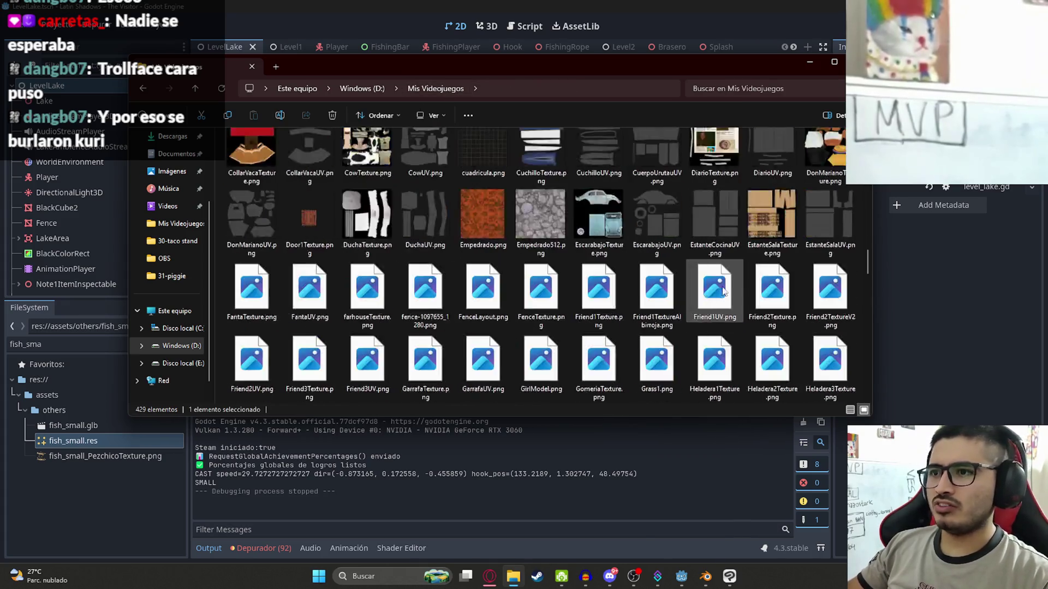
pyautogui.scroll(10, 859, 394)
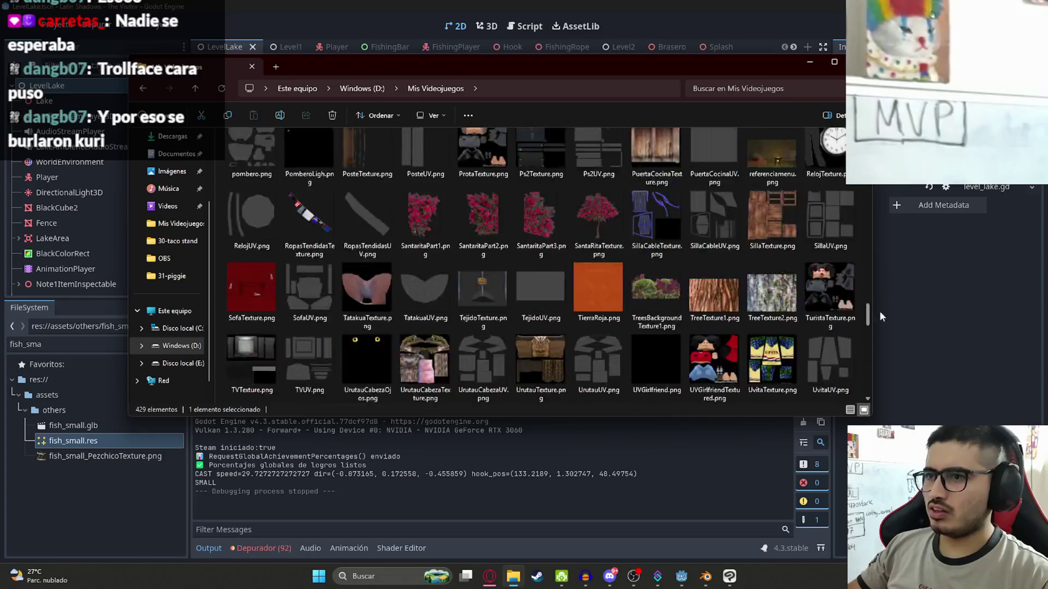
pyautogui.scroll(10, 689, 182)
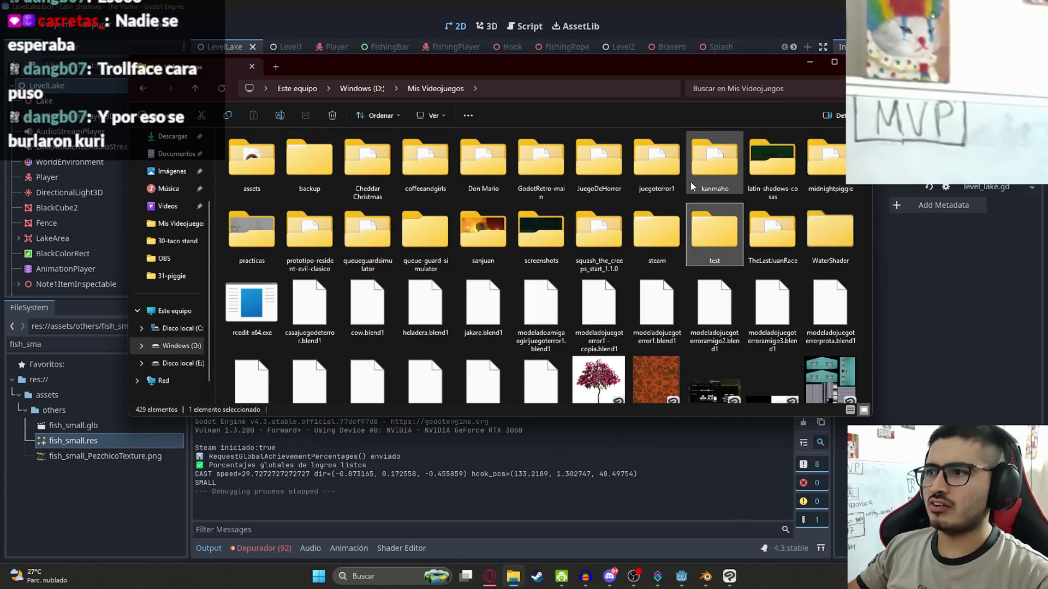
pyautogui.hotkey('alt', 'Tab')
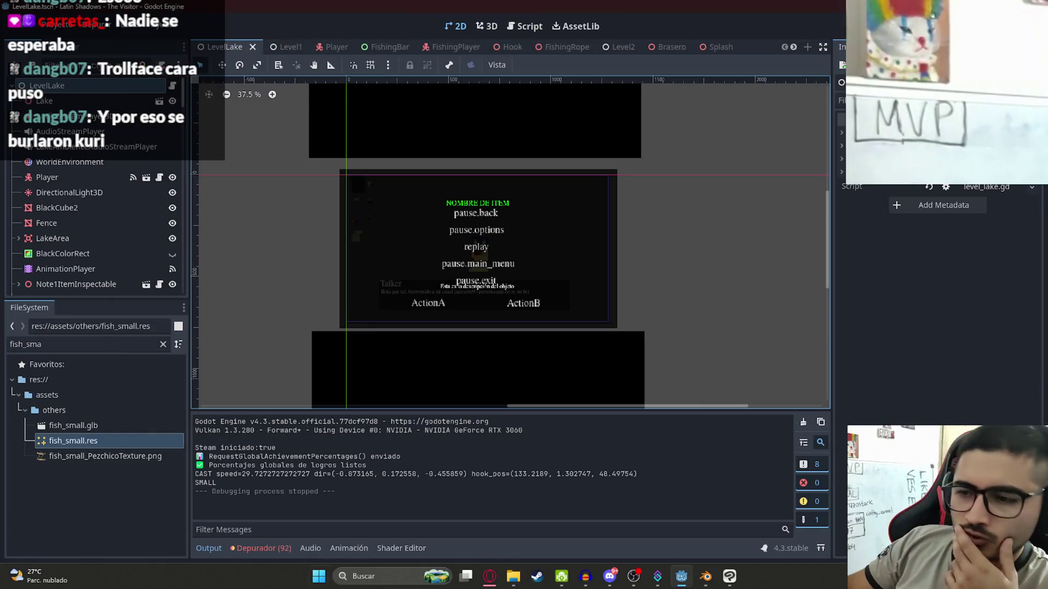
pyautogui.click(490, 577)
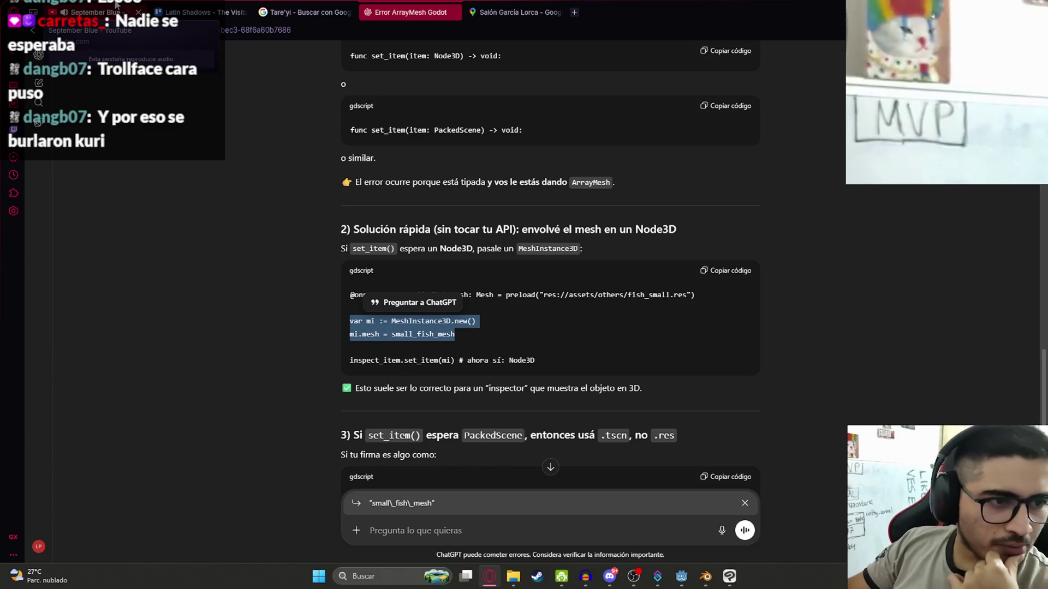
# Skip the browser video ad, minimise the browser and zoom the LevelLake 2D view
pyautogui.click(114, 8)
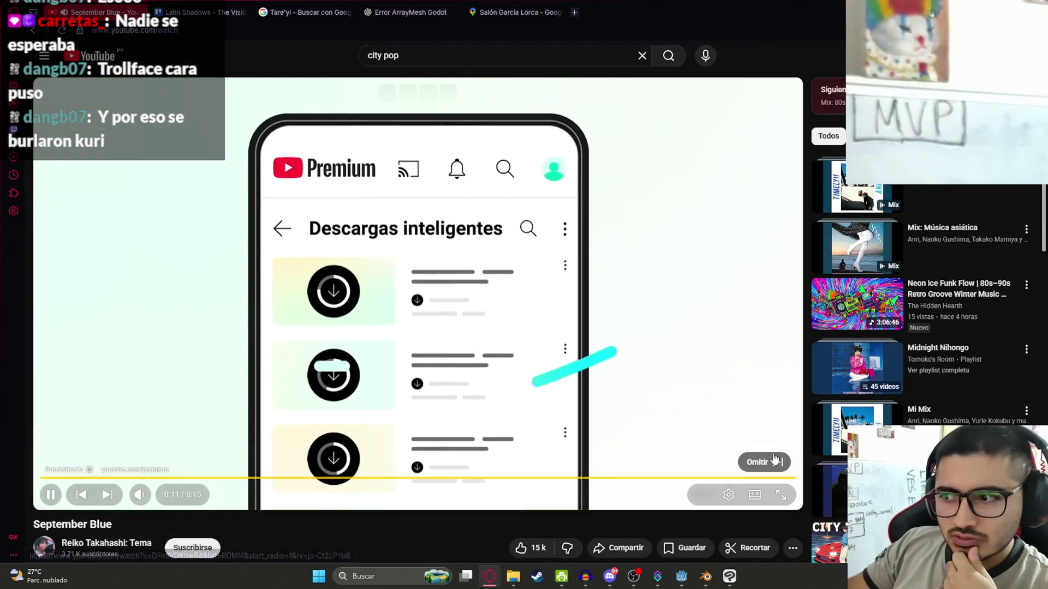
pyautogui.click(764, 463)
pyautogui.click(490, 577)
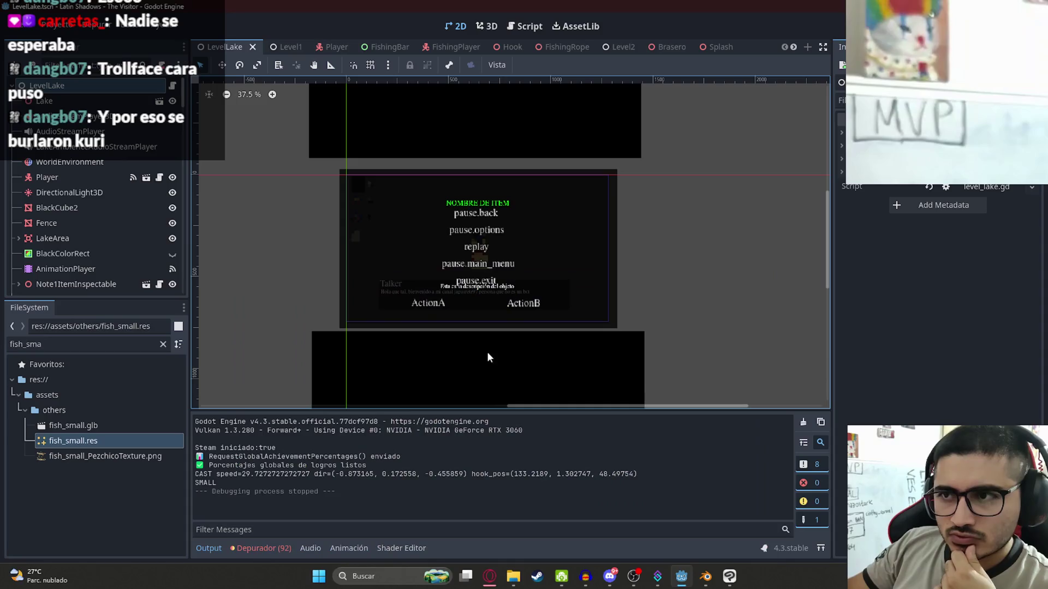
pyautogui.scroll(1, 487, 365)
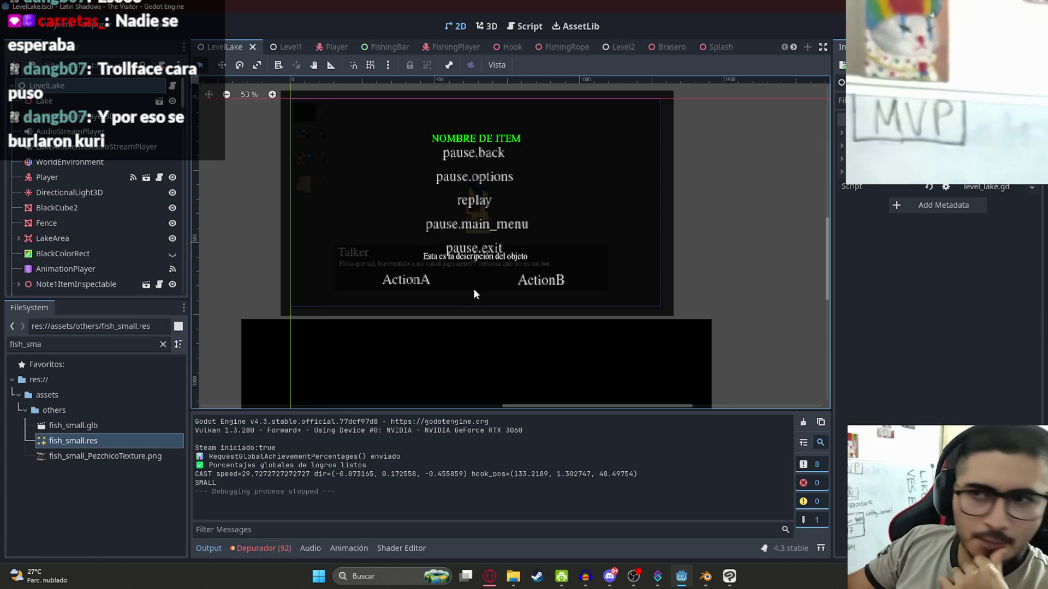
pyautogui.scroll(-3, 377, 256)
pyautogui.scroll(4, 354, 218)
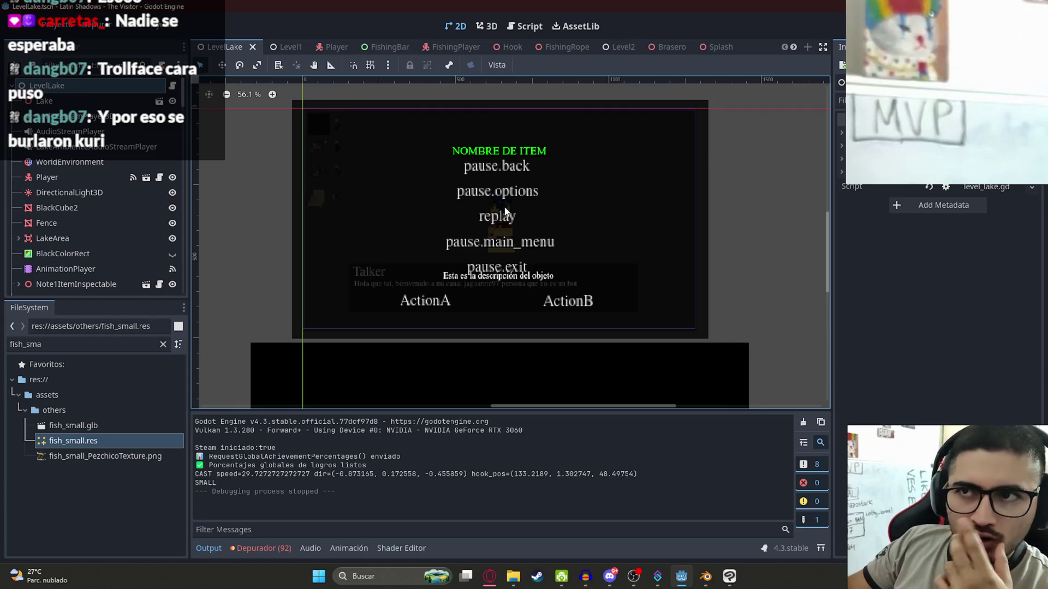
# Open fishing_player.gd and step through the small_fish matches
pyautogui.click(525, 27)
pyautogui.moveTo(807, 226)
pyautogui.mouseDown()
pyautogui.moveTo(814, 207)
pyautogui.moveTo(817, 216)
pyautogui.mouseUp()
pyautogui.hotkey('ctrl', 'f')
pyautogui.write('small_fish')
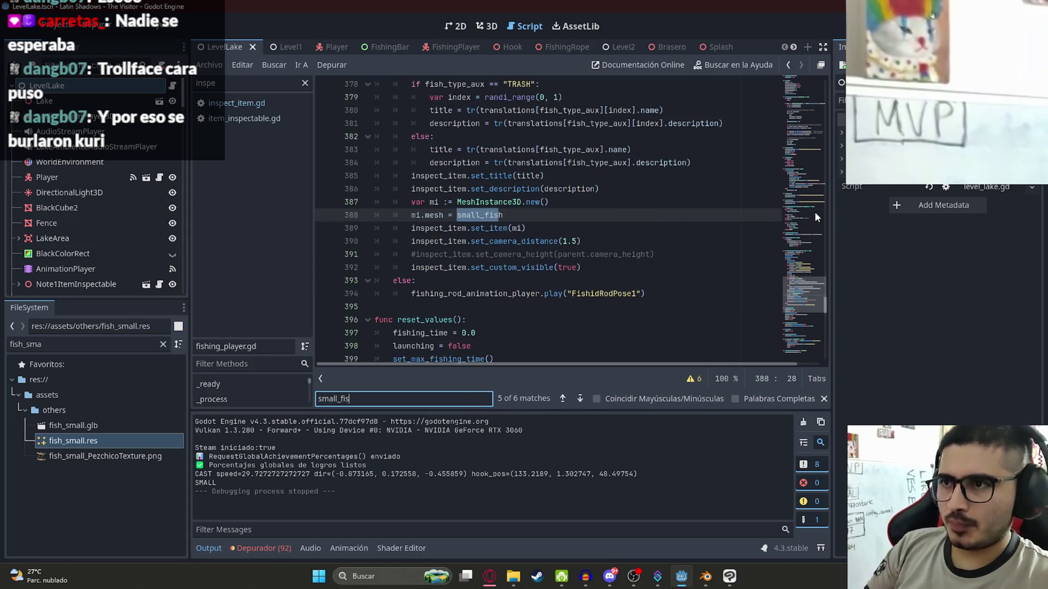
pyautogui.press('Return')
pyautogui.press('Return')
pyautogui.press('Return')
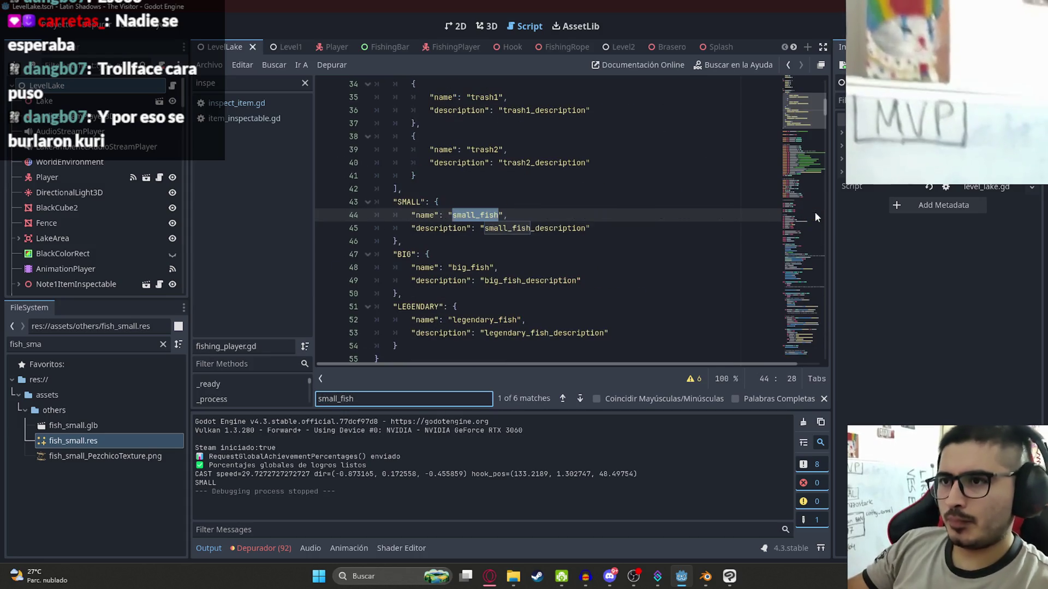
pyautogui.moveTo(797, 127); pyautogui.dragTo(802, 335)
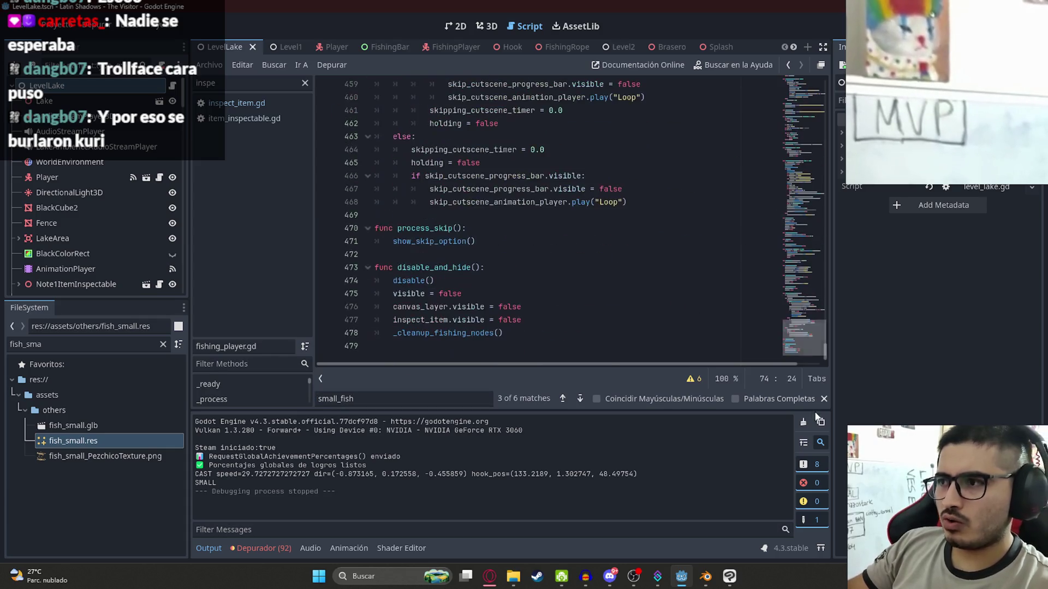
# Search for show_skip_option to reach its call inside process_skip
pyautogui.click(646, 307)
pyautogui.hotkey('ctrl', 'f')
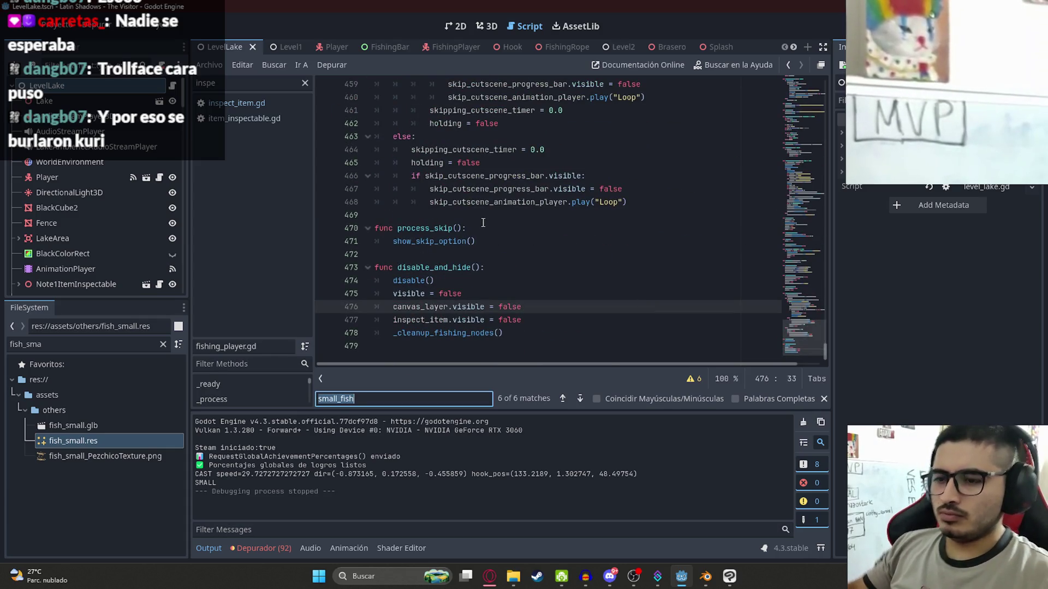
pyautogui.write('show_')
pyautogui.press('Return')
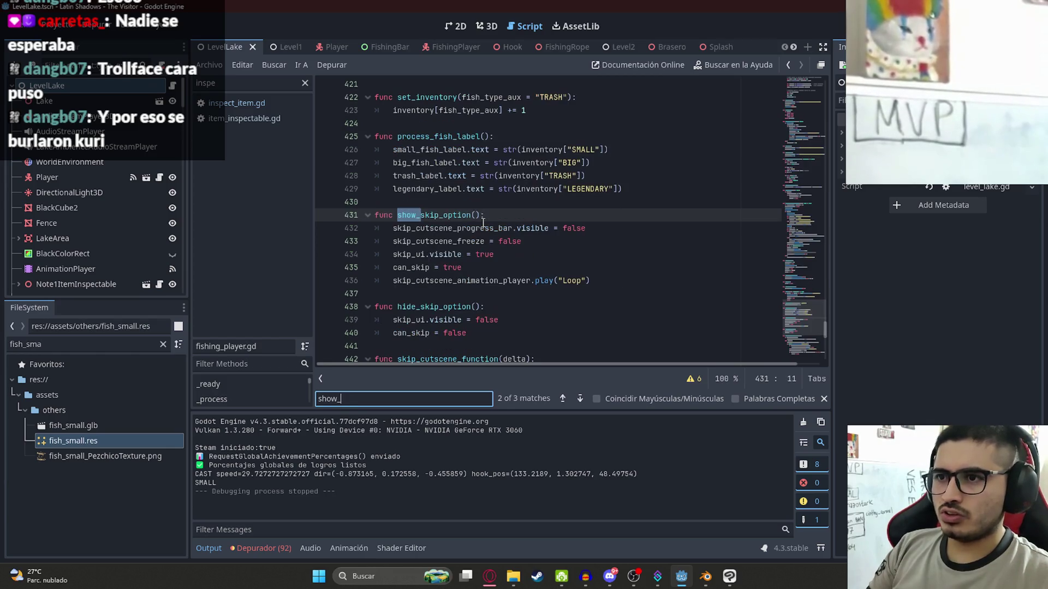
pyautogui.write('skip_option')
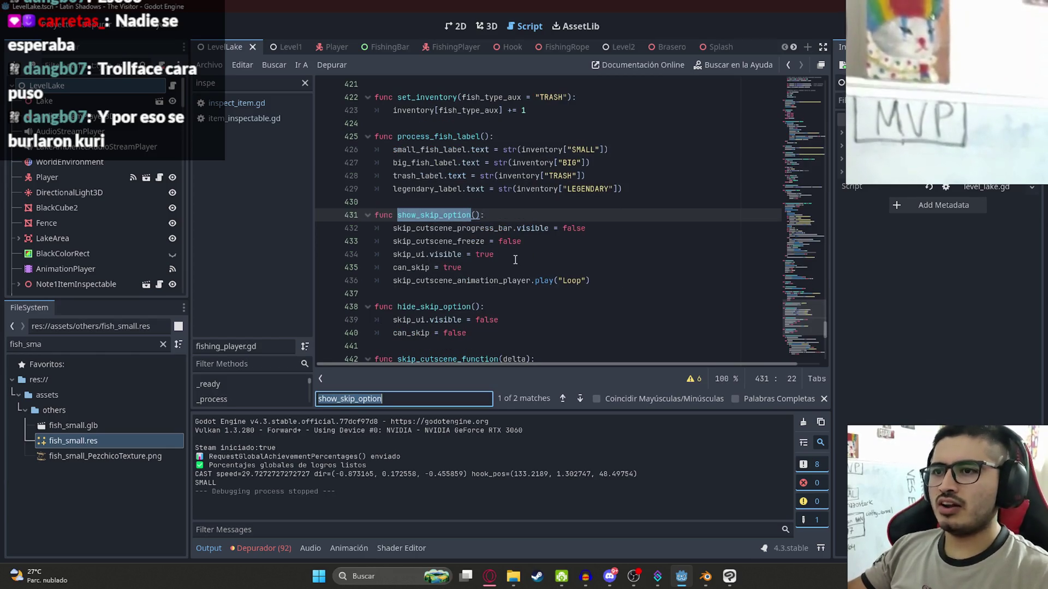
pyautogui.press('Return')
# Find process_skip's call and definition, and add an indented blank line at its start
pyautogui.doubleClick(448, 229)
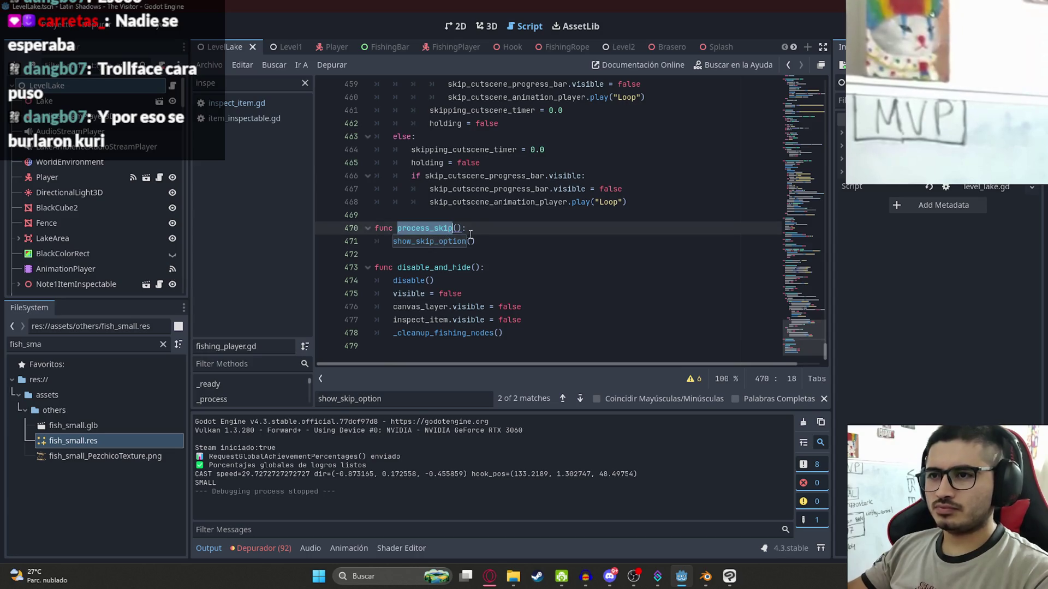
pyautogui.hotkey('ctrl', 'f')
pyautogui.press('Return')
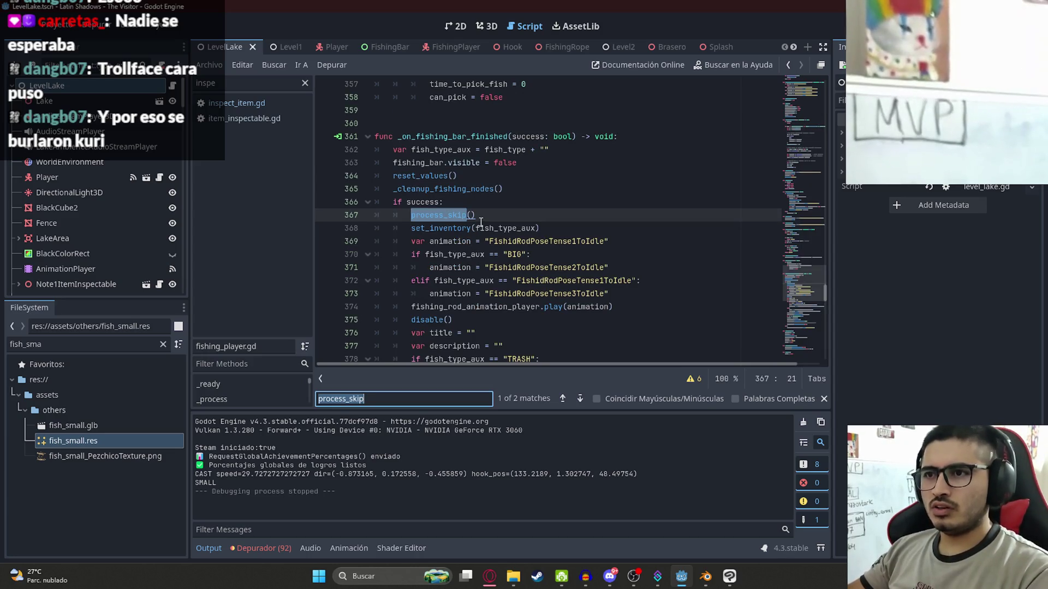
pyautogui.press('Return')
pyautogui.click(489, 229)
pyautogui.press('Return')
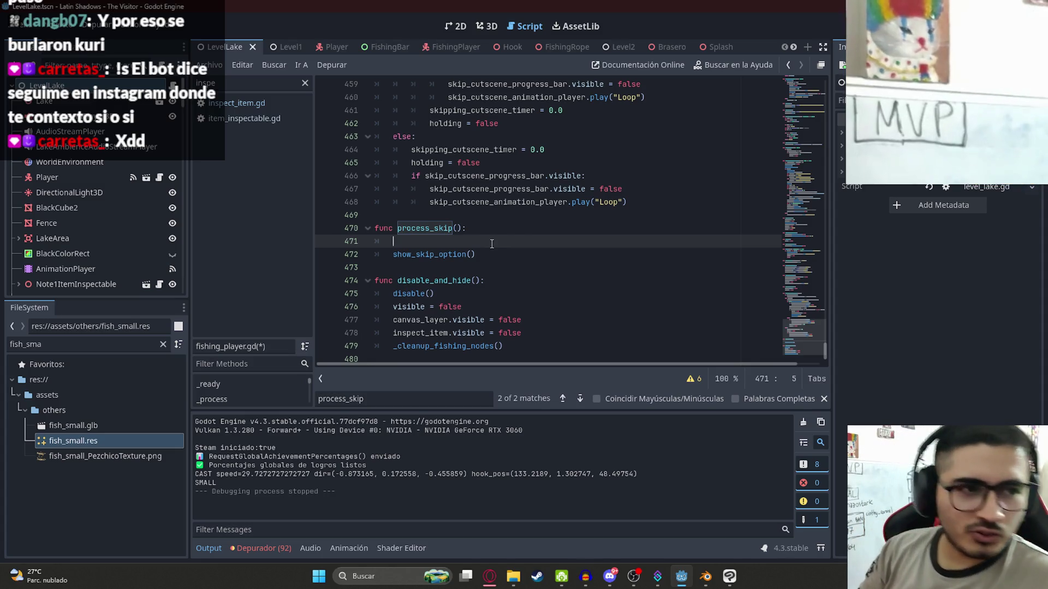
pyautogui.hotkey('ctrl', 'shift', 'k')
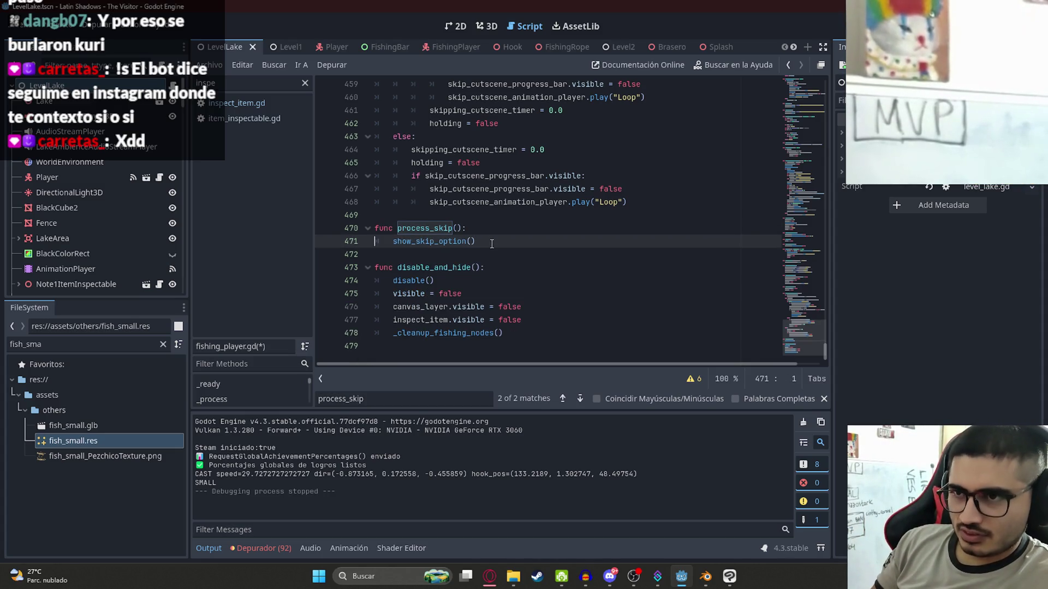
pyautogui.hotkey('ctrl', 'z')
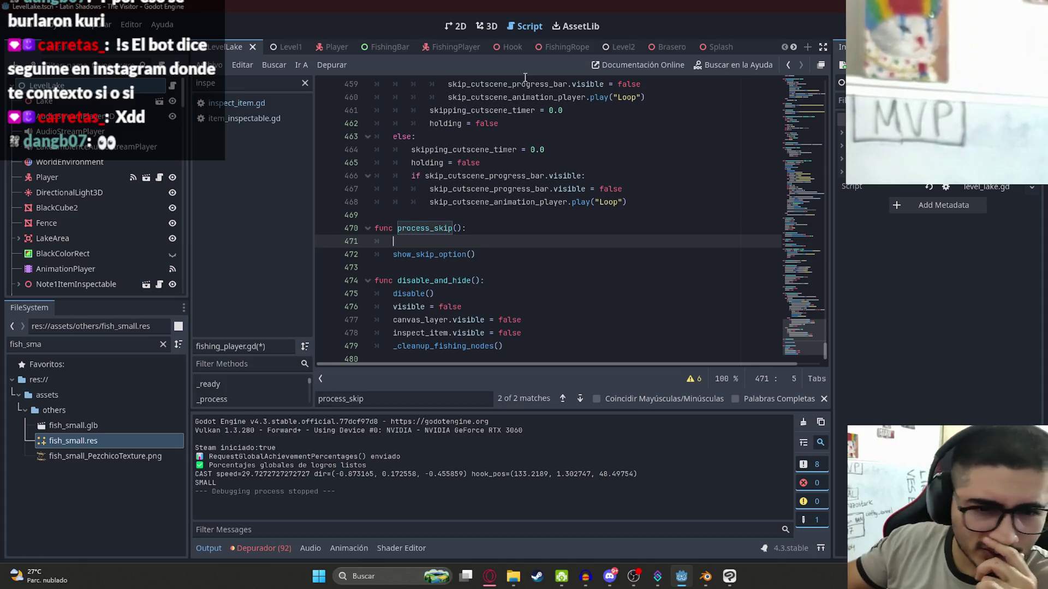
pyautogui.moveTo(827, 346); pyautogui.dragTo(829, 78)
pyautogui.click(390, 305)
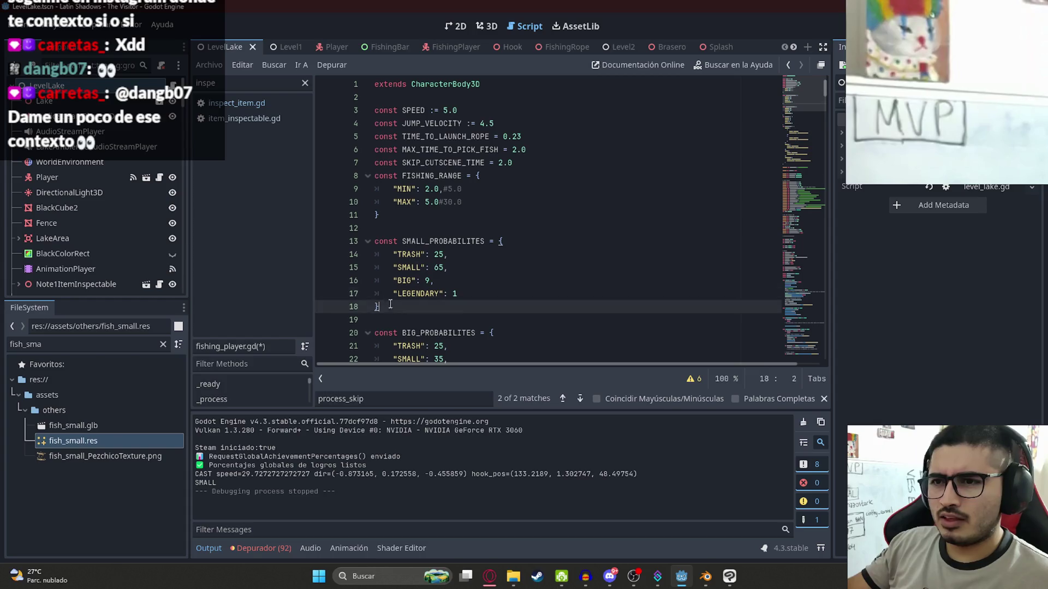
# Paste a copy of SMALL_PROBABILITES below it and rename the copy to POINTS
pyautogui.press('Return')
pyautogui.press('Return')
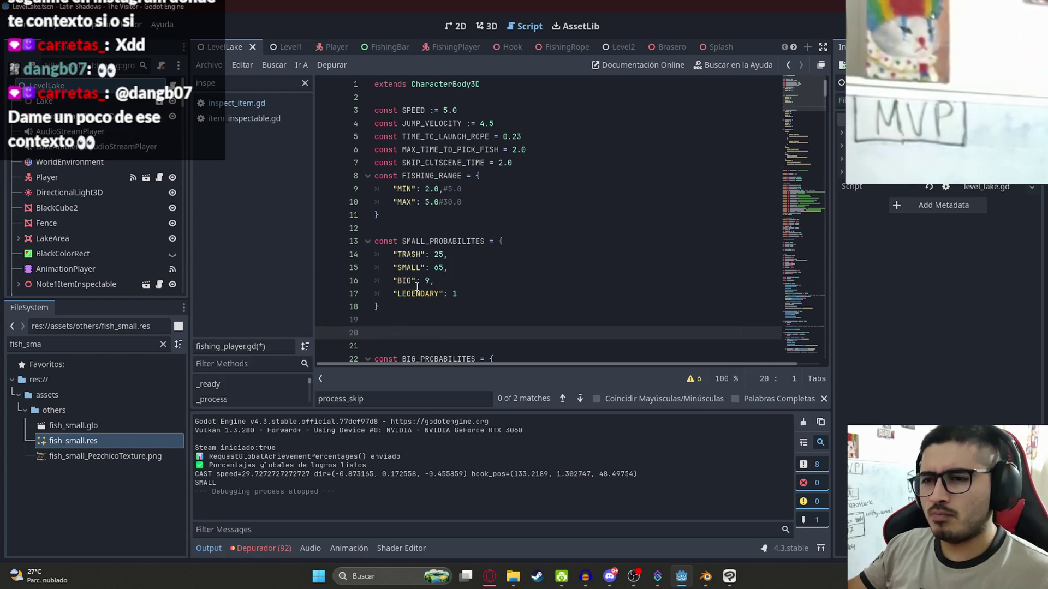
pyautogui.write('const SMALL_PROBABILITES = { \t"TRASH": 25, \t"SMALL": 65, \t"BIG": 9, \t"LEGENDARY": 1 }')
pyautogui.doubleClick(426, 254)
pyautogui.write('P')
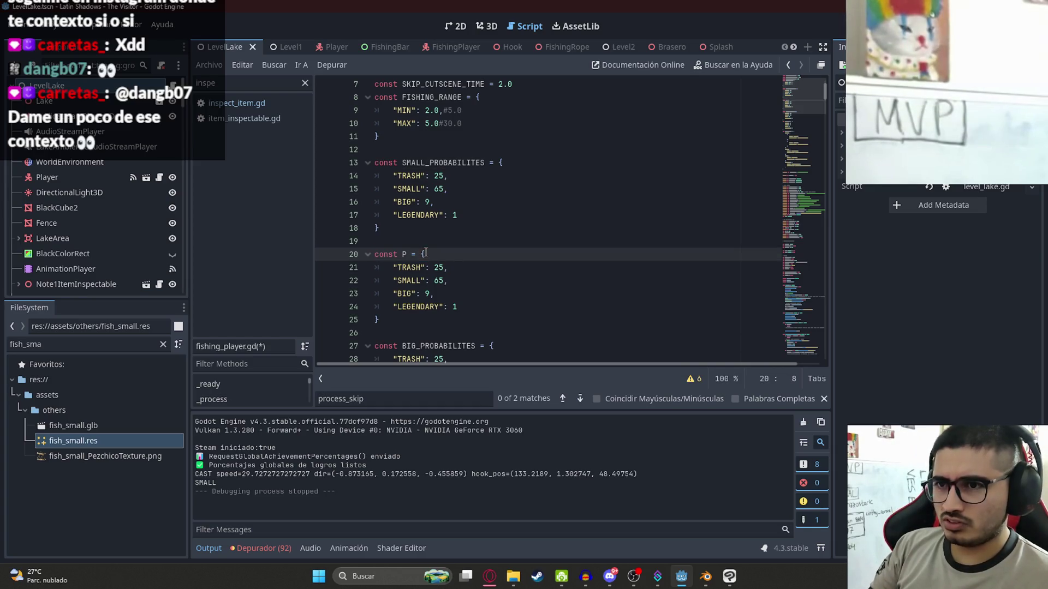
pyautogui.write('OINTS')
pyautogui.moveTo(487, 263)
pyautogui.mouseDown()
pyautogui.moveTo(360, 257)
pyautogui.moveTo(272, 274)
pyautogui.mouseUp()
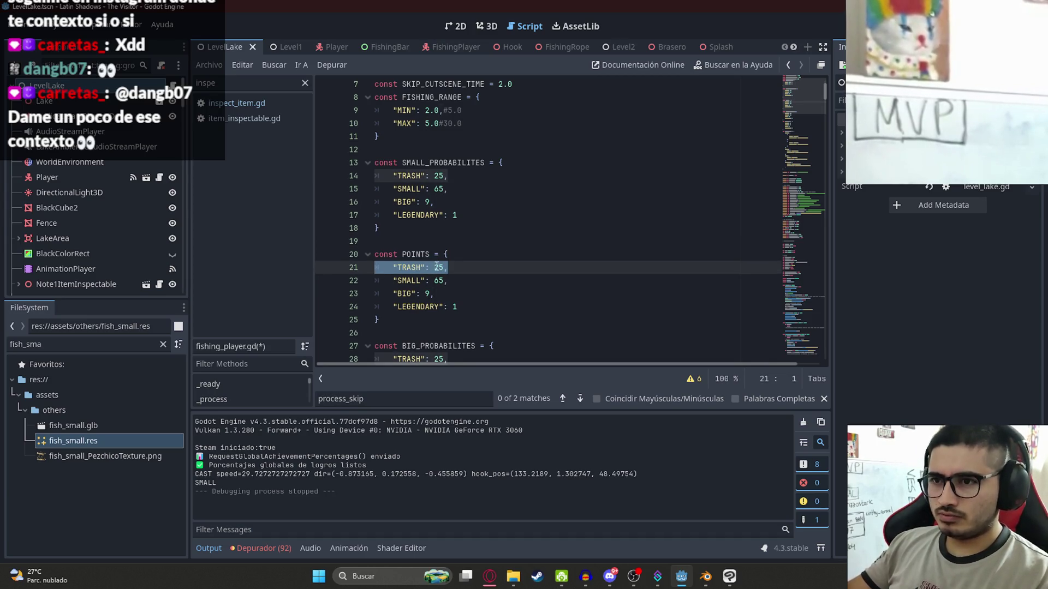
# Set POINTS to TRASH 0, SMALL 1, BIG 3, LEGENDARY 6, add MIN_POINTS_REQUIRED = 6, and save
pyautogui.doubleClick(438, 267)
pyautogui.write('0')
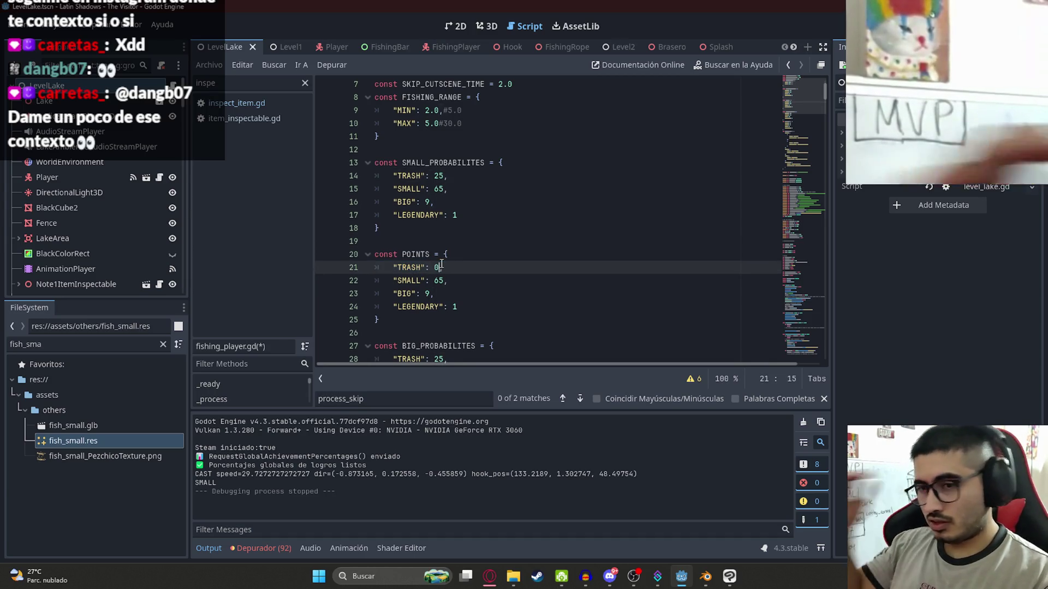
pyautogui.doubleClick(438, 279)
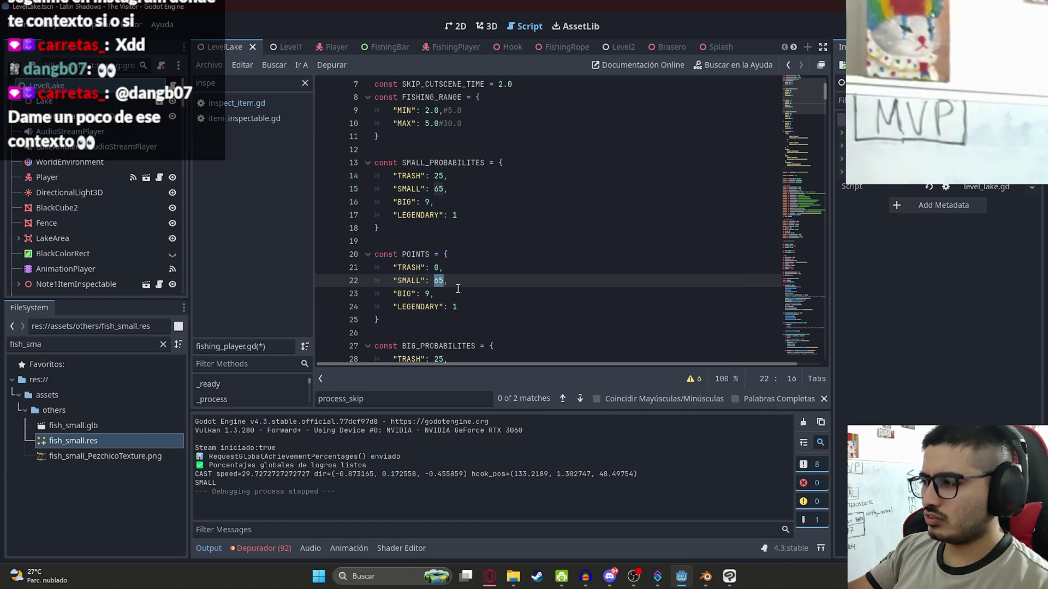
pyautogui.write('1')
pyautogui.doubleClick(429, 294)
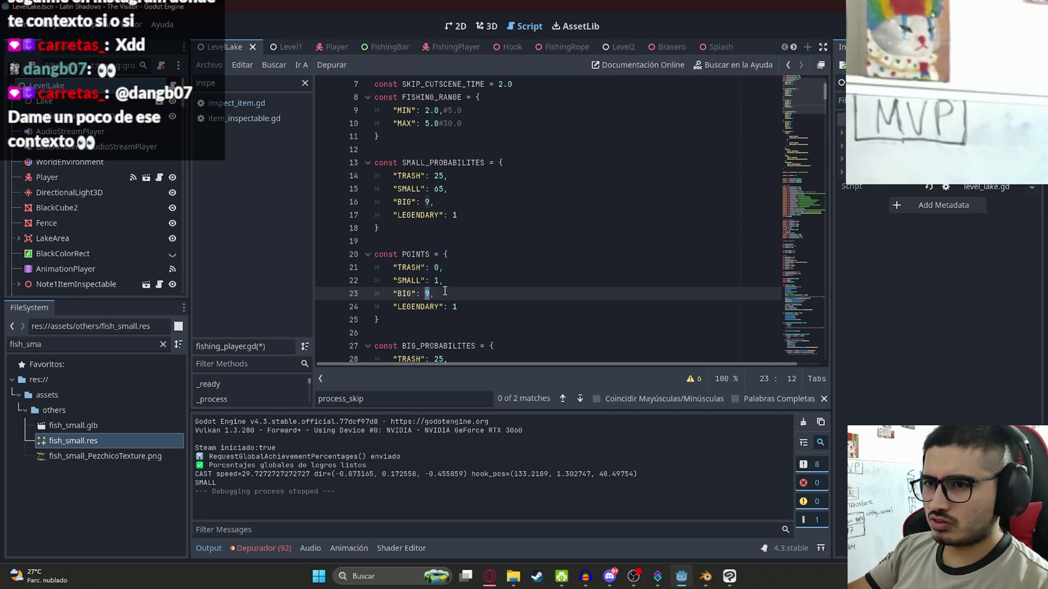
pyautogui.write('3')
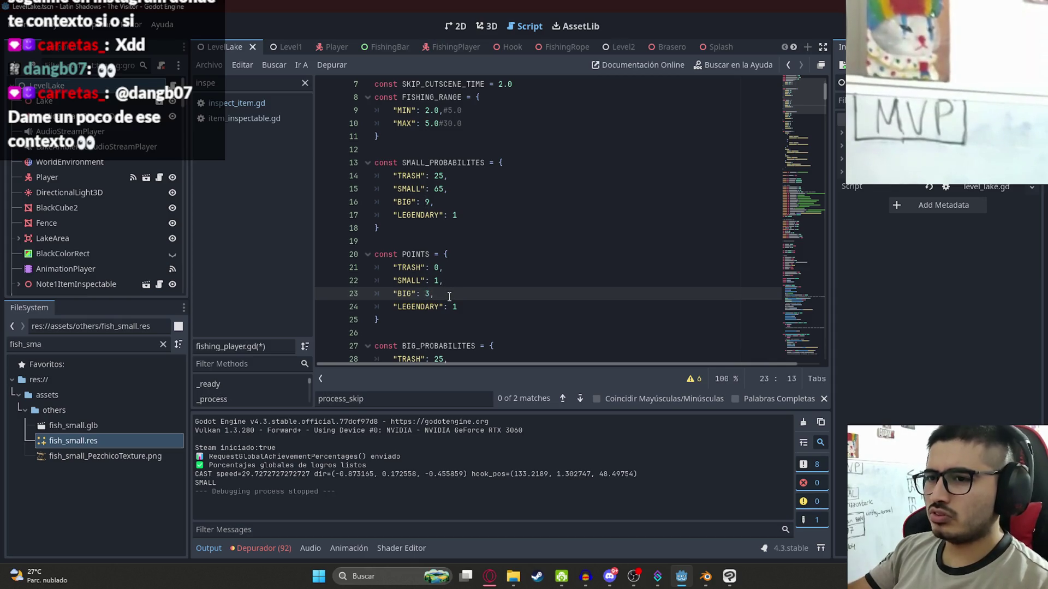
pyautogui.doubleClick(456, 307)
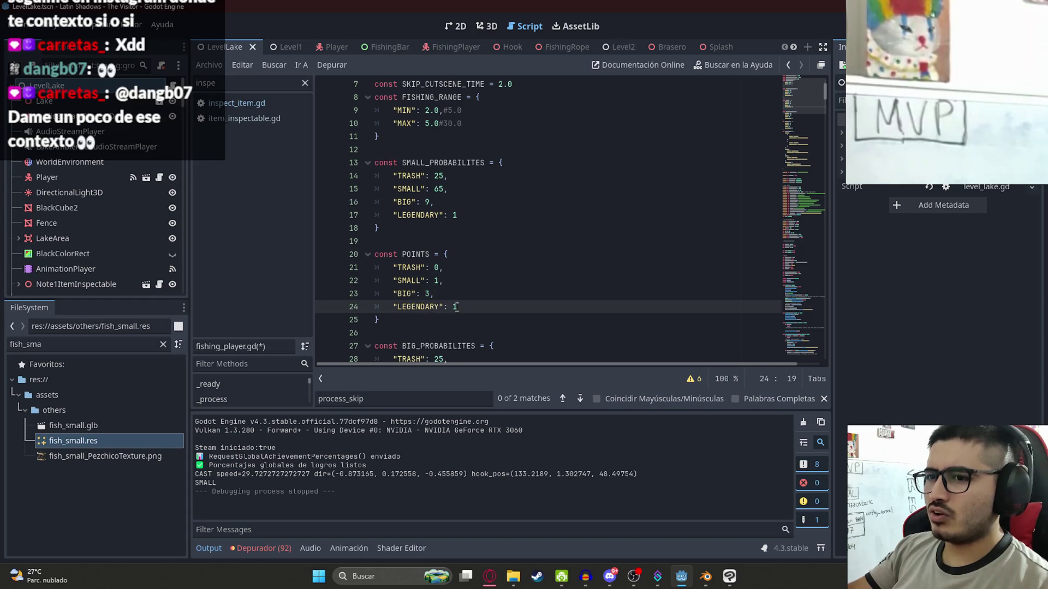
pyautogui.write('6')
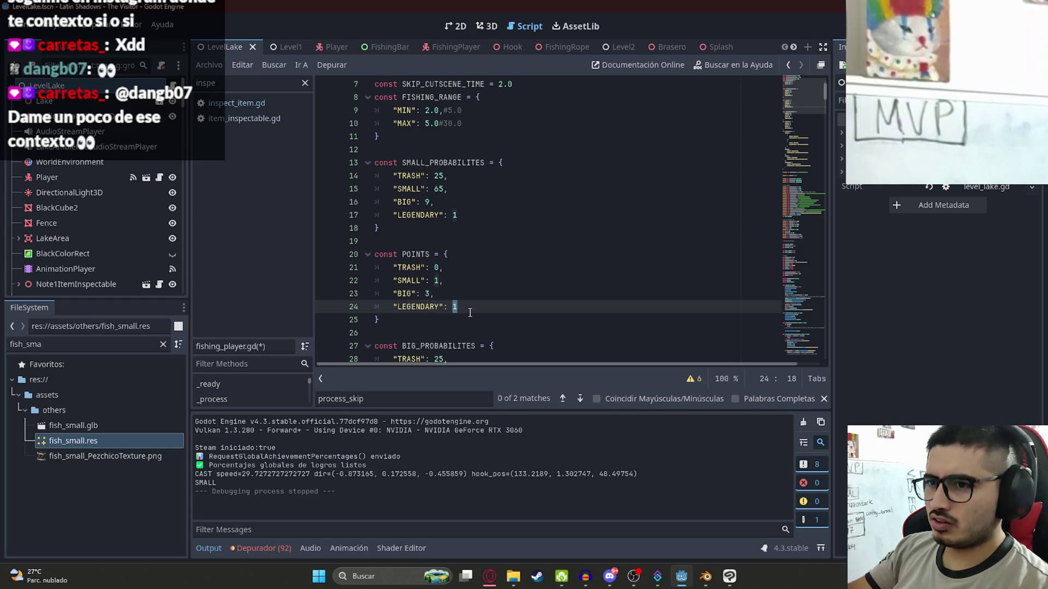
pyautogui.click(487, 272)
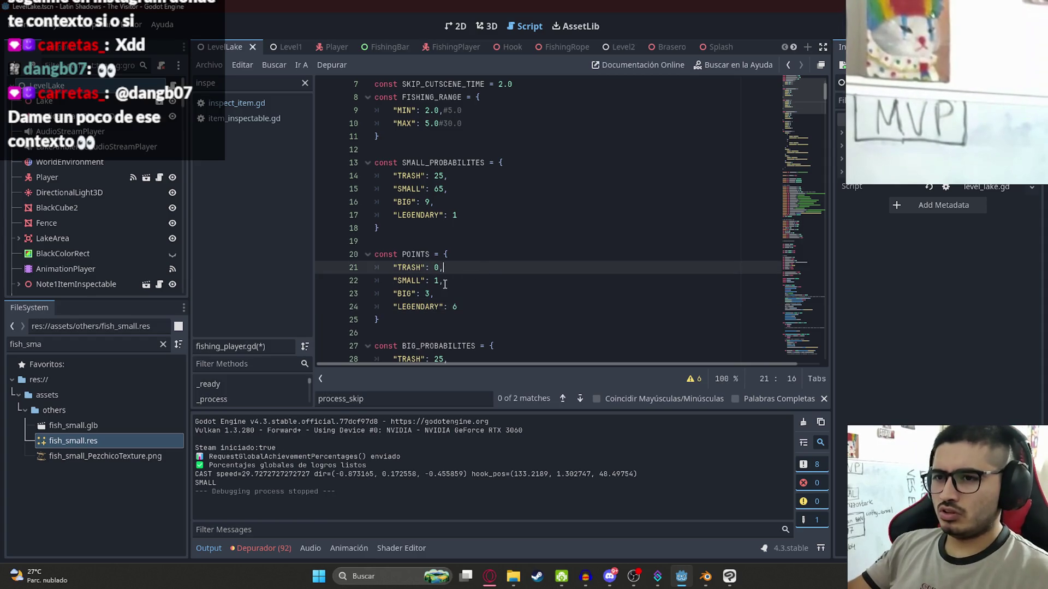
pyautogui.doubleClick(439, 280)
pyautogui.hotkey('ctrl', 'z')
pyautogui.hotkey('ctrl', 's')
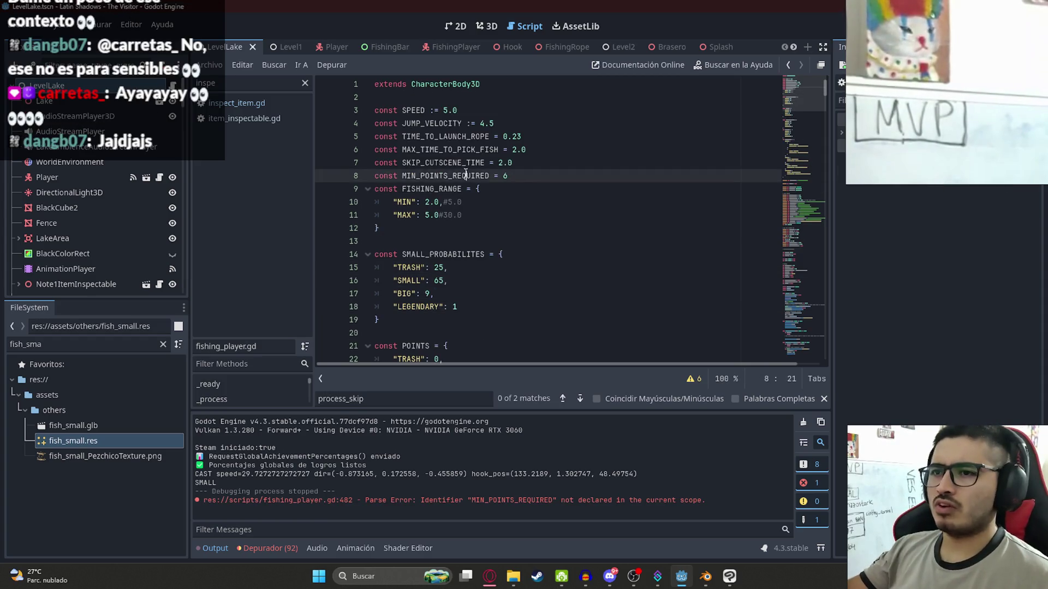
# Review the process_skip POINTS total and MIN_POINTS_REQUIRED check, then run the LevelLake scene
pyautogui.moveTo(806, 100); pyautogui.dragTo(791, 356)
pyautogui.scroll(-5, 790, 357)
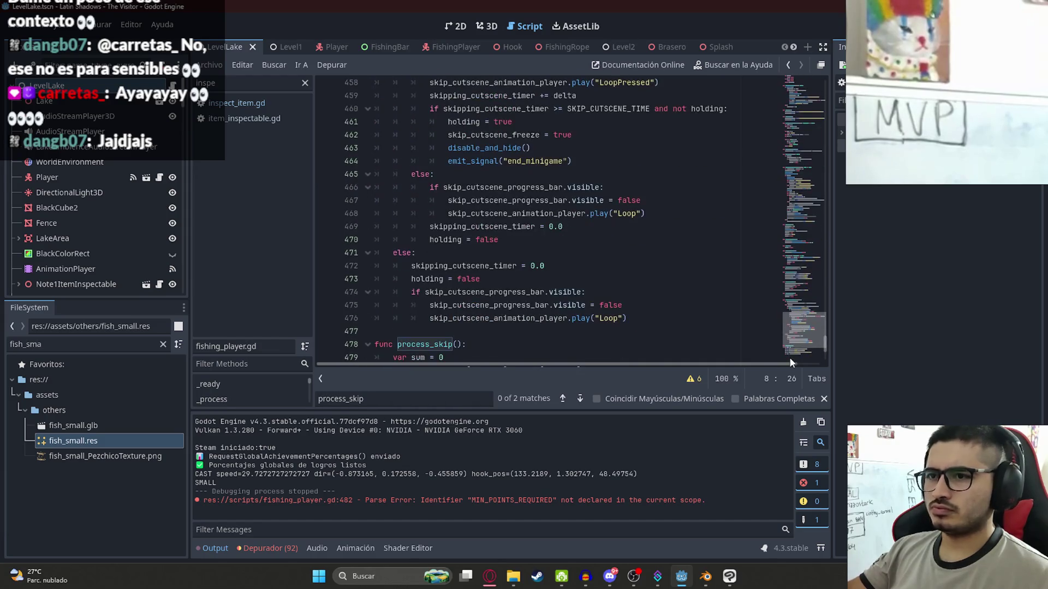
pyautogui.click(512, 228)
pyautogui.click(485, 202)
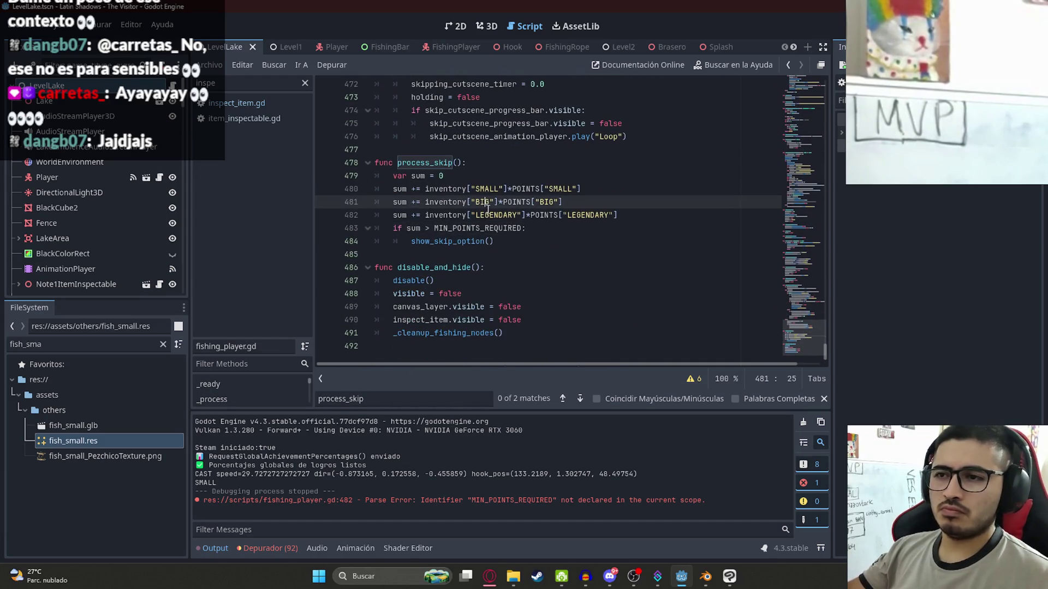
pyautogui.click(424, 165)
pyautogui.rightClick(235, 47)
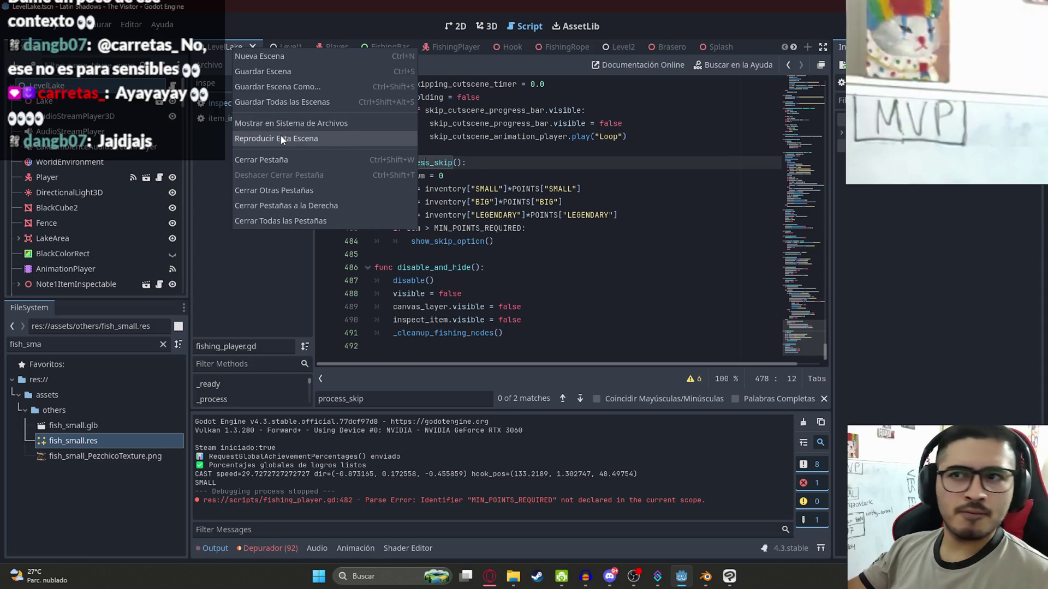
pyautogui.click(282, 140)
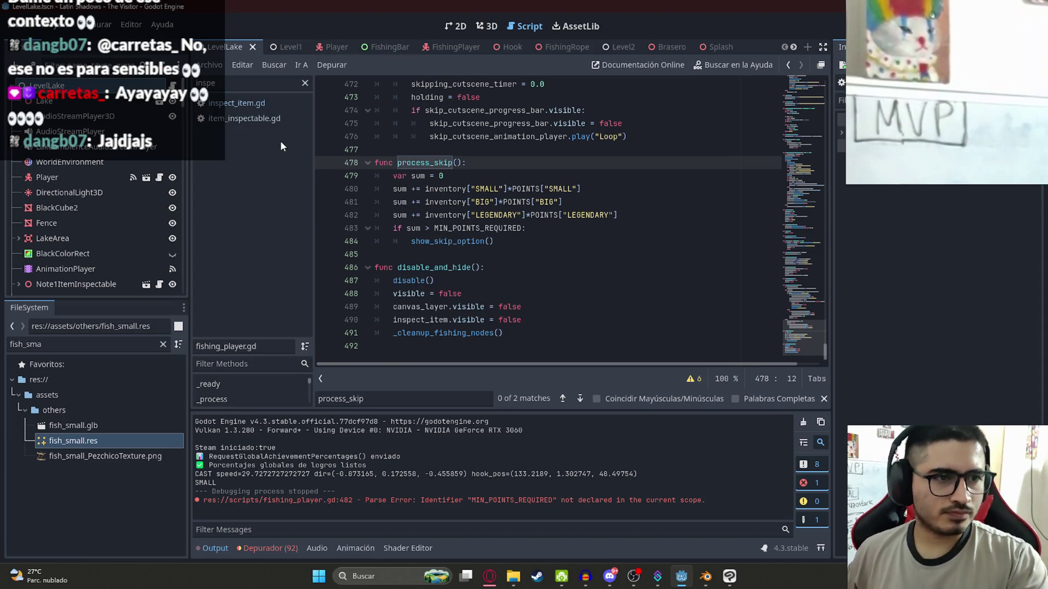
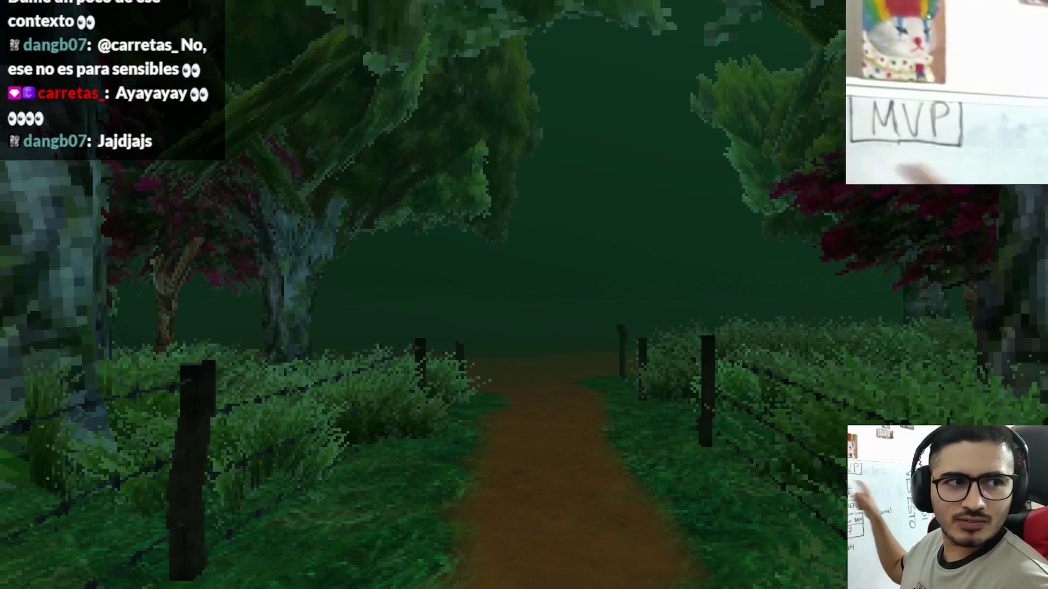
# Walk down the dirt path onto the wooden dock, pick up the fishing rod and cast
pyautogui.press('w')
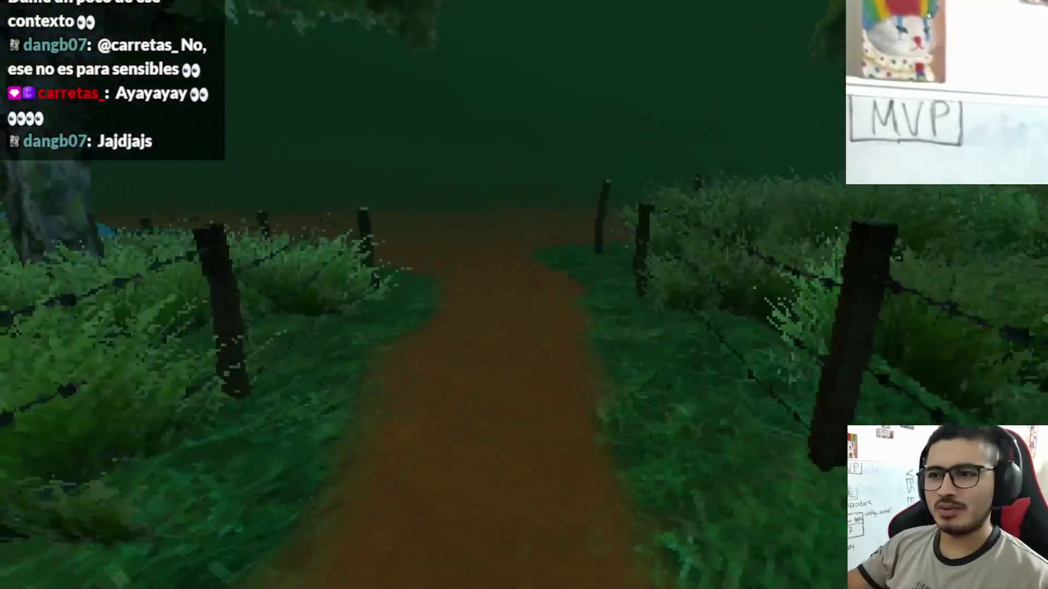
pyautogui.press('w')
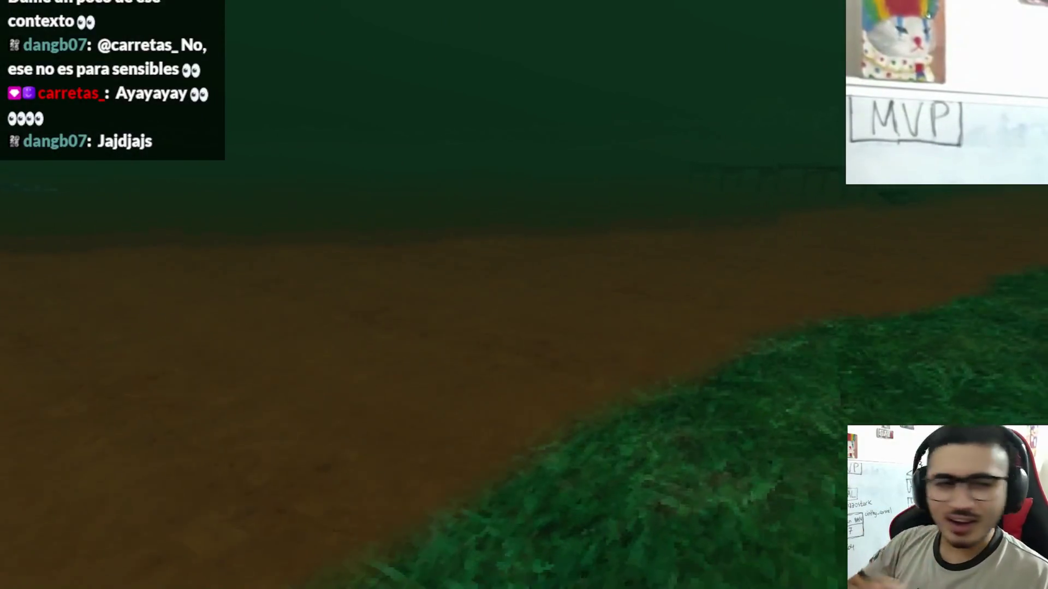
pyautogui.press('w')
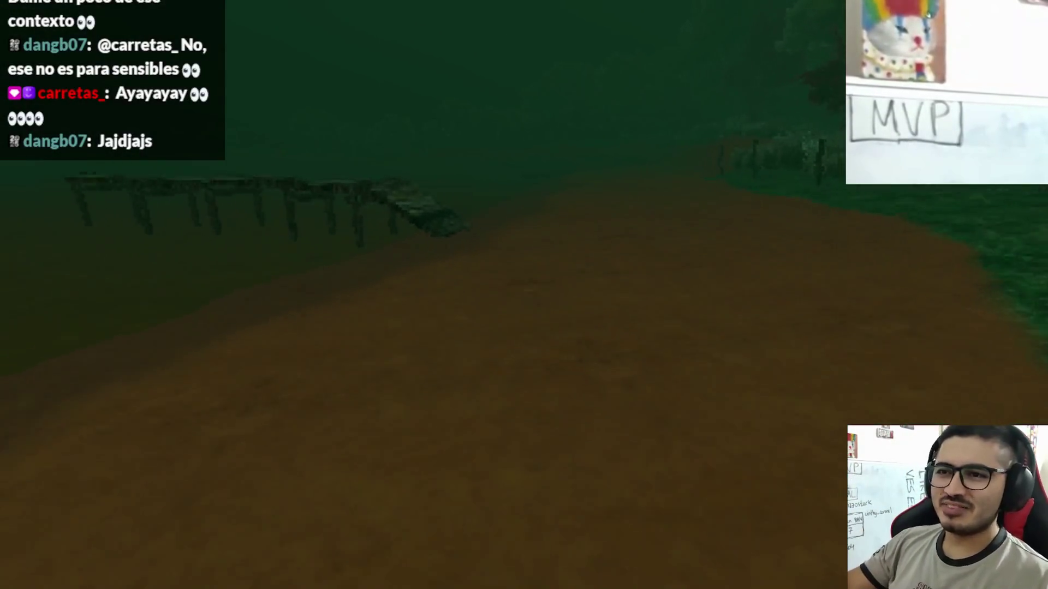
pyautogui.press('w')
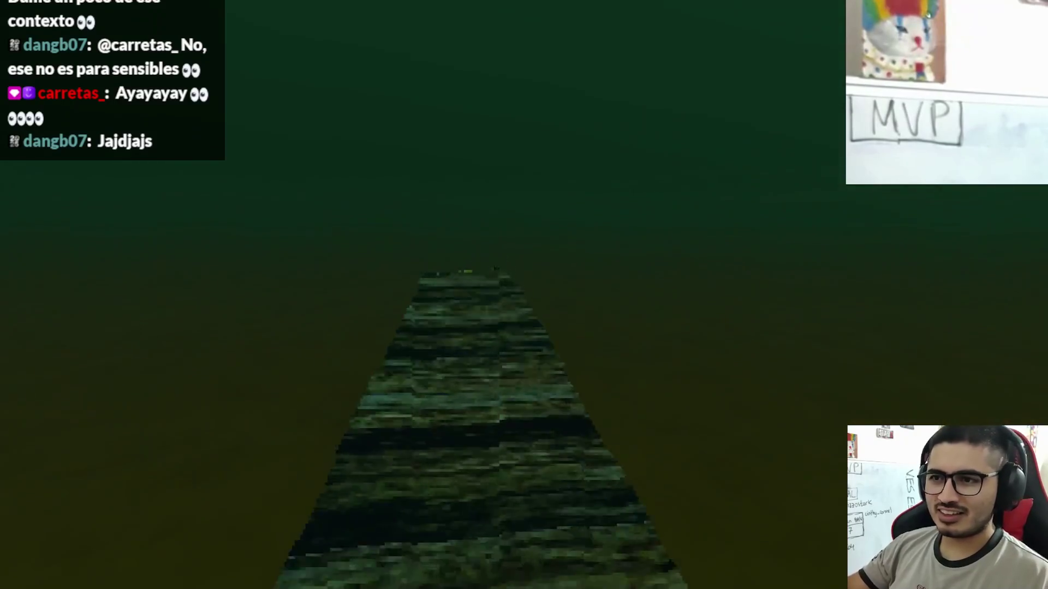
pyautogui.press('w')
pyautogui.click(382, 508)
pyautogui.click(524, 295)
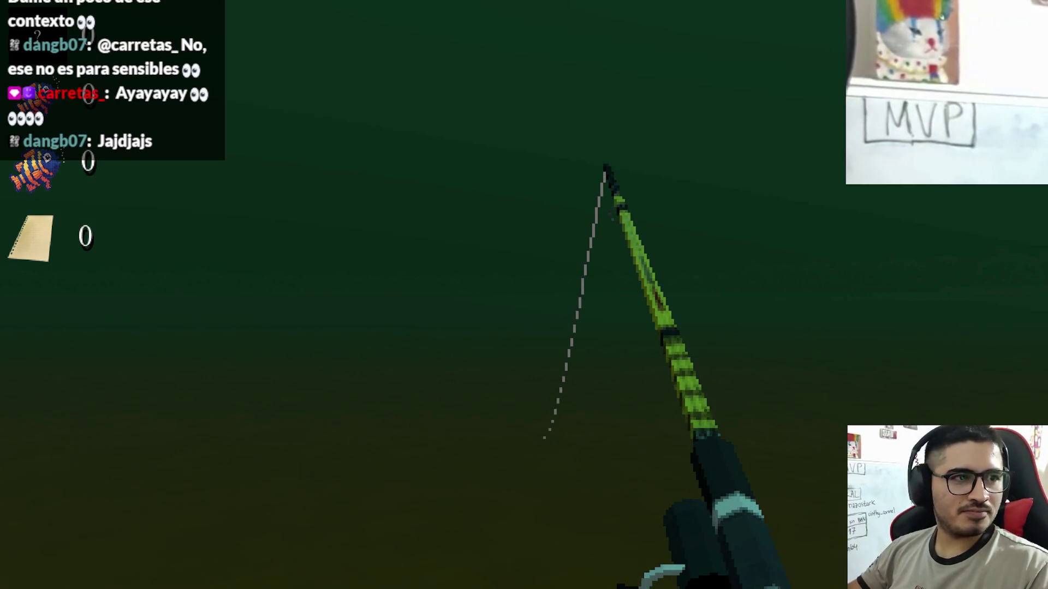
# Reel in, recast the line and hold the catch bar on the fish for the first catch
pyautogui.click(524, 295)
pyautogui.rightClick(524, 295)
pyautogui.rightClick(524, 295)
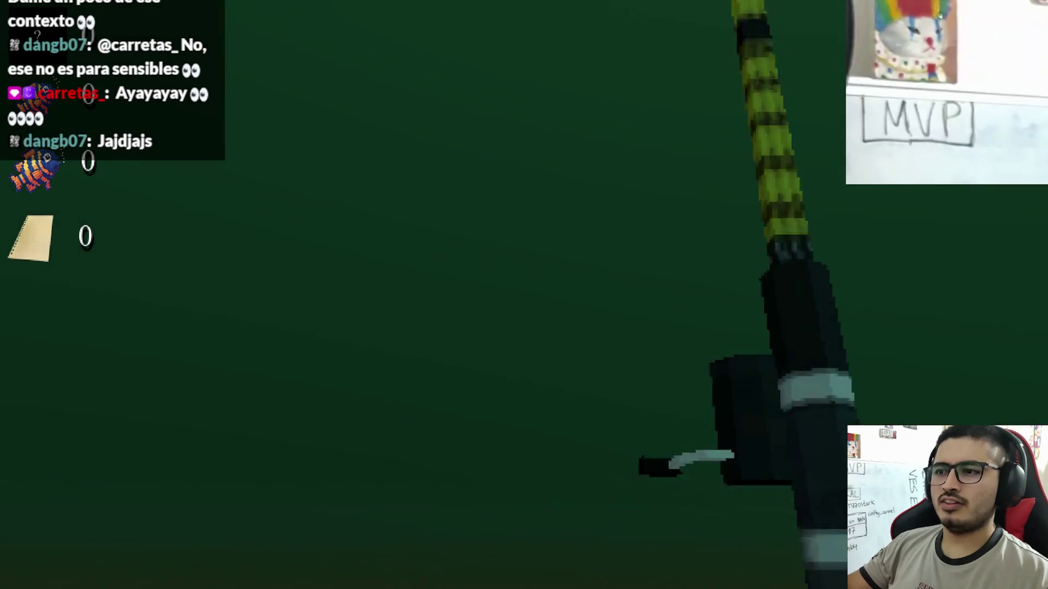
pyautogui.rightClick(524, 295)
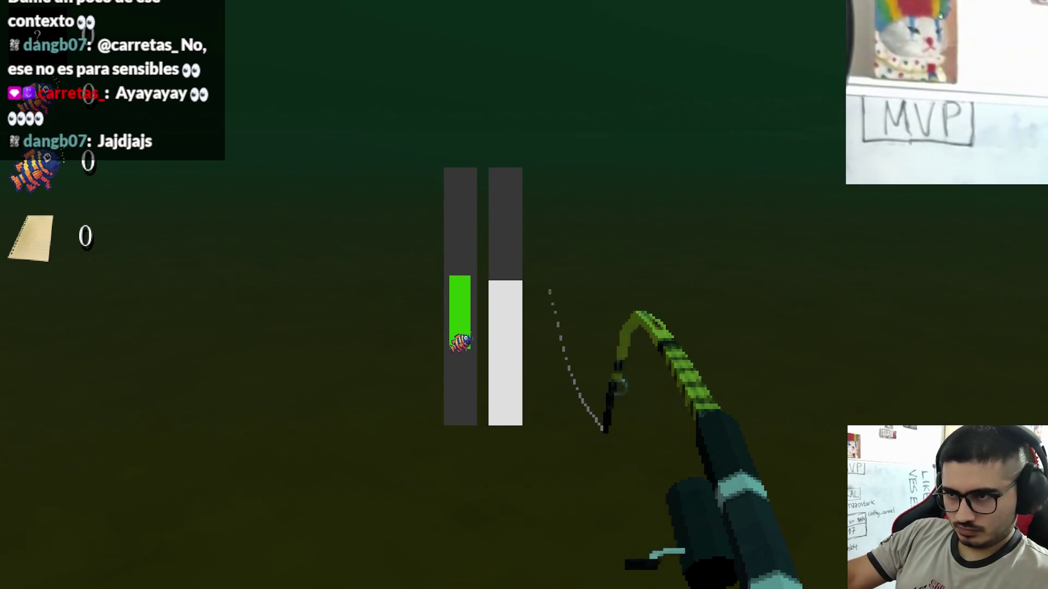
pyautogui.moveTo(524, 295); pyautogui.dragTo(524, 295)
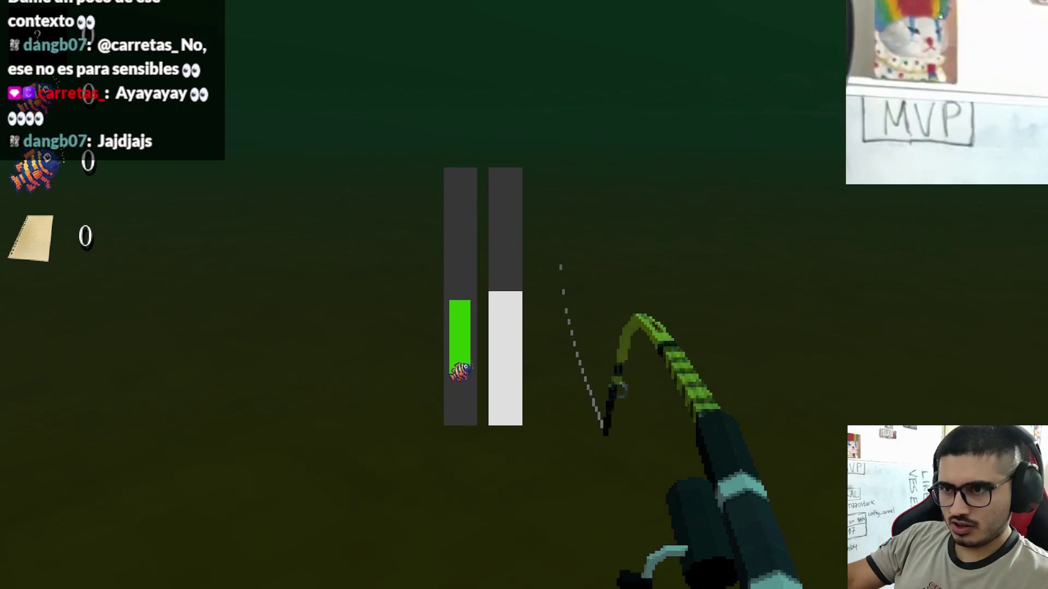
pyautogui.moveTo(524, 295); pyautogui.dragTo(524, 295)
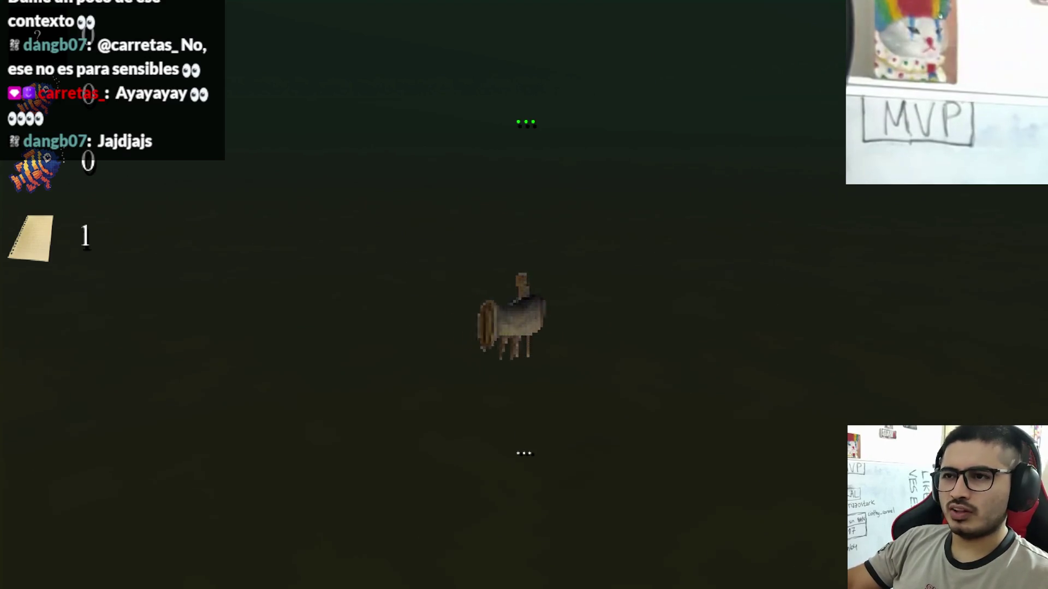
# Cast again, hook the biting fish and keep the bar on it to land a Tare'yi, then recast
pyautogui.click(524, 295)
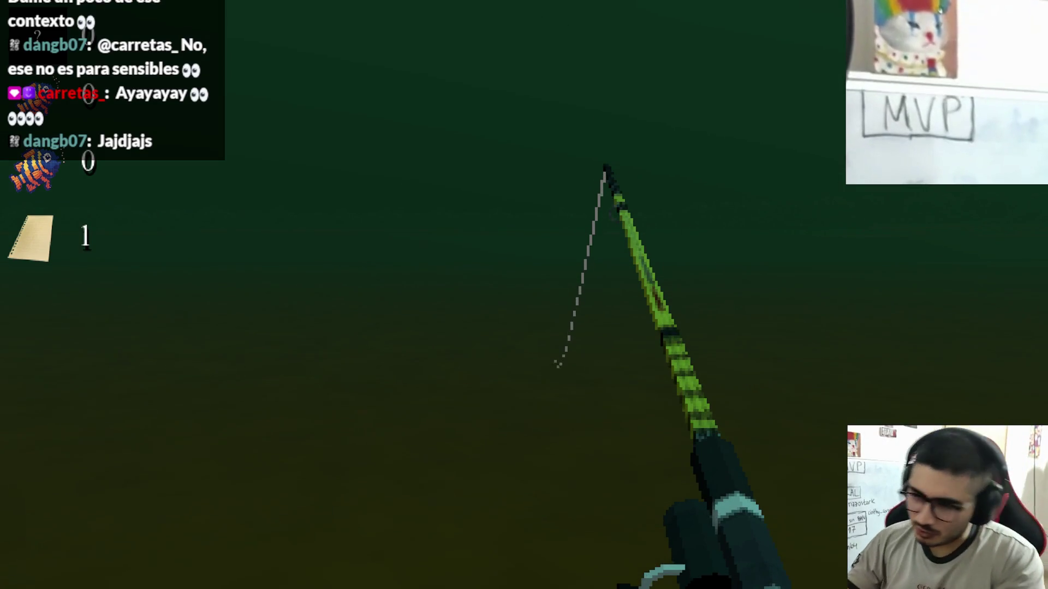
pyautogui.click(524, 295)
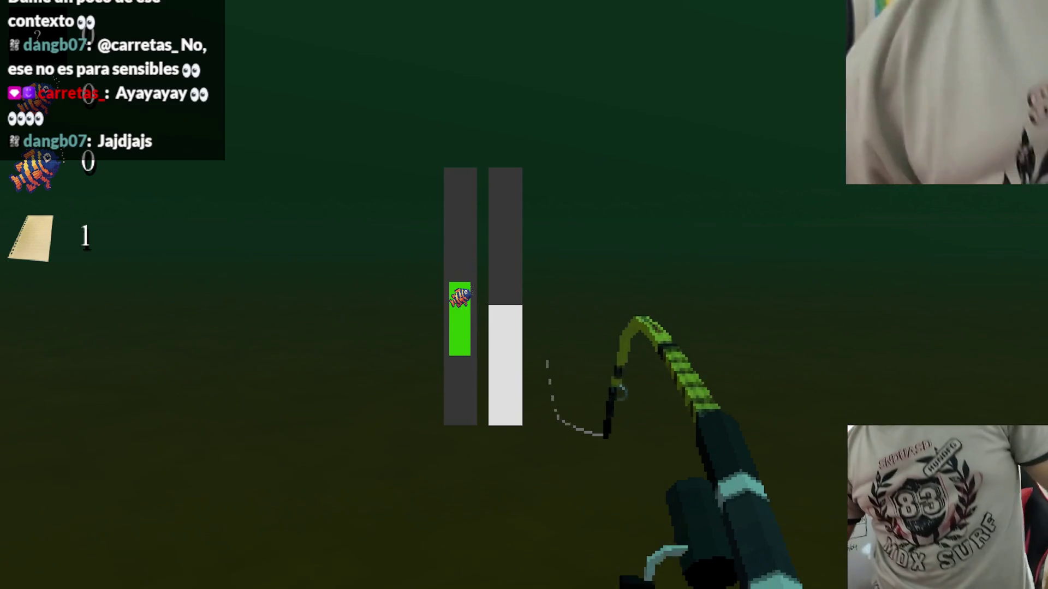
pyautogui.click(524, 295)
pyautogui.click(524, 295)
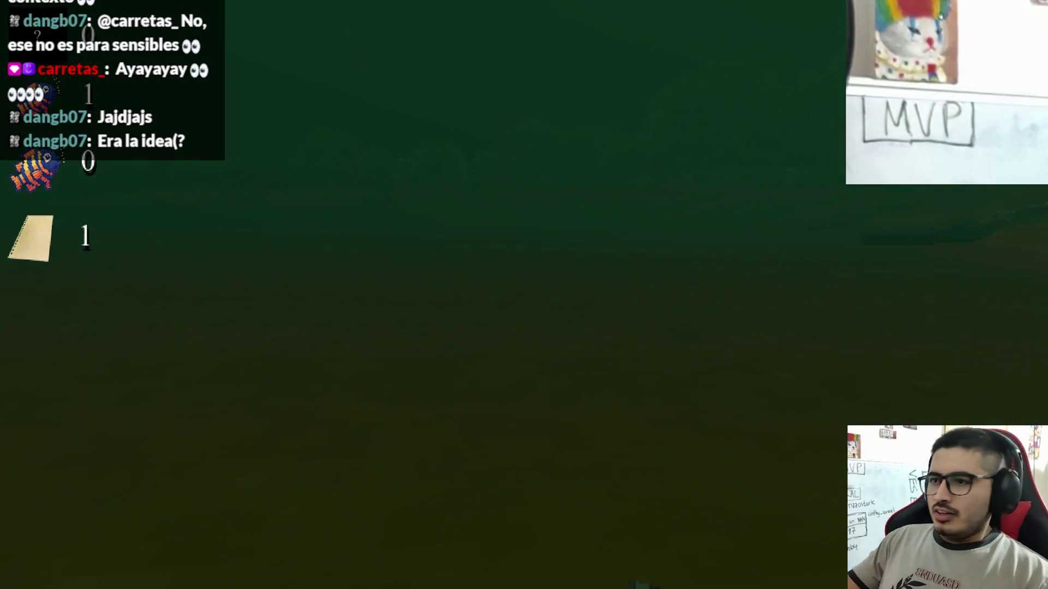
pyautogui.click(524, 295)
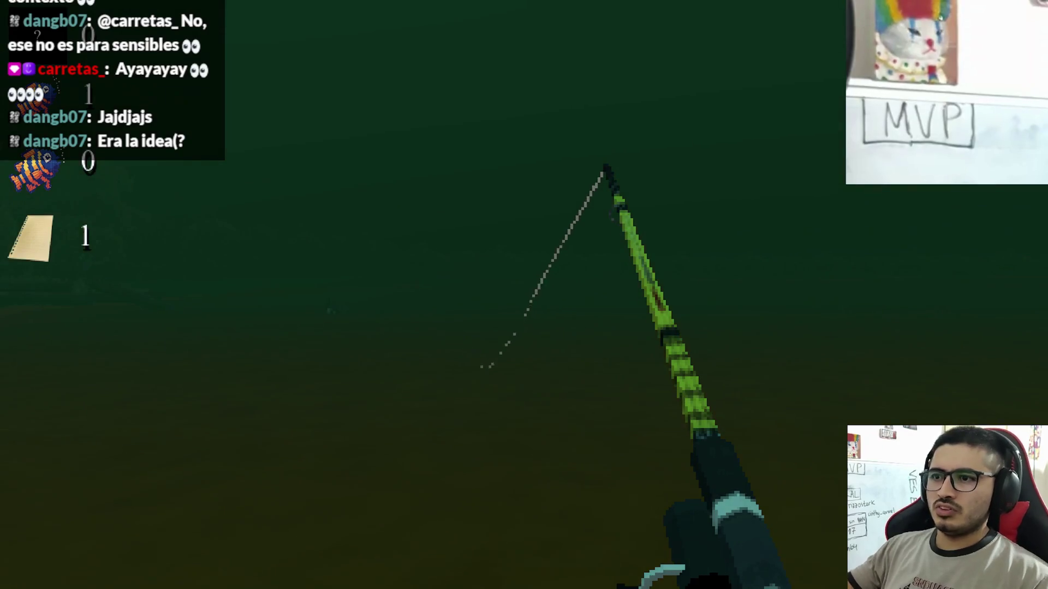
# Reel in a Tare'yi, dismiss its catch screen and cast a new line
pyautogui.click(524, 294)
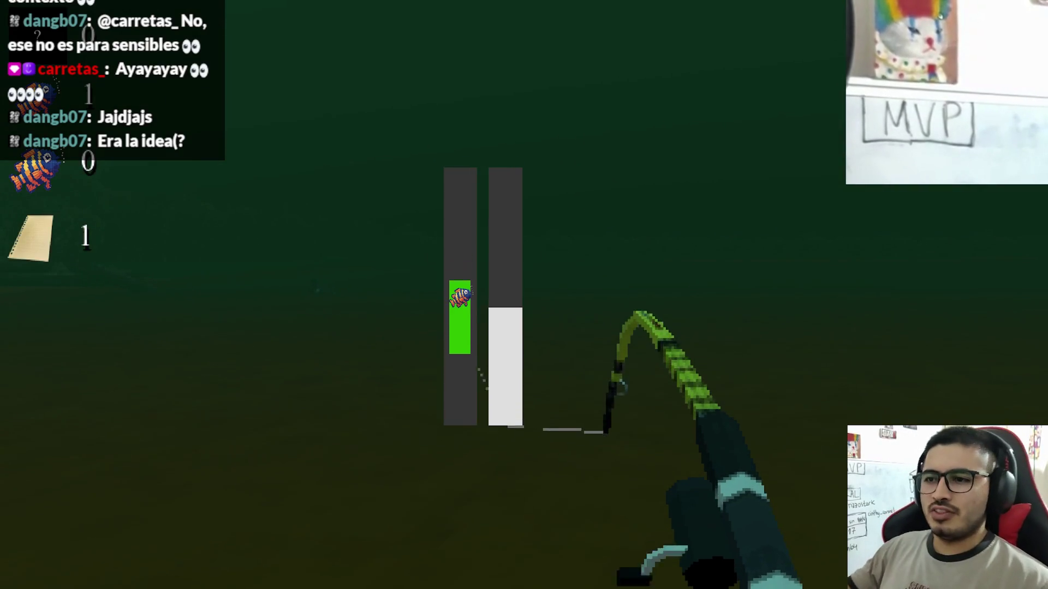
pyautogui.click(524, 295)
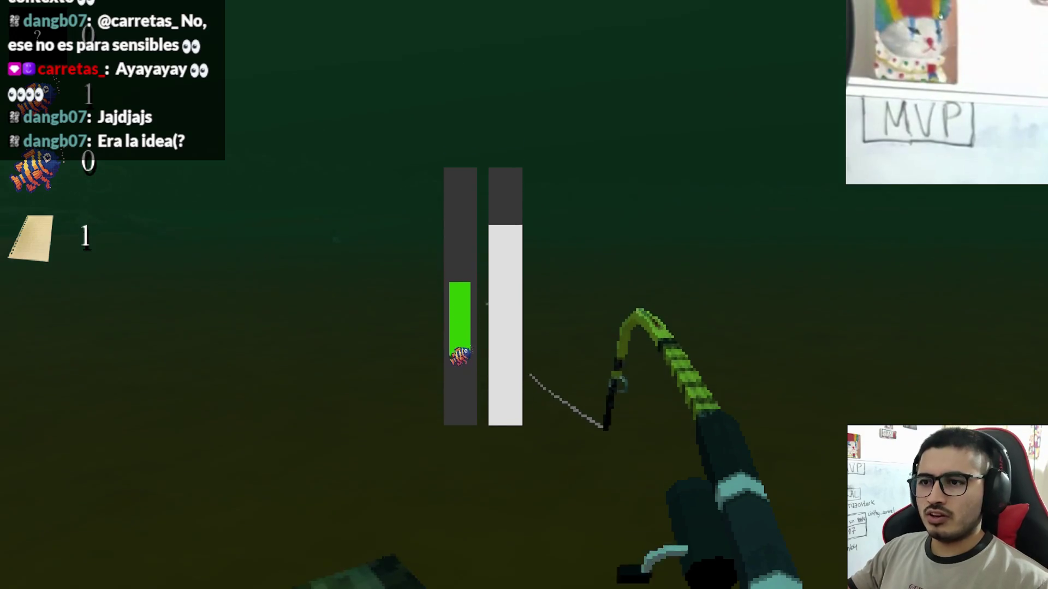
pyautogui.click(524, 295)
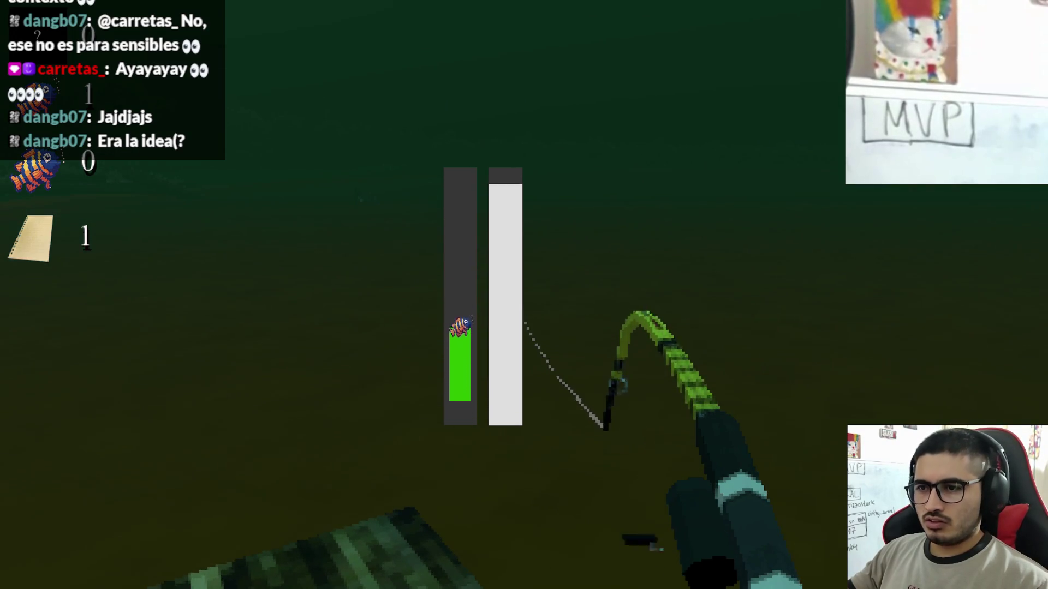
pyautogui.click(524, 295)
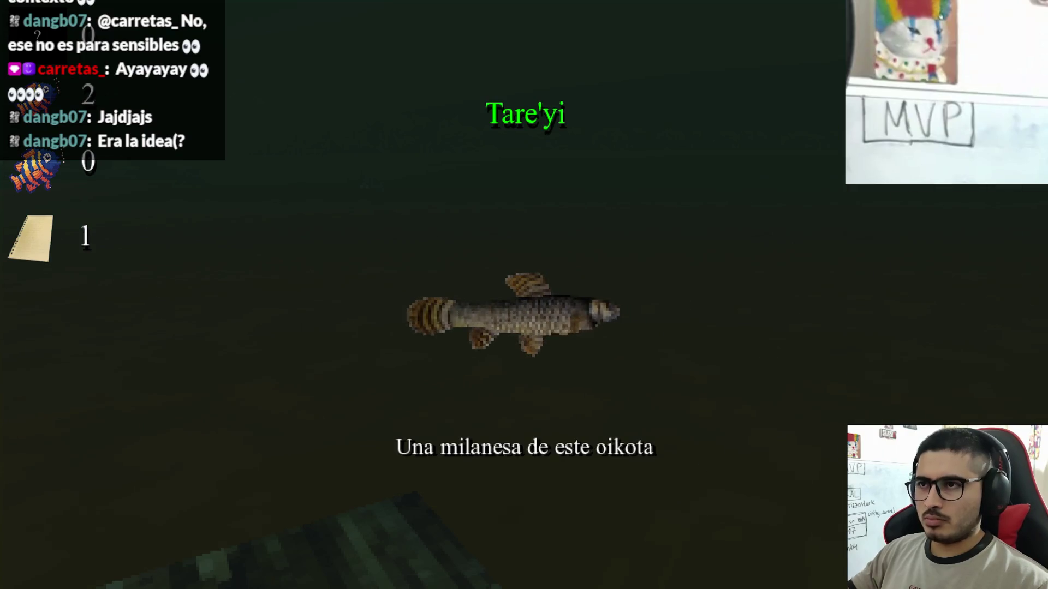
pyautogui.click(524, 294)
pyautogui.click(524, 295)
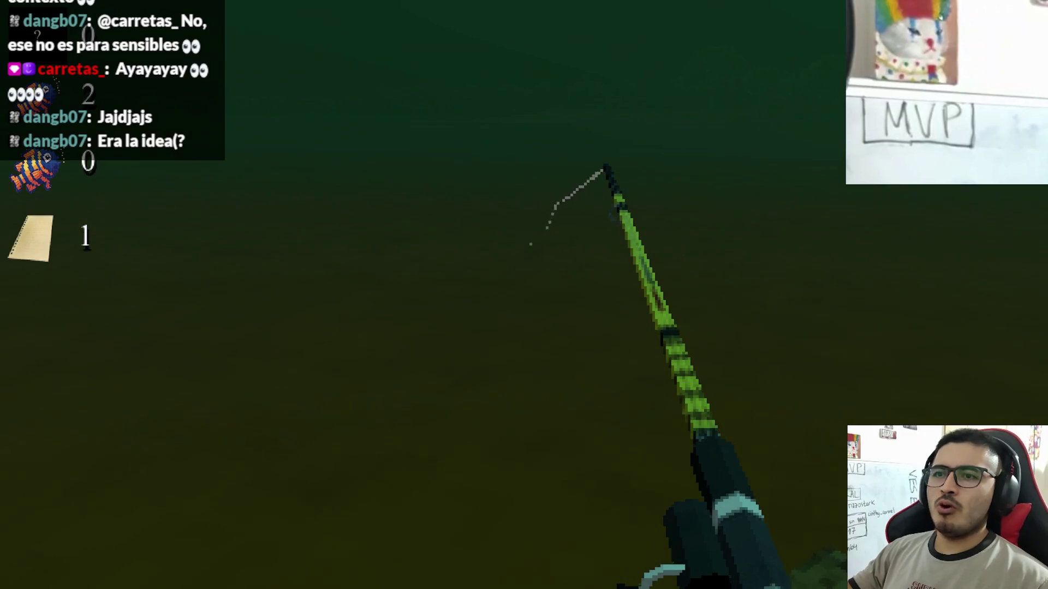
# Land a Dorado Grande, close its catch screen, recast and hook the next fish
pyautogui.click(524, 294)
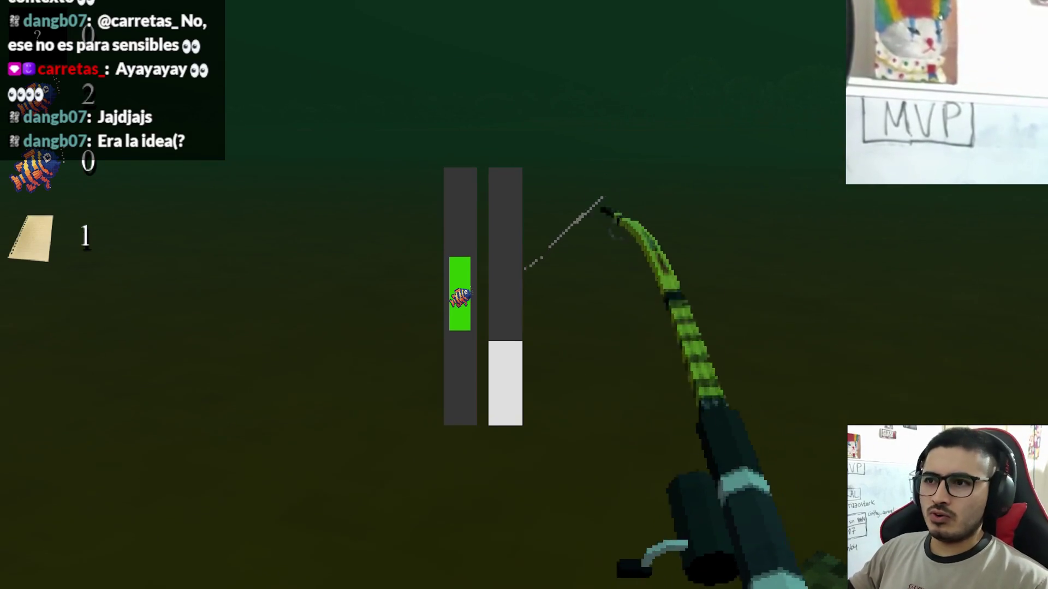
pyautogui.click(524, 295)
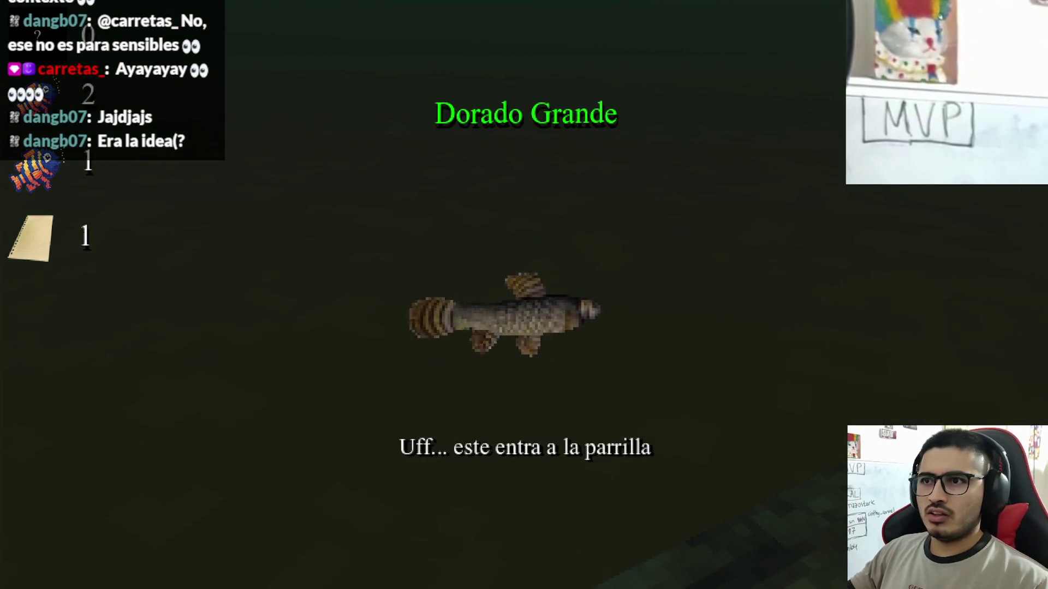
pyautogui.click(524, 295)
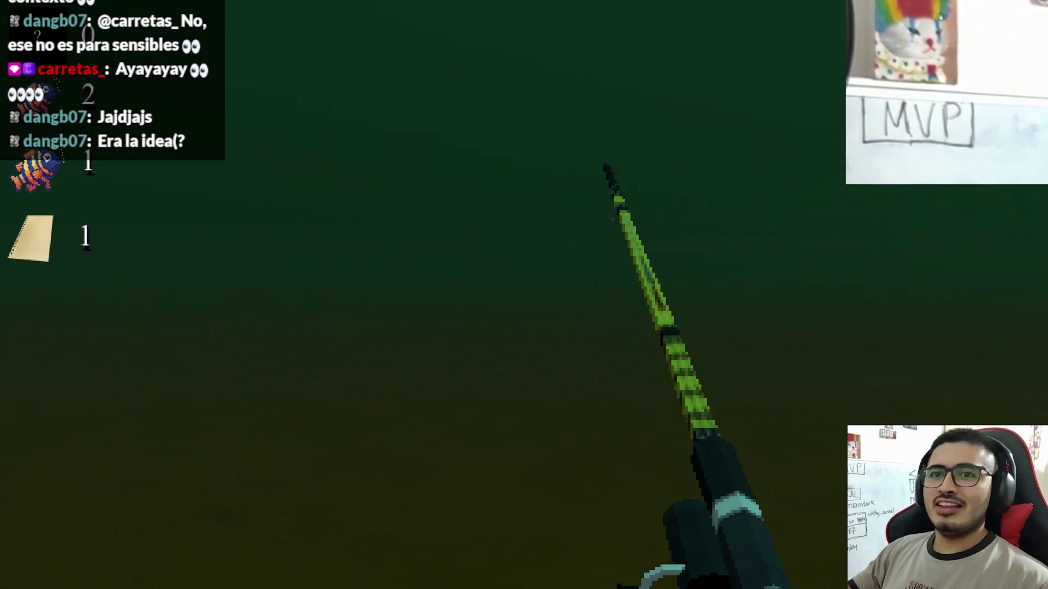
pyautogui.click(524, 295)
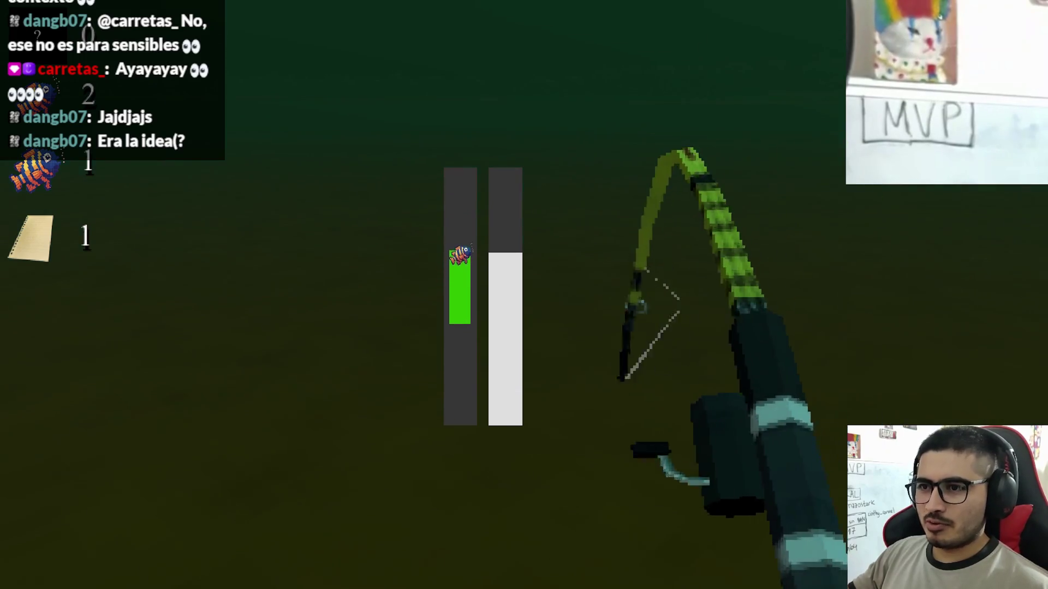
pyautogui.click(524, 295)
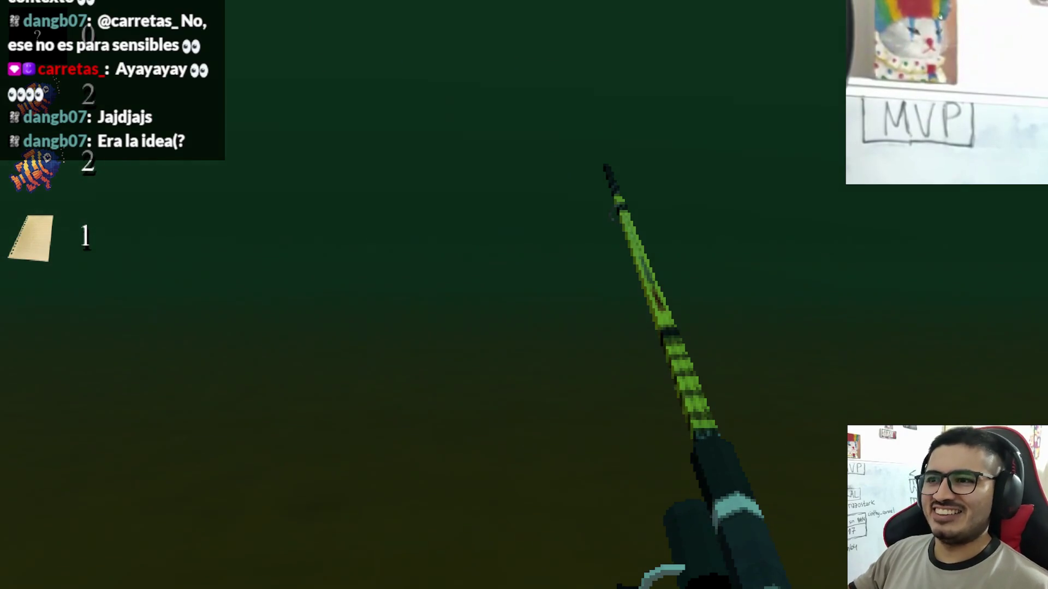
pyautogui.press('super')
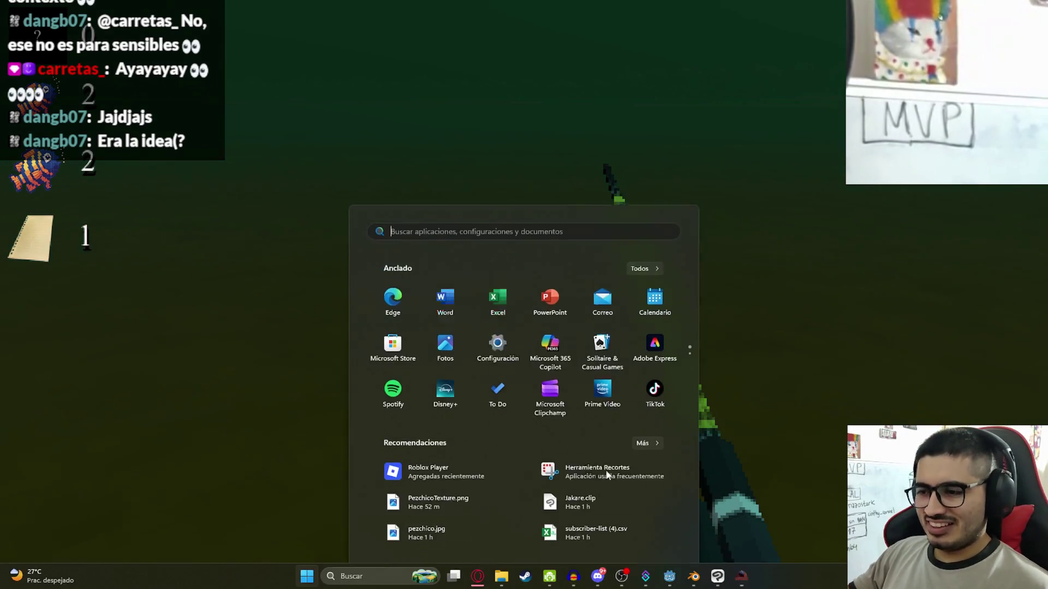
# Add a new line 483 starting with 'int(' in fishing_player.gd and save the script
pyautogui.click(670, 576)
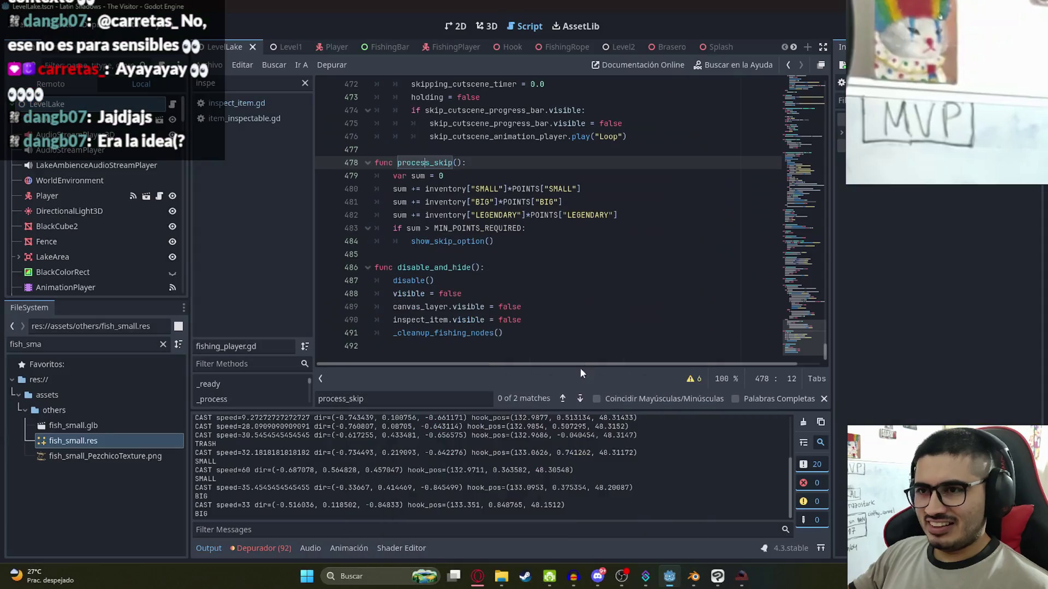
pyautogui.click(665, 208)
pyautogui.press('Return')
pyautogui.write('int(sum')
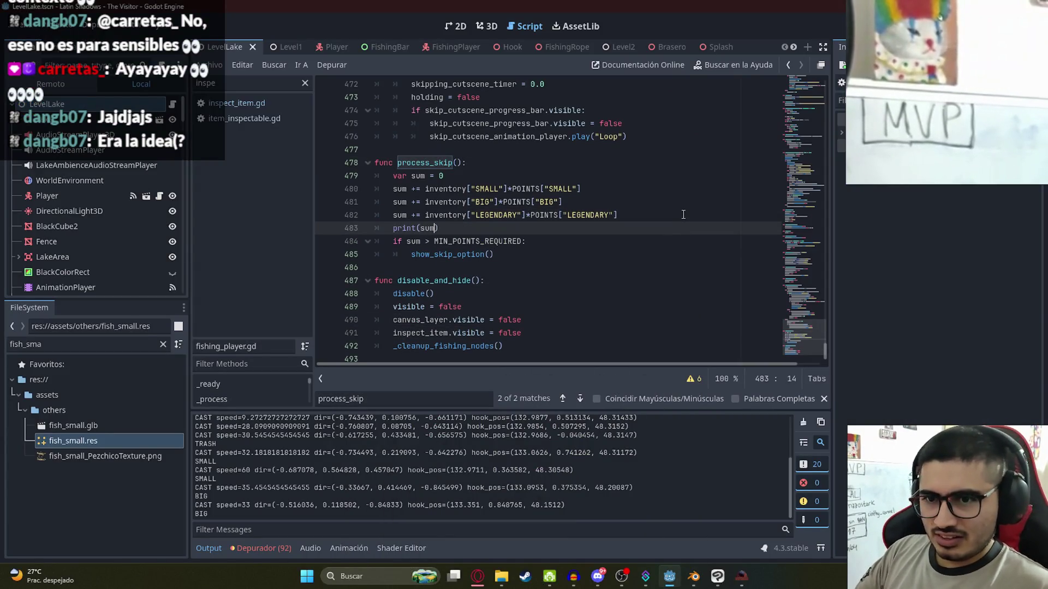
pyautogui.hotkey('ctrl', 's')
pyautogui.click(686, 202)
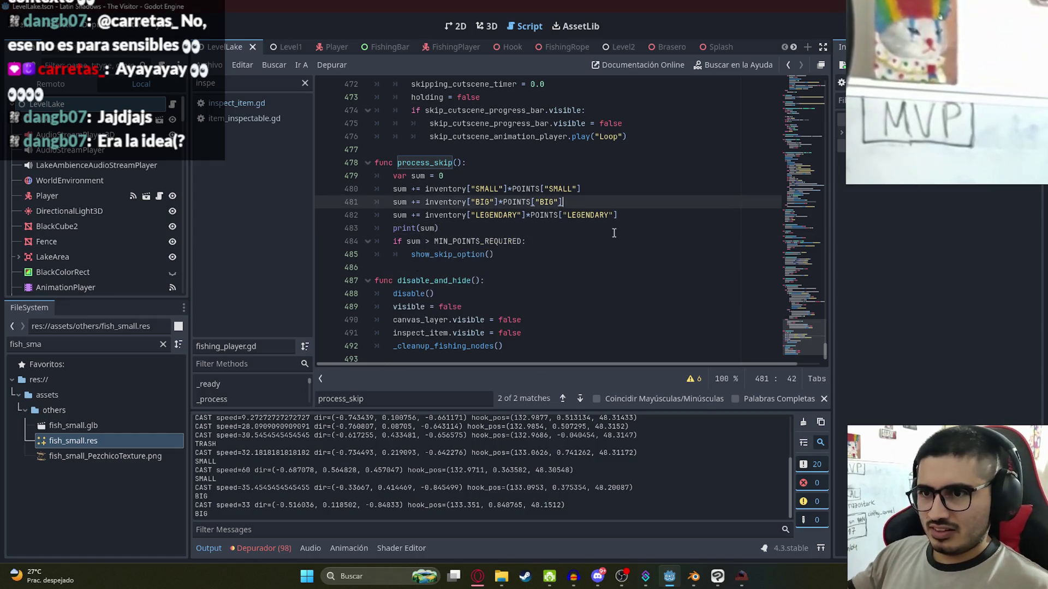
pyautogui.click(623, 163)
# Search the script for process_skip to find its call at line 375, then return to the game
pyautogui.click(739, 584)
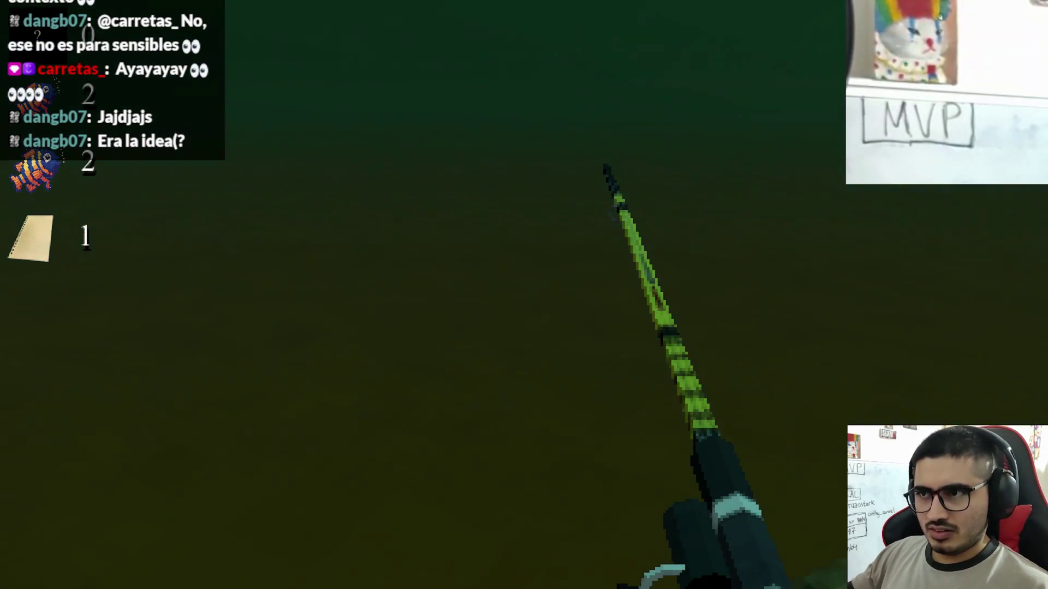
pyautogui.press('super')
pyautogui.press('super')
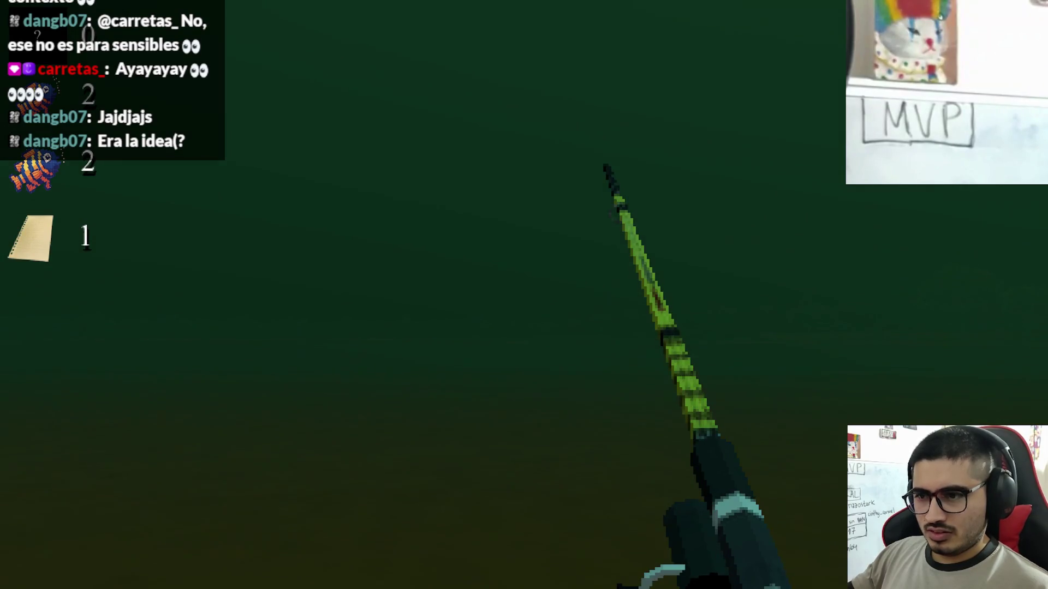
pyautogui.press('super')
pyautogui.click(669, 577)
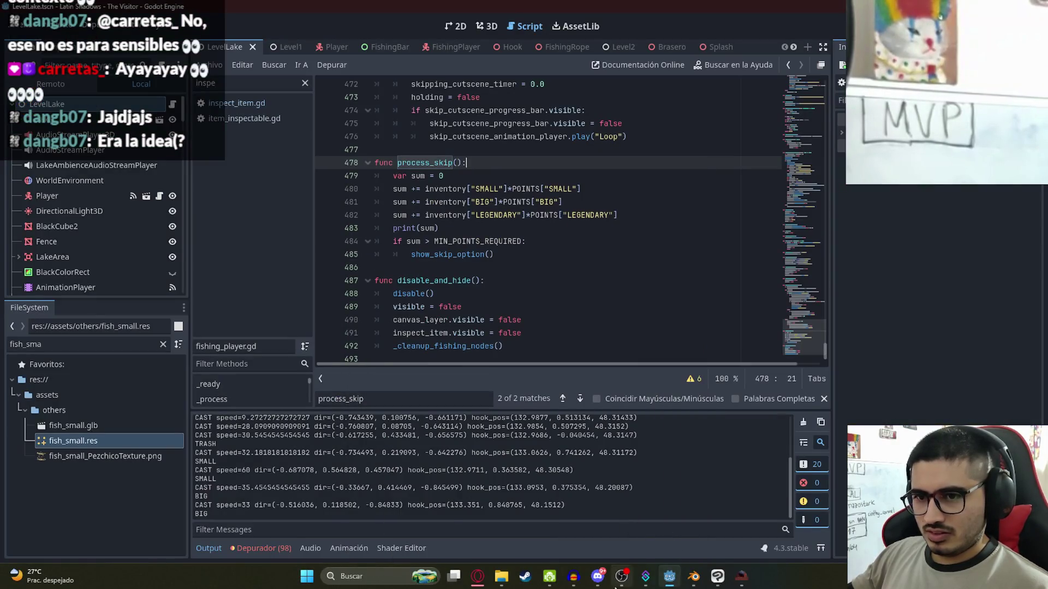
pyautogui.click(535, 280)
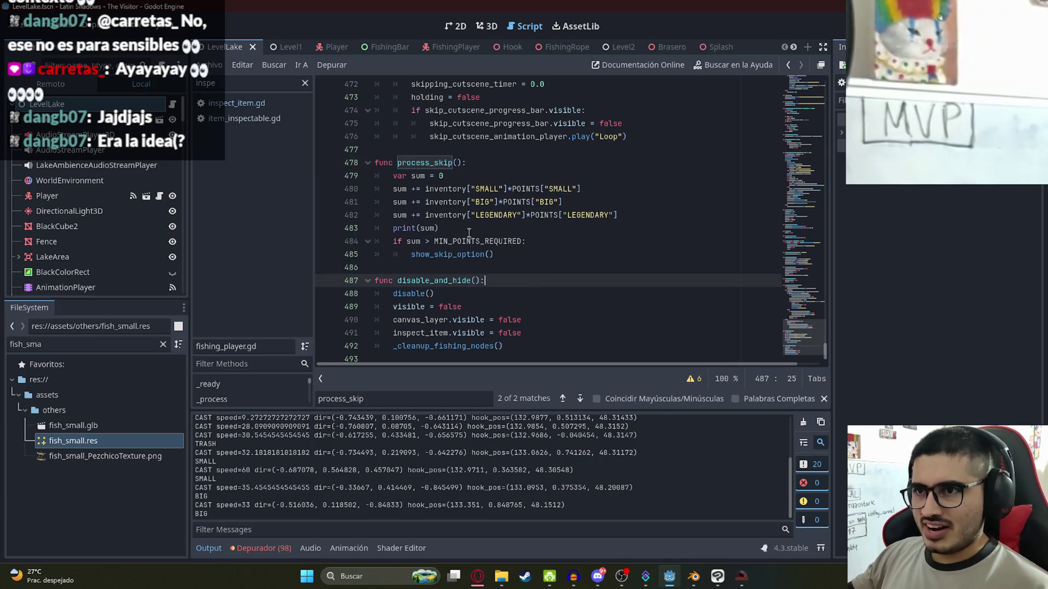
pyautogui.hotkey('ctrl', 'f')
pyautogui.press('Return')
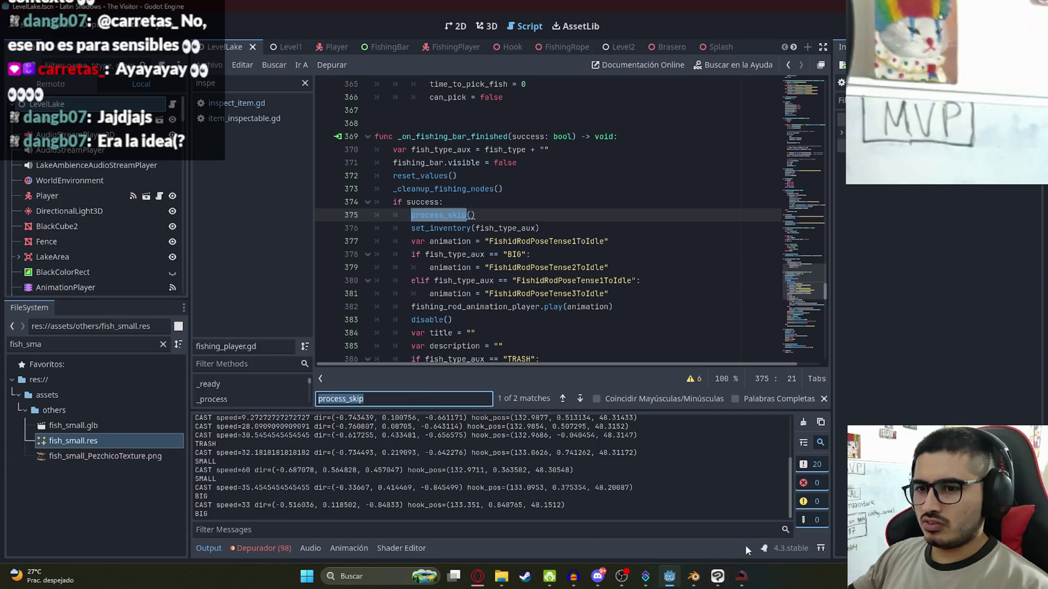
pyautogui.click(745, 584)
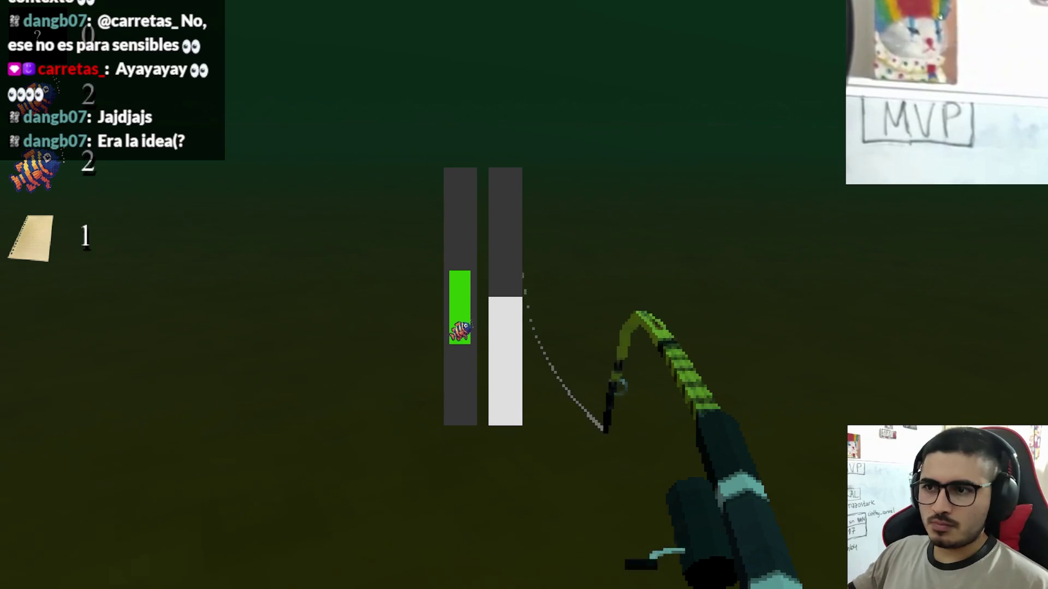
# Land the Tare'yi, close the game with Alt+F4 and place the caret inside func process_skip
pyautogui.press('space')
pyautogui.press('space')
pyautogui.press('super')
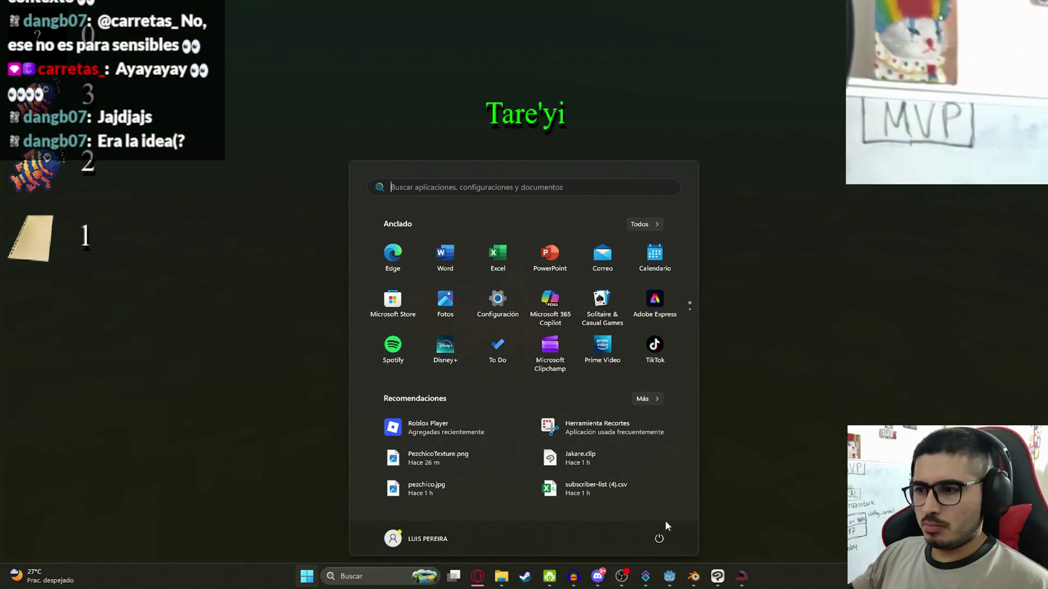
pyautogui.click(673, 583)
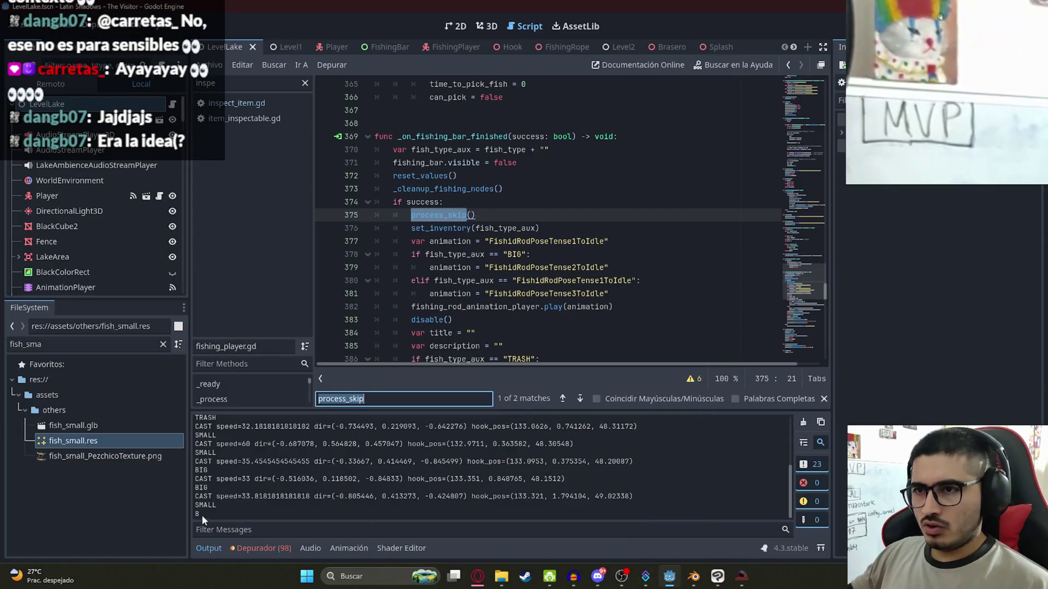
pyautogui.click(746, 574)
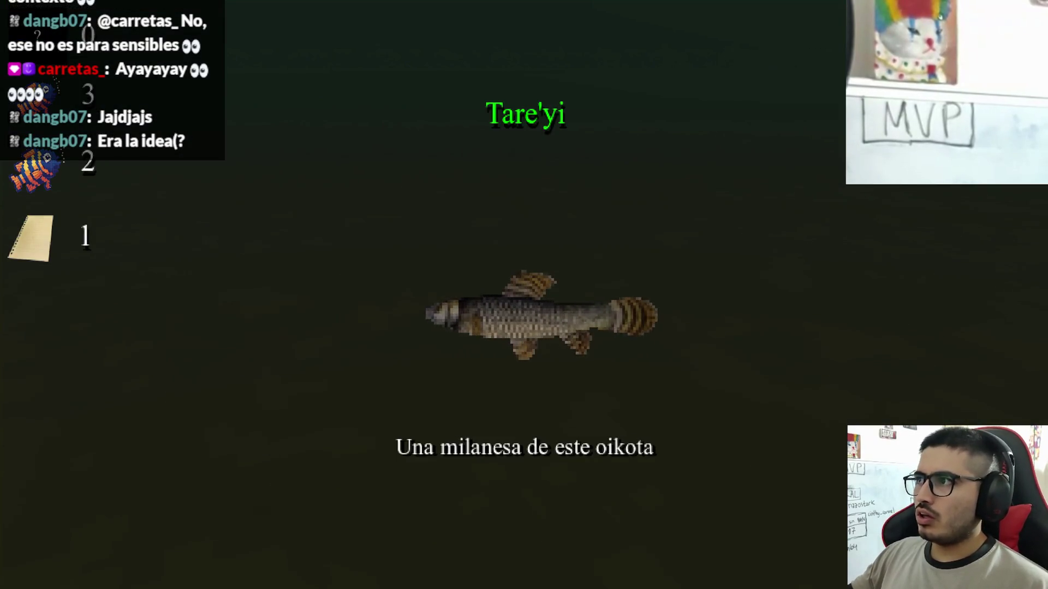
pyautogui.hotkey('alt', 'F4')
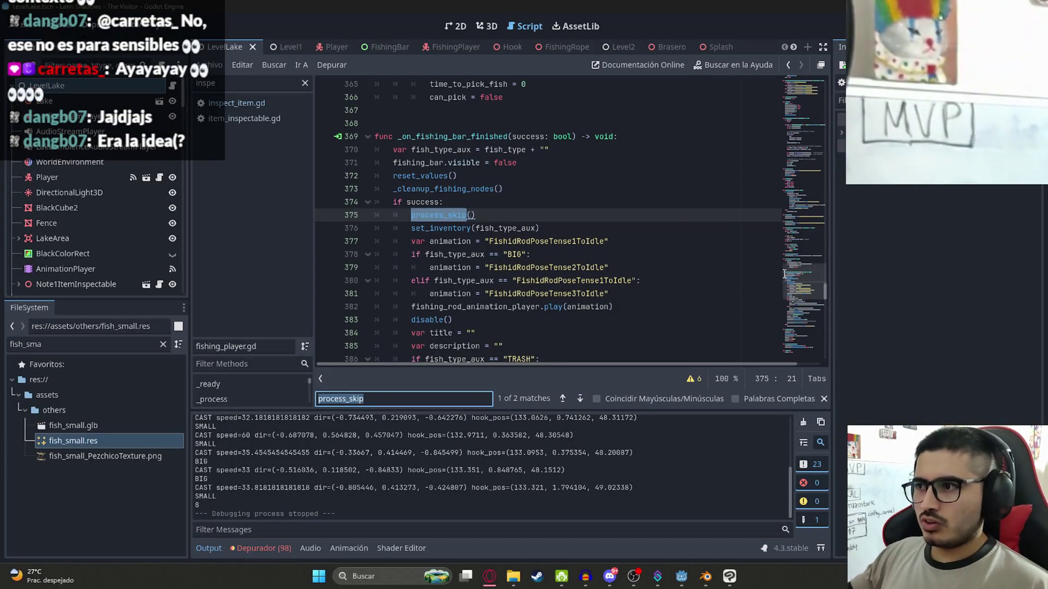
pyautogui.scroll(-20, 784, 274)
pyautogui.click(463, 202)
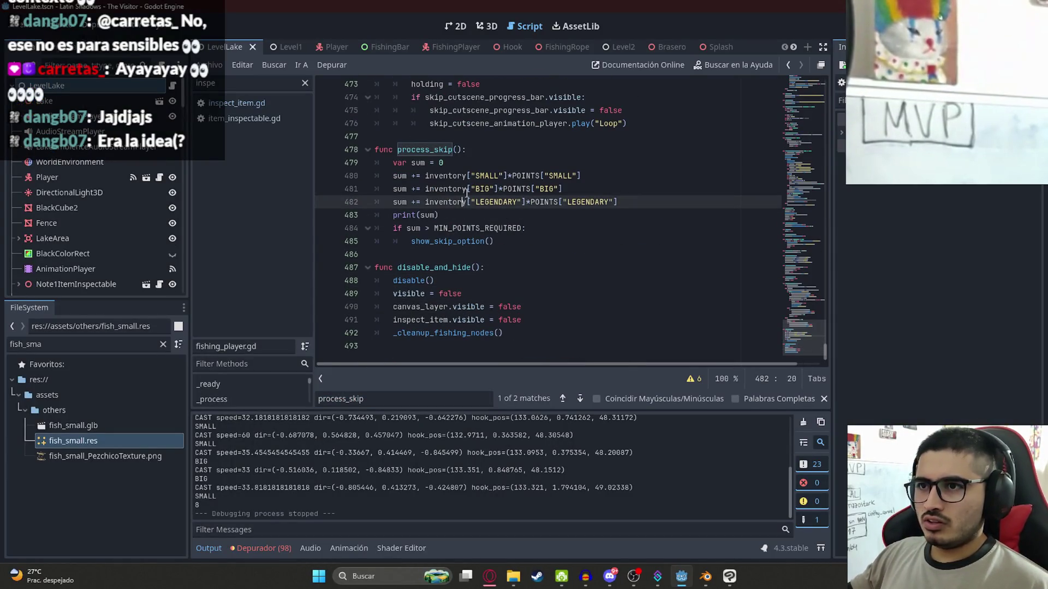
# Change line 484 to 'if sum >= MIN_POINTS_REQUIRED' and replay the LevelLake scene
pyautogui.click(431, 229)
pyautogui.write('=')
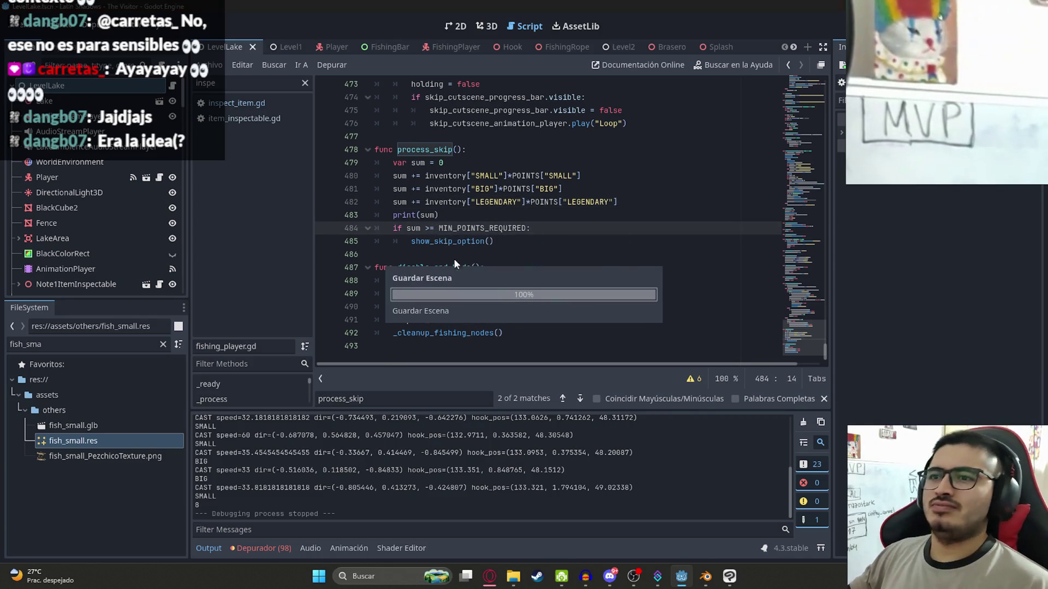
pyautogui.click(523, 202)
pyautogui.rightClick(240, 44)
pyautogui.click(276, 132)
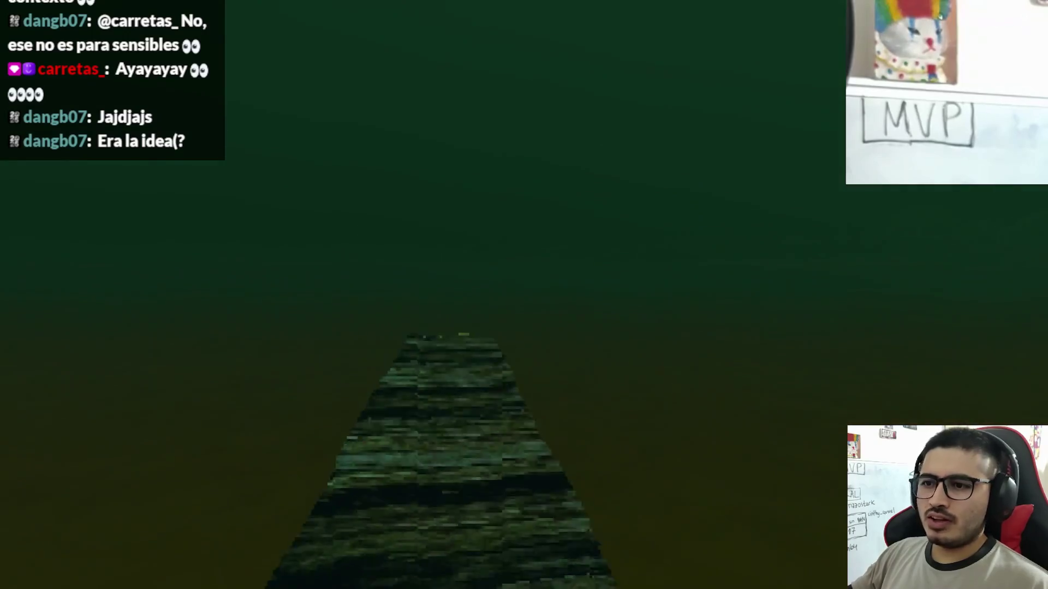
# Start fishing with Pescar, land a bag and cast the line again
pyautogui.click(373, 525)
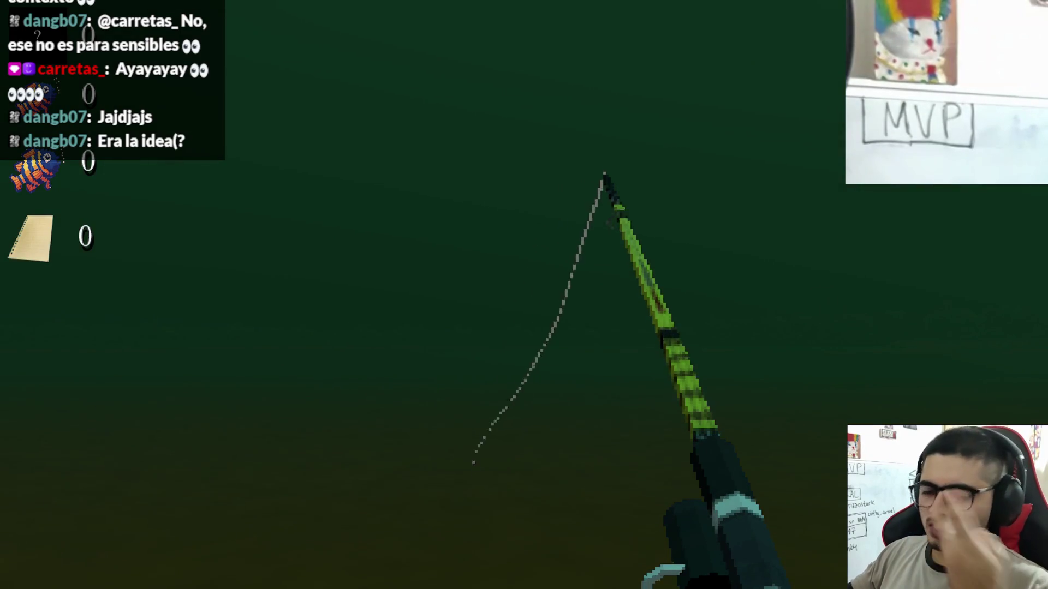
pyautogui.click(524, 295)
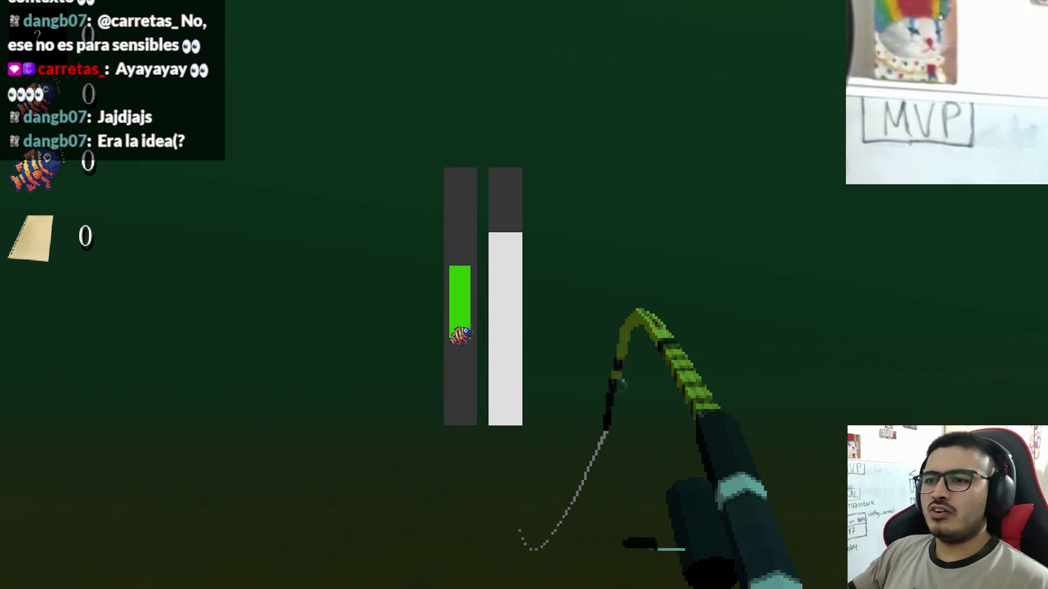
pyautogui.click(524, 295)
pyautogui.click(524, 294)
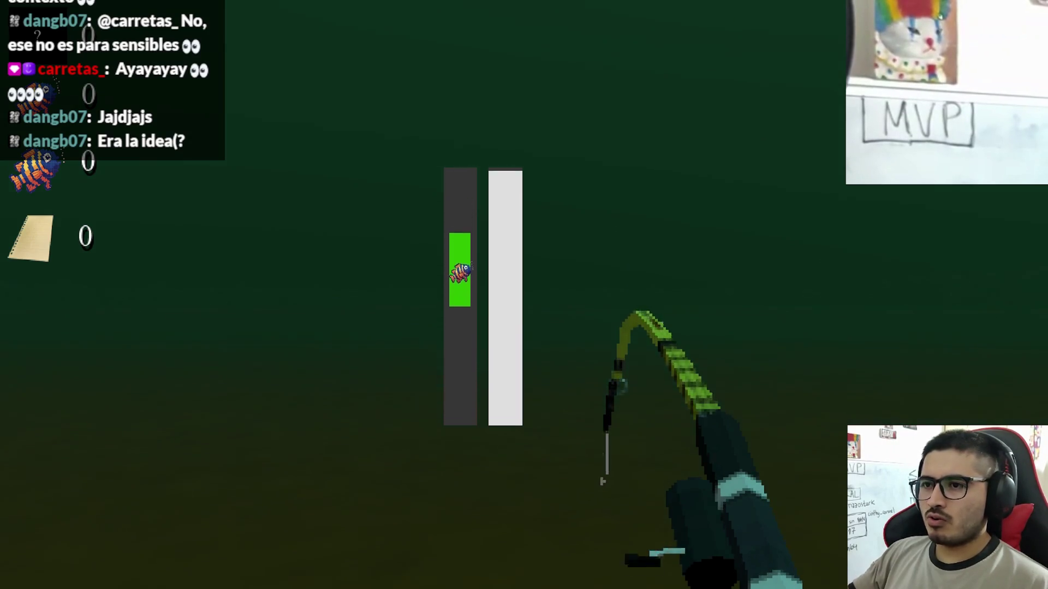
pyautogui.click(524, 294)
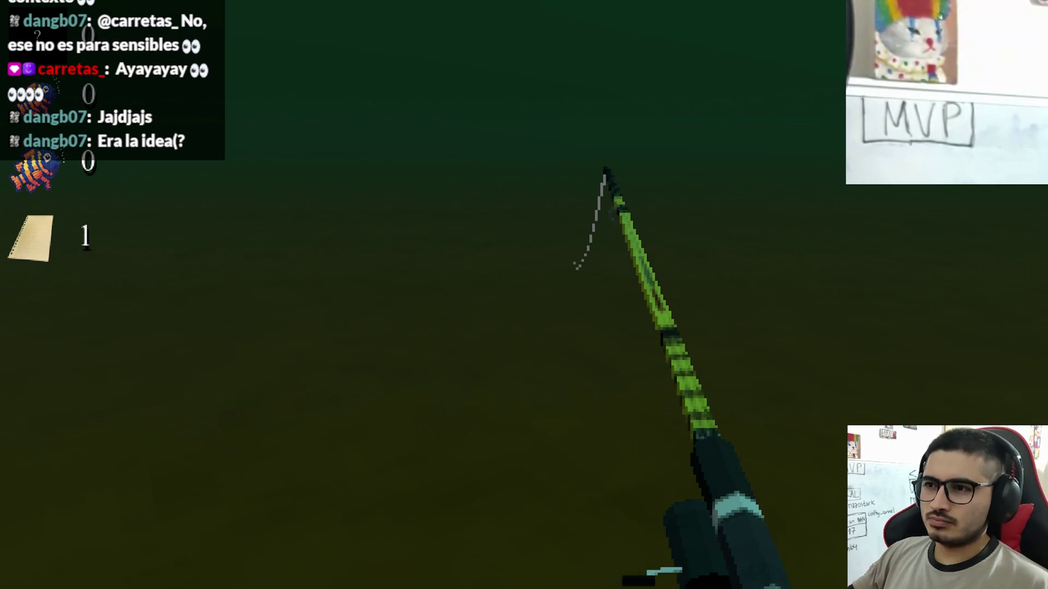
# Keep the fish inside the catch bar to land a Tare'yi, then recast
pyautogui.click(524, 294)
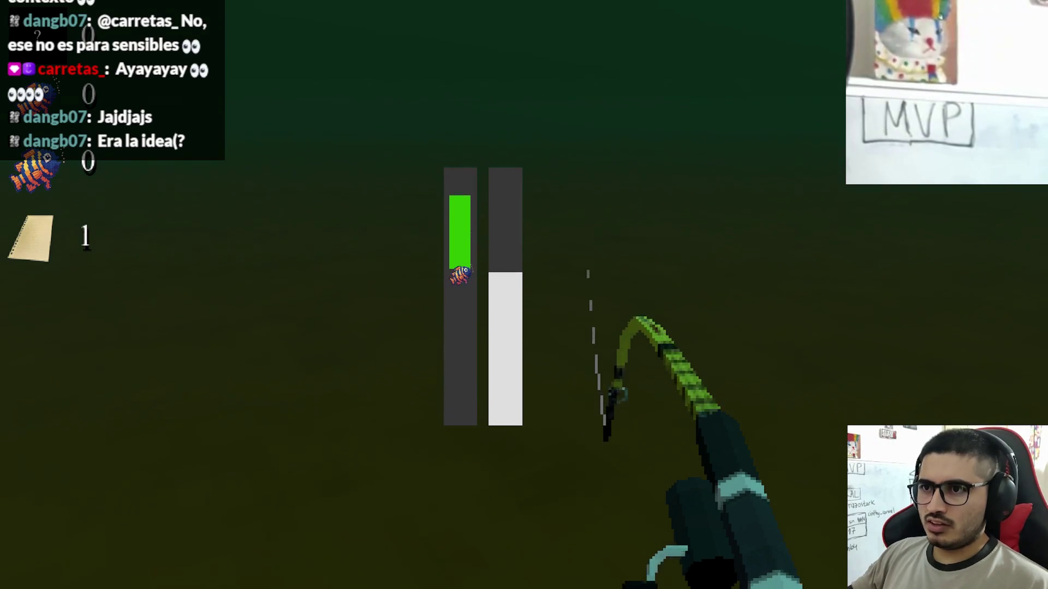
pyautogui.click(524, 294)
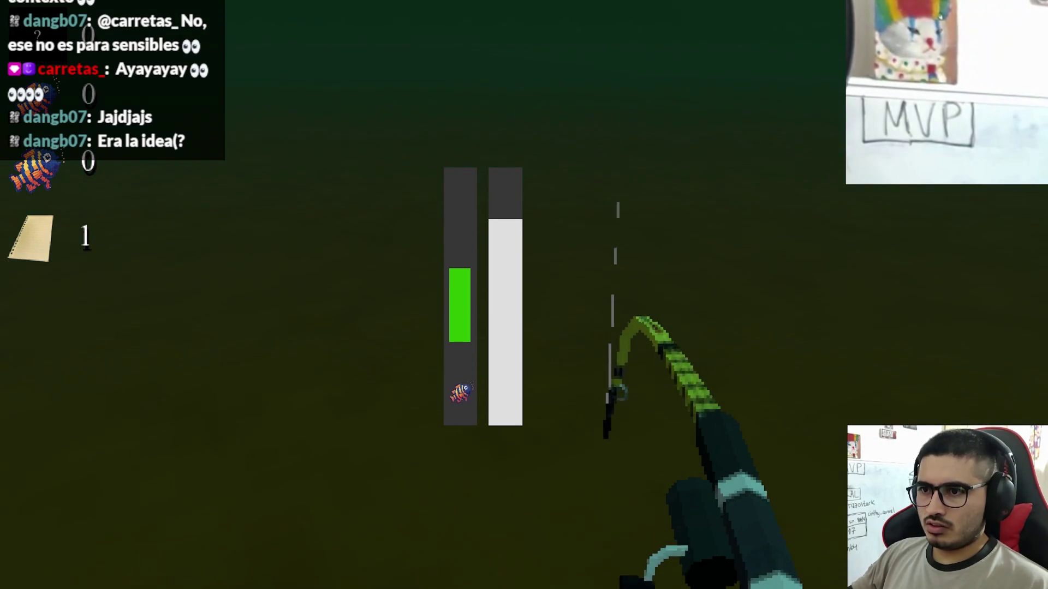
pyautogui.click(524, 294)
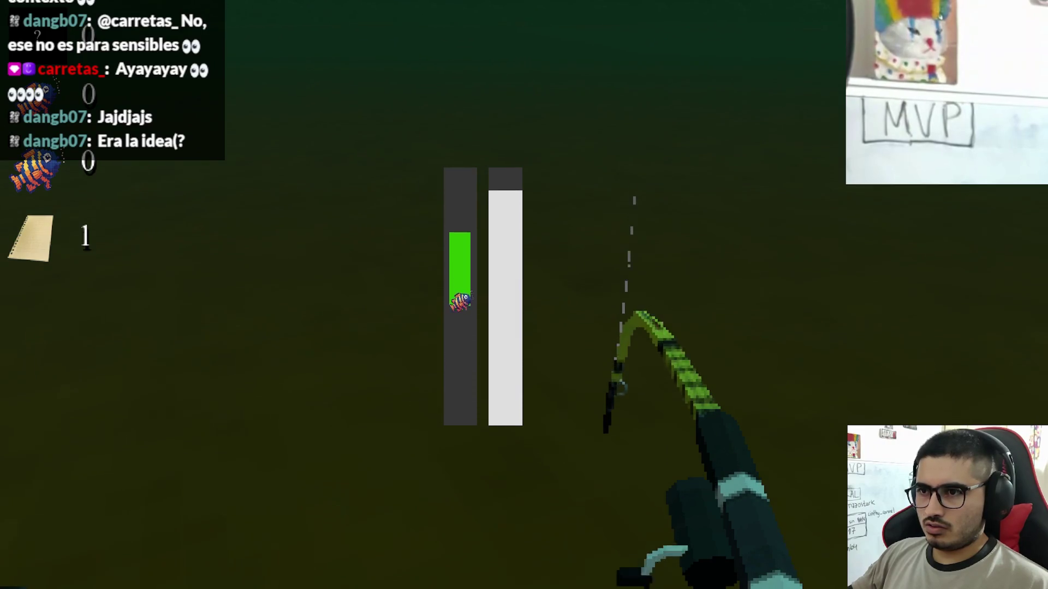
pyautogui.click(524, 295)
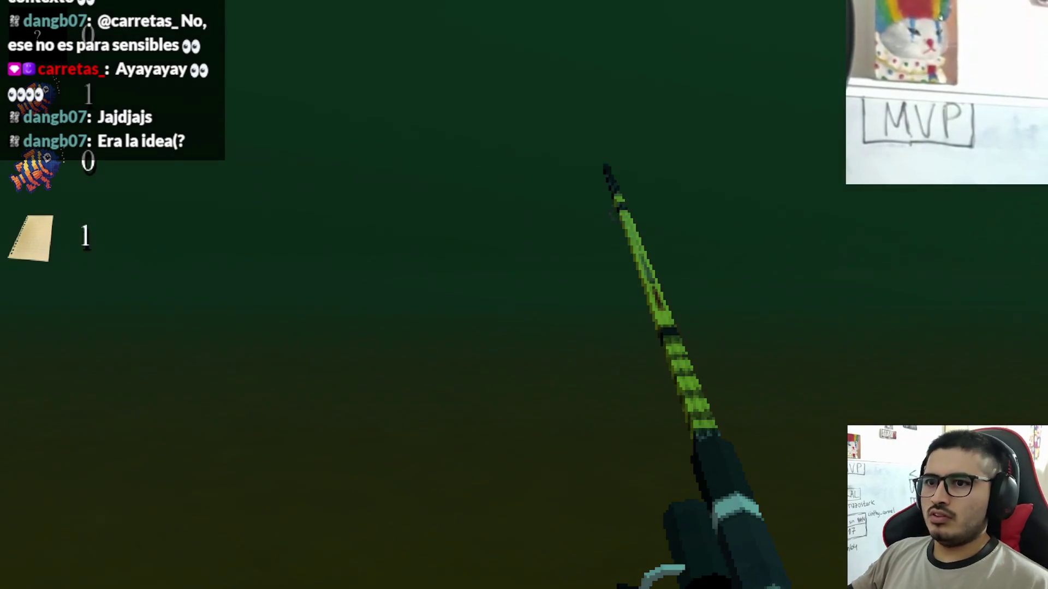
pyautogui.click(524, 295)
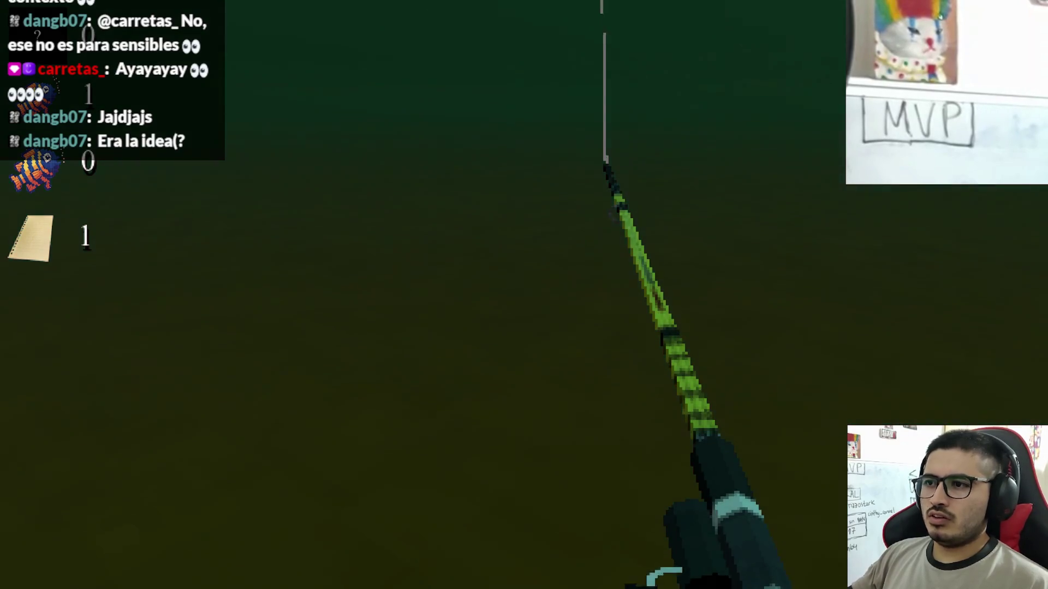
# Recast the line and reel in a second Tare'yi
pyautogui.click(524, 294)
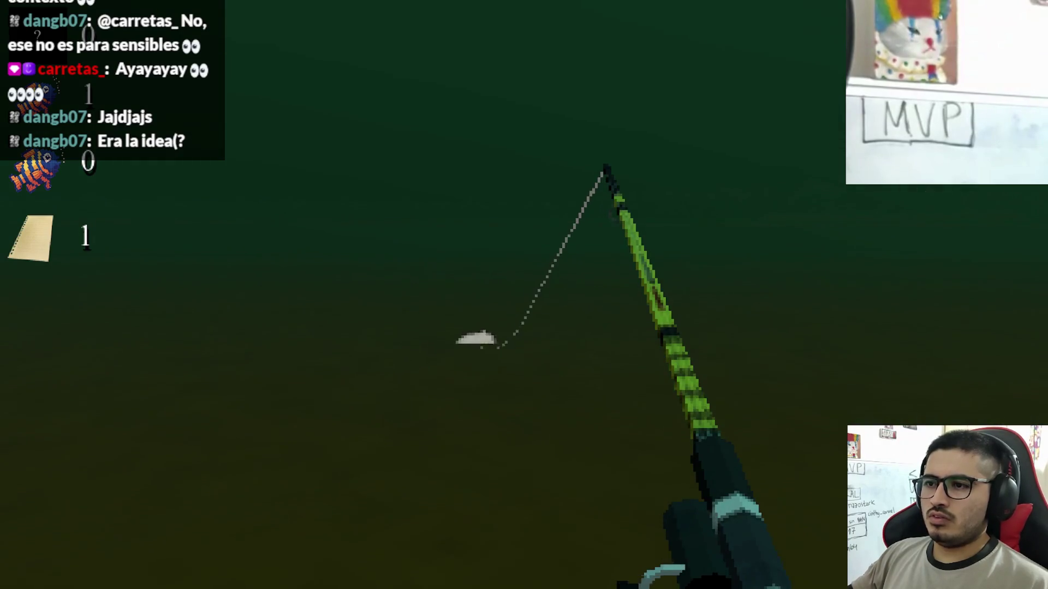
pyautogui.click(524, 294)
pyautogui.click(524, 294)
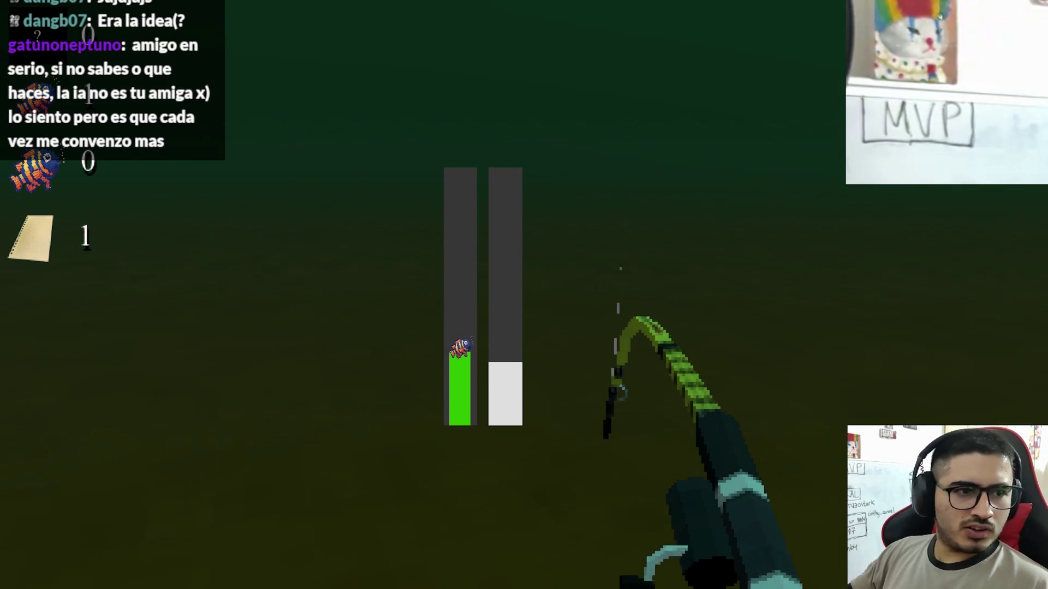
pyautogui.press('space')
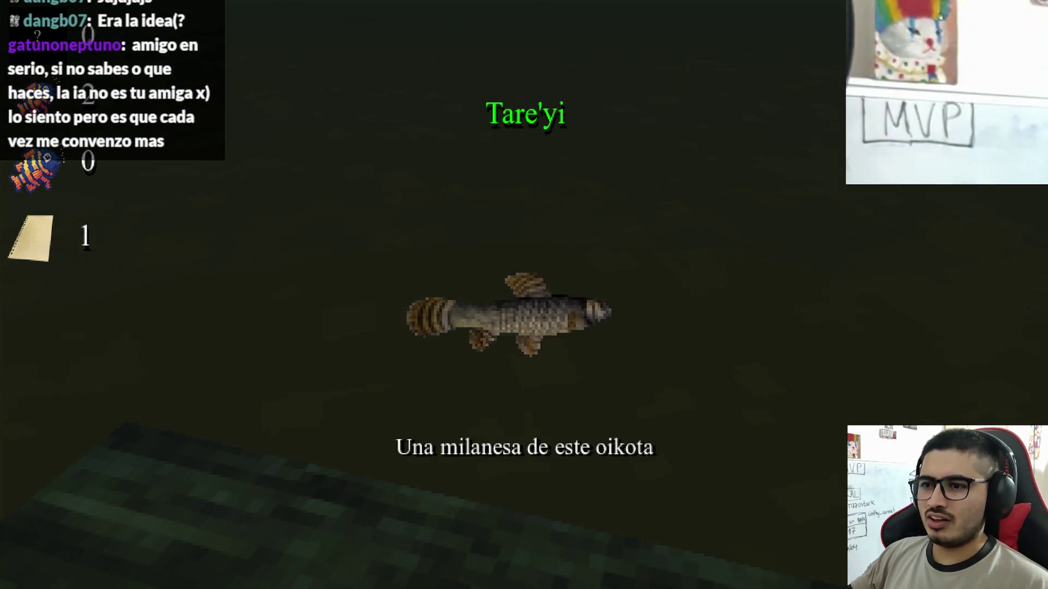
pyautogui.click(524, 295)
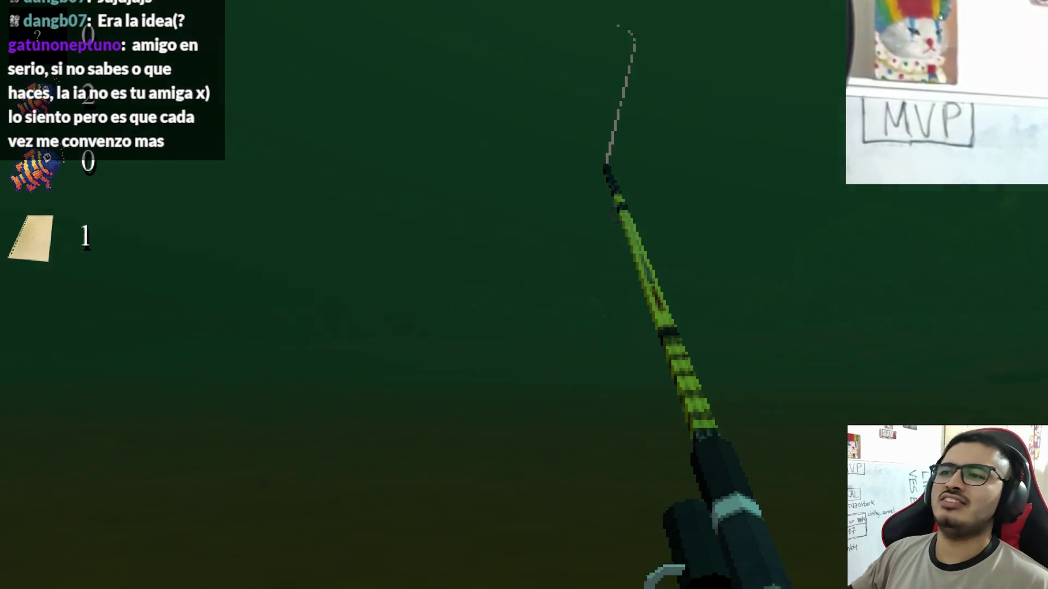
# Reel in the line, recast, and land a Tare'yi by keeping it in the catch bar
pyautogui.click(524, 295)
pyautogui.click(524, 295)
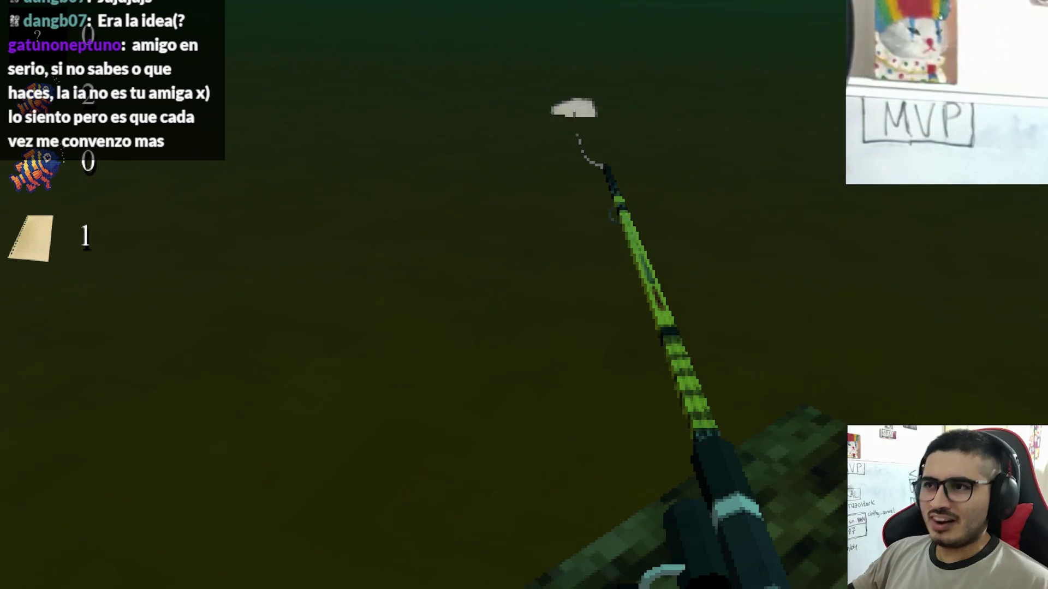
pyautogui.click(524, 294)
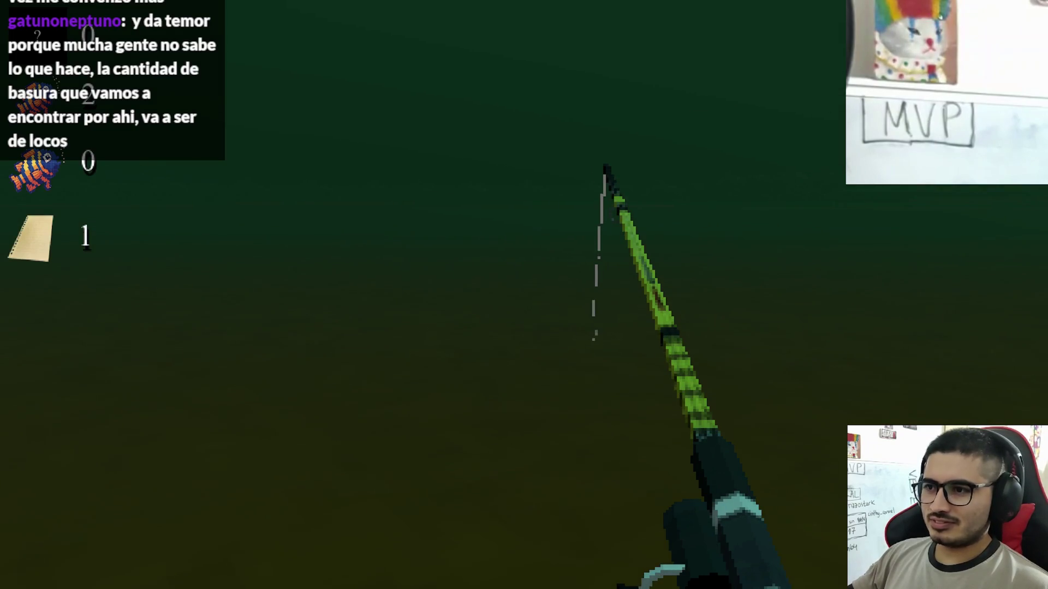
pyautogui.click(524, 294)
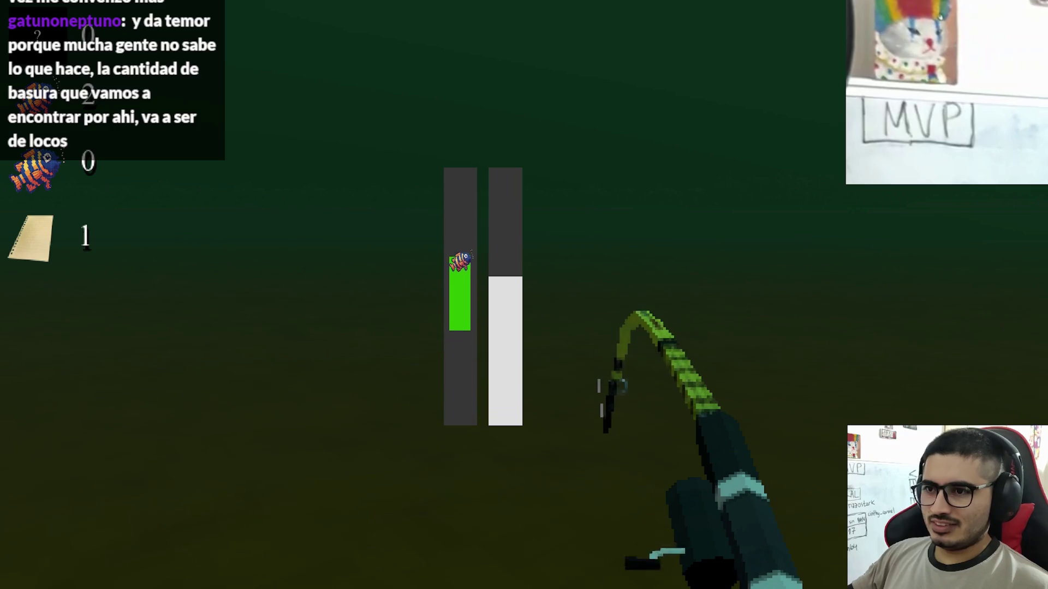
pyautogui.click(524, 295)
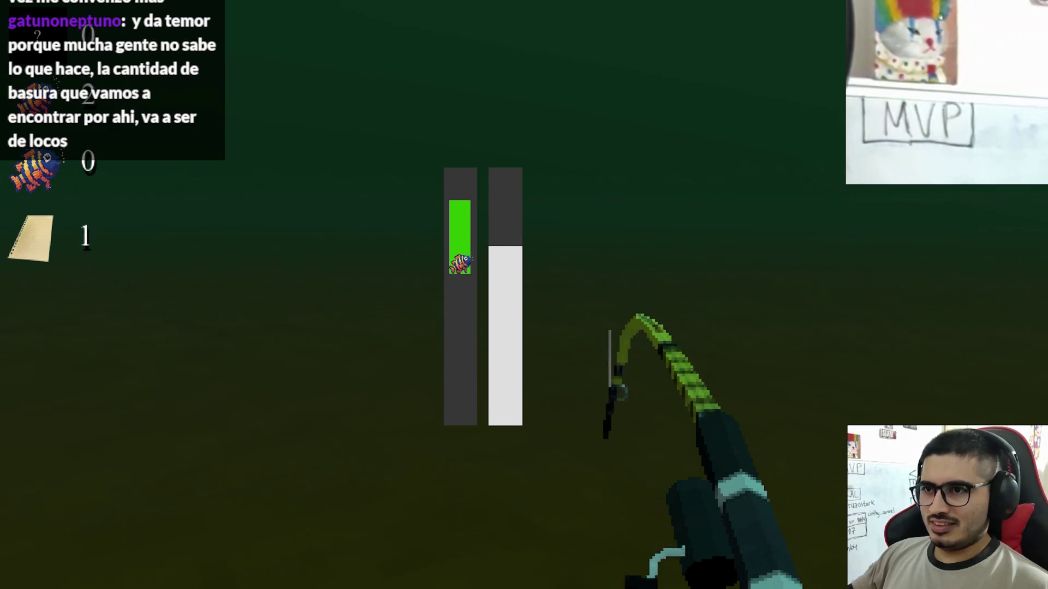
pyautogui.click(524, 295)
pyautogui.click(524, 295)
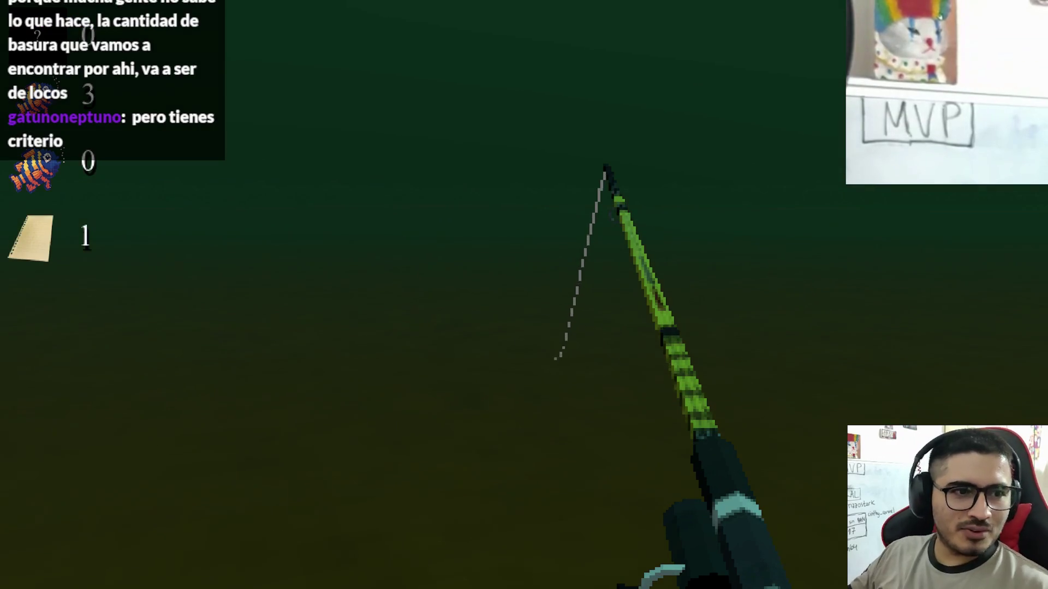
# Hook and land another Tare'yi, dismiss its catch card and recast the line
pyautogui.click(524, 295)
pyautogui.click(524, 294)
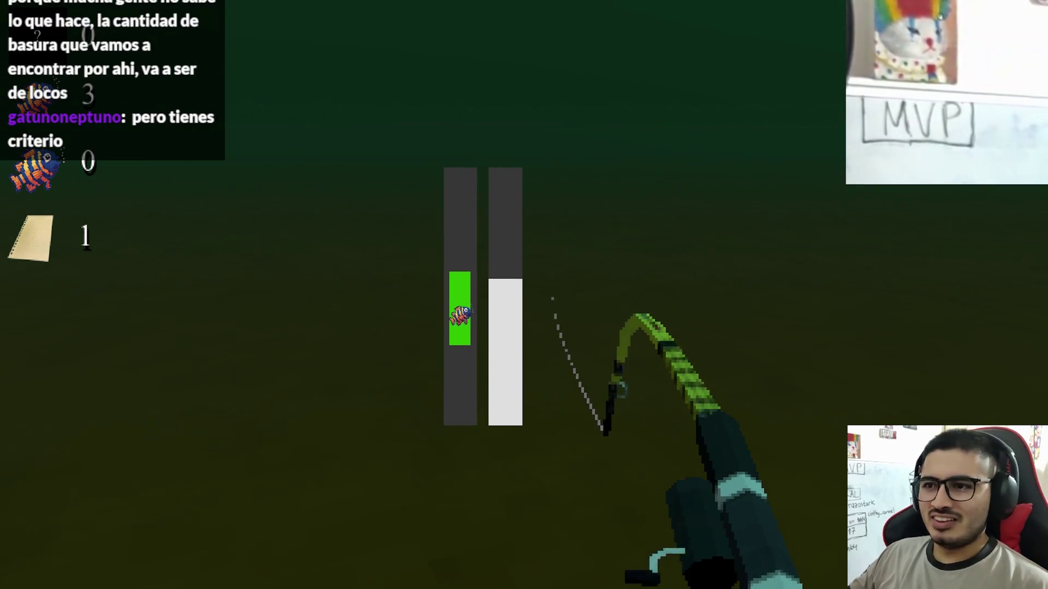
pyautogui.click(524, 294)
pyautogui.click(524, 294)
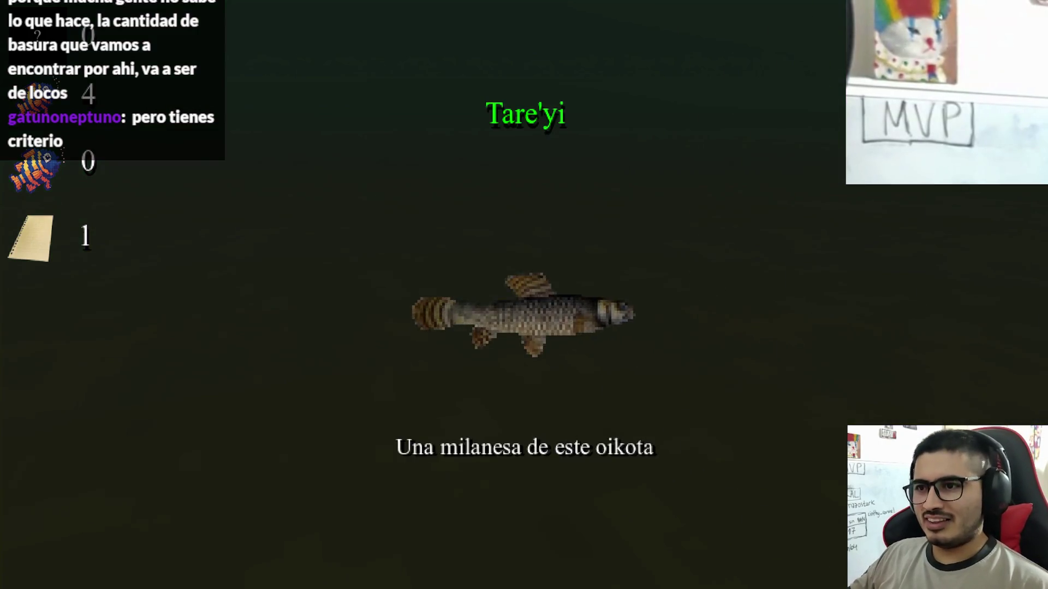
pyautogui.click(524, 295)
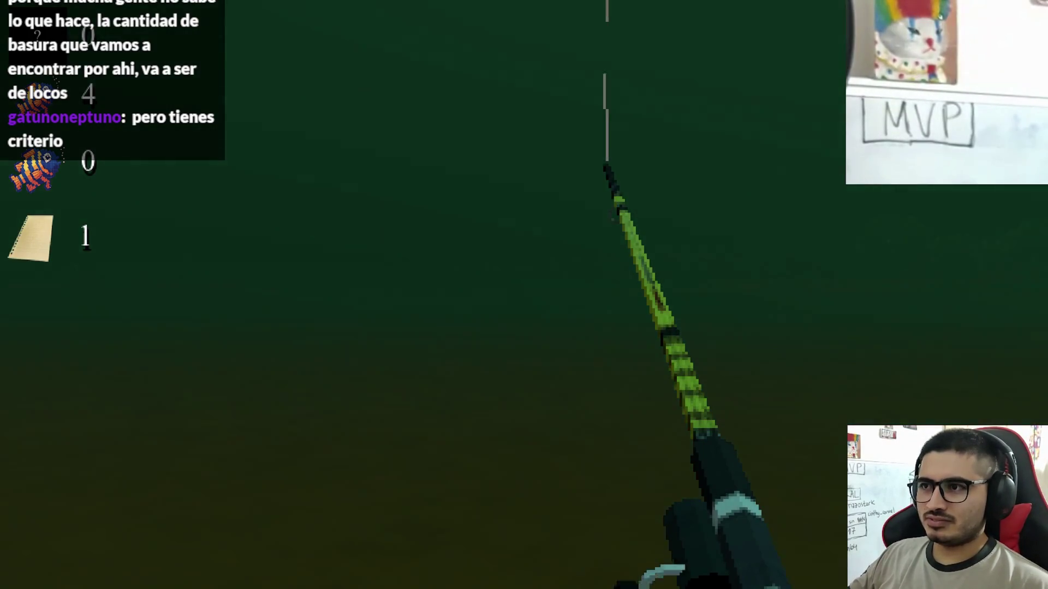
pyautogui.click(524, 295)
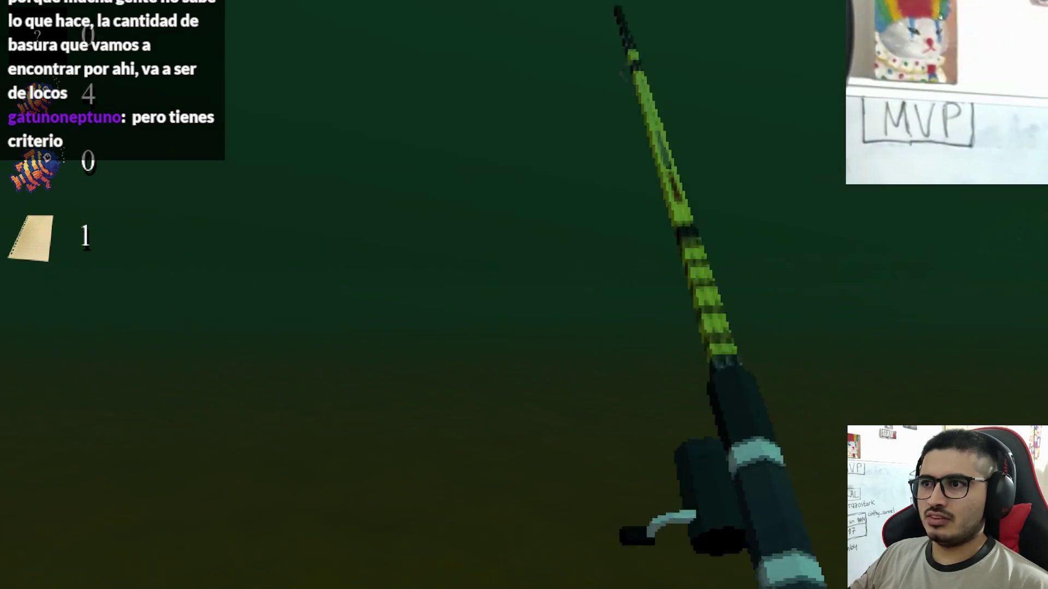
pyautogui.click(524, 295)
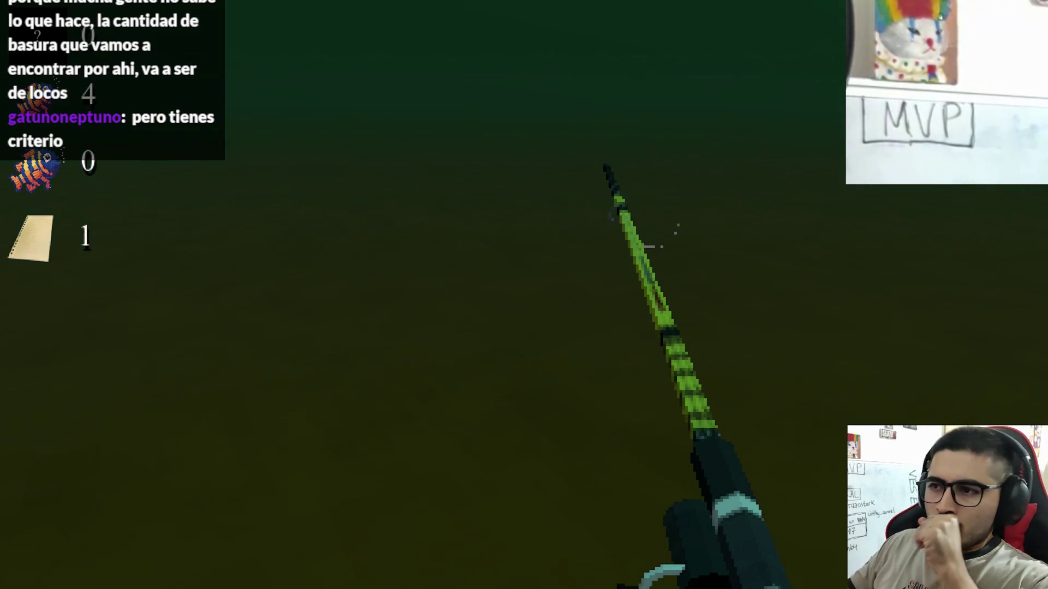
# Track the next fish with the green zone to land it, then hook one more Tare'yi
pyautogui.click(524, 295)
pyautogui.click(524, 295)
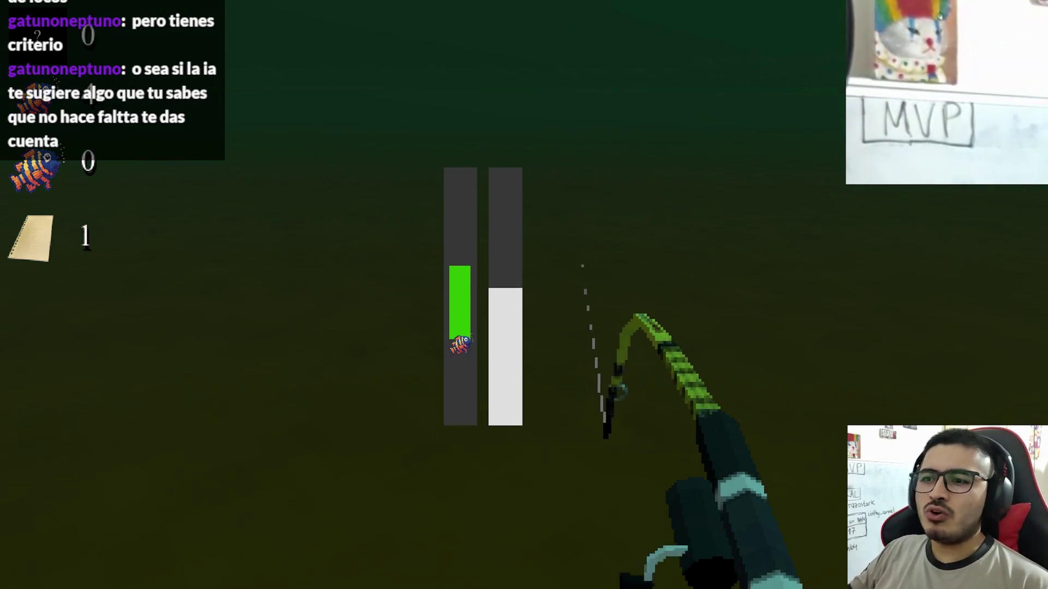
pyautogui.click(524, 295)
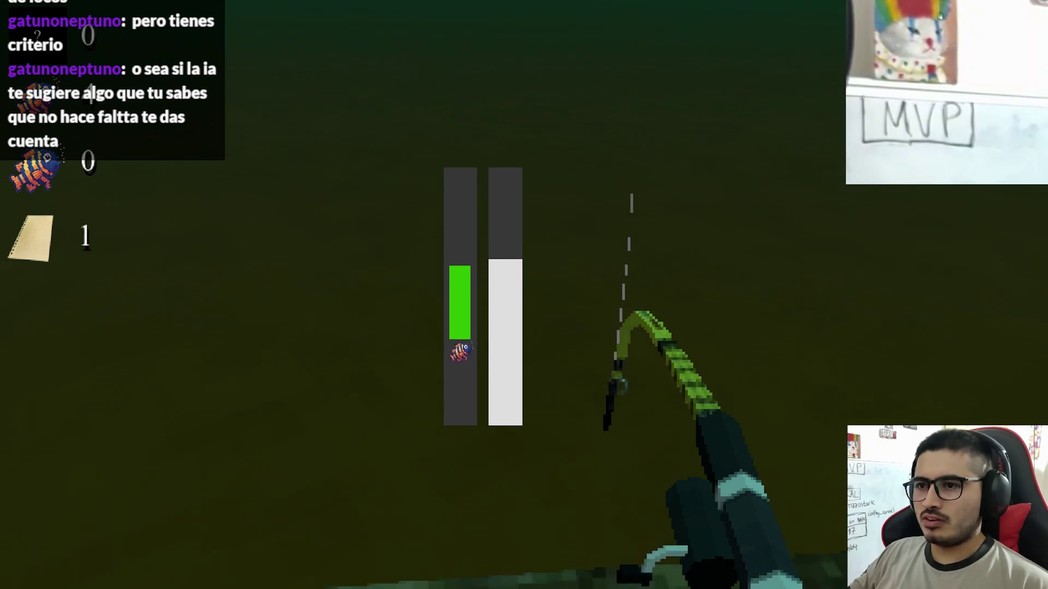
pyautogui.click(524, 294)
pyautogui.click(524, 294)
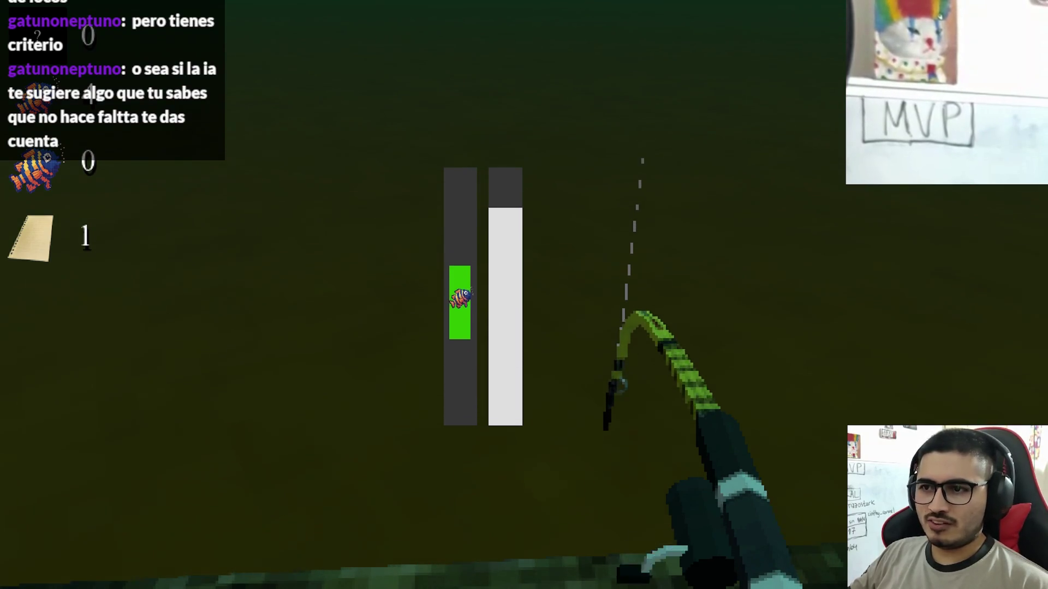
pyautogui.click(524, 295)
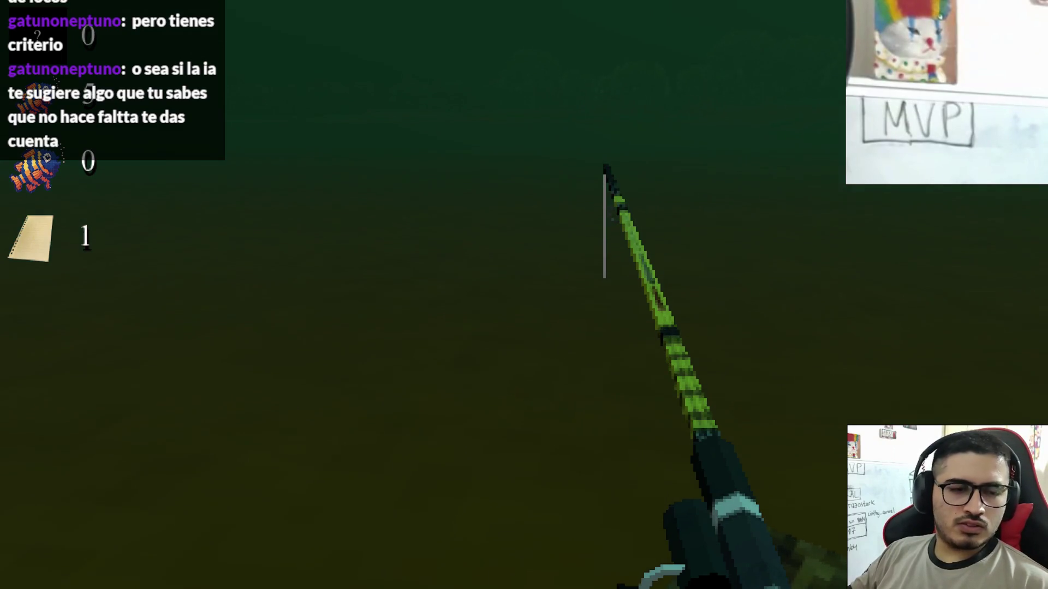
pyautogui.click(524, 295)
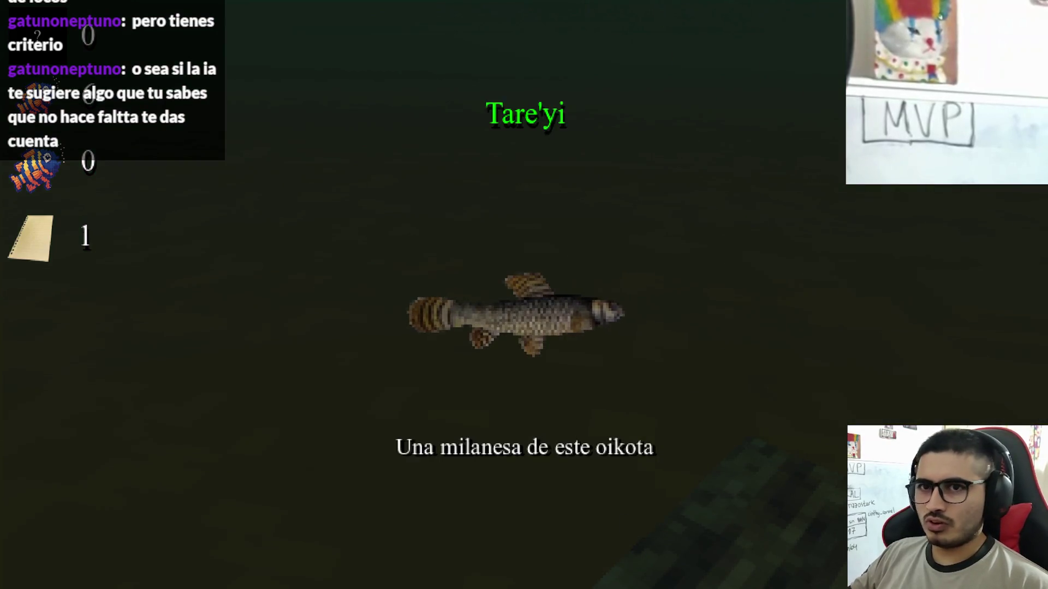
pyautogui.click(524, 295)
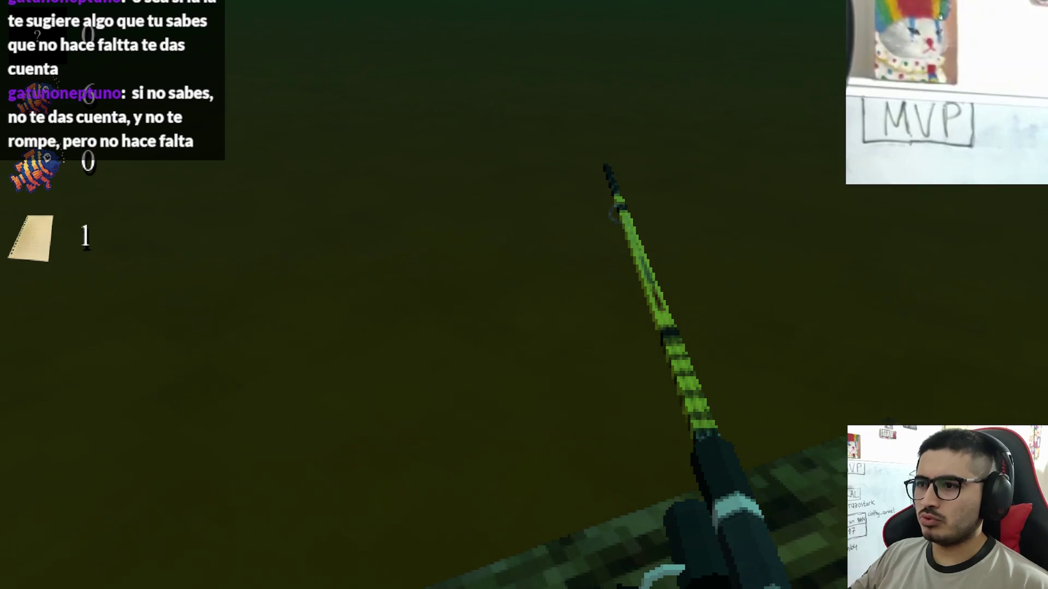
pyautogui.press('super')
# Check the editor and Clip Studio Paint fish texture, then return to the game and pause it
pyautogui.click(669, 576)
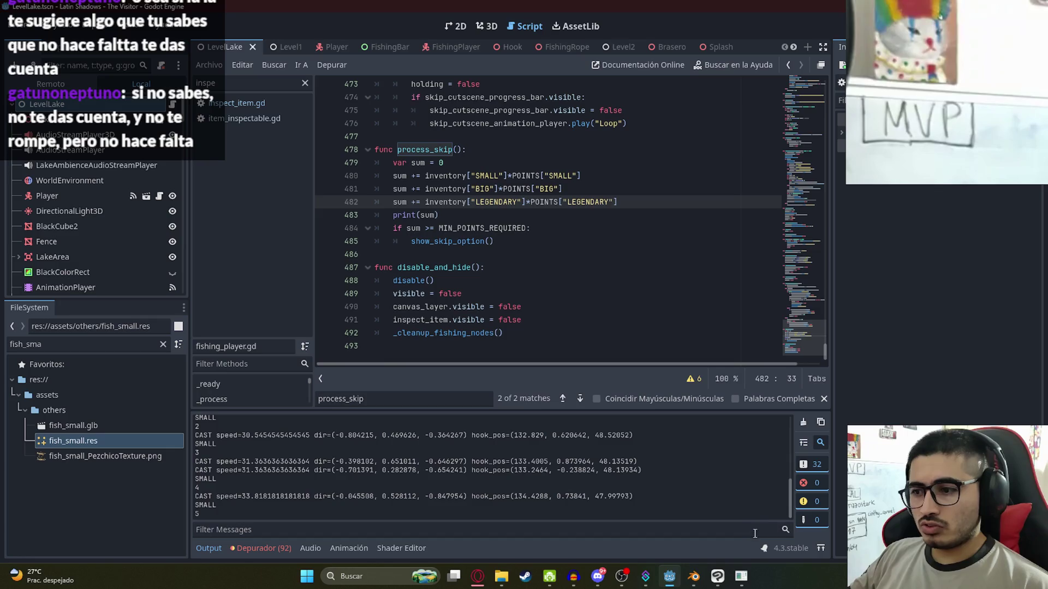
pyautogui.click(693, 577)
pyautogui.click(717, 576)
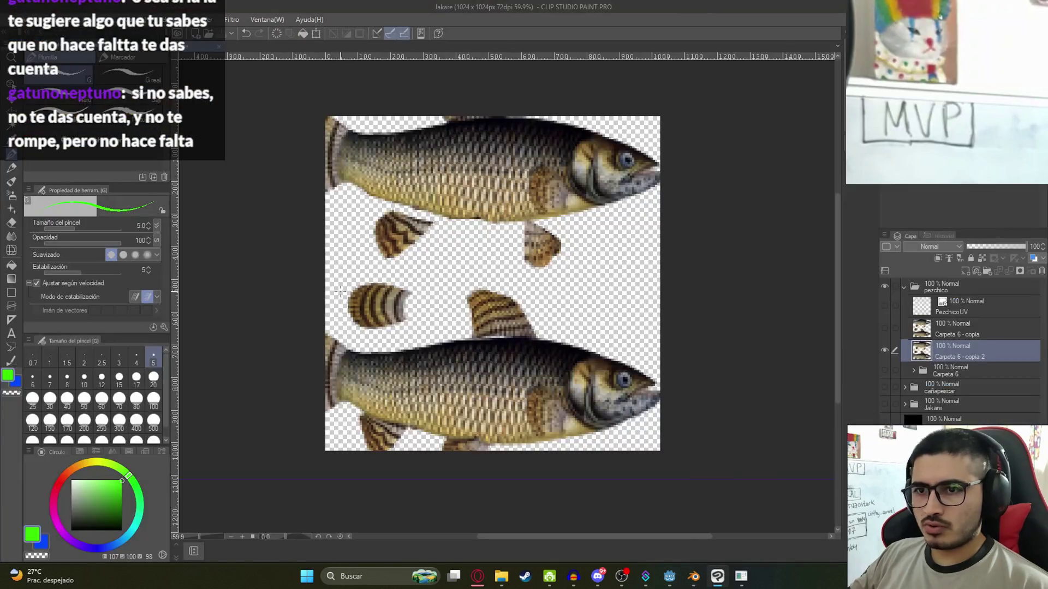
pyautogui.click(668, 583)
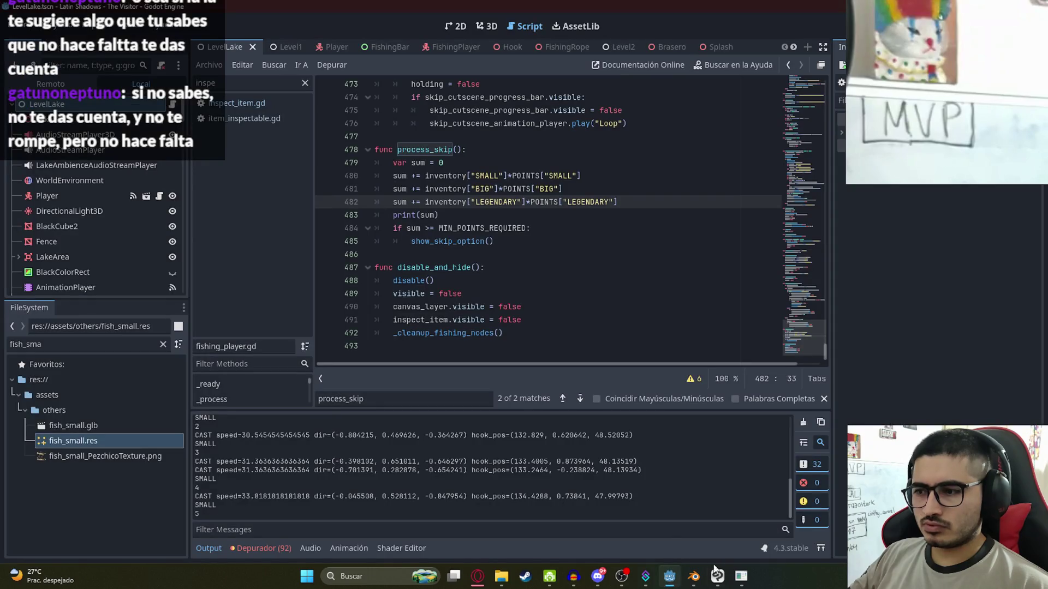
pyautogui.click(717, 576)
pyautogui.click(741, 577)
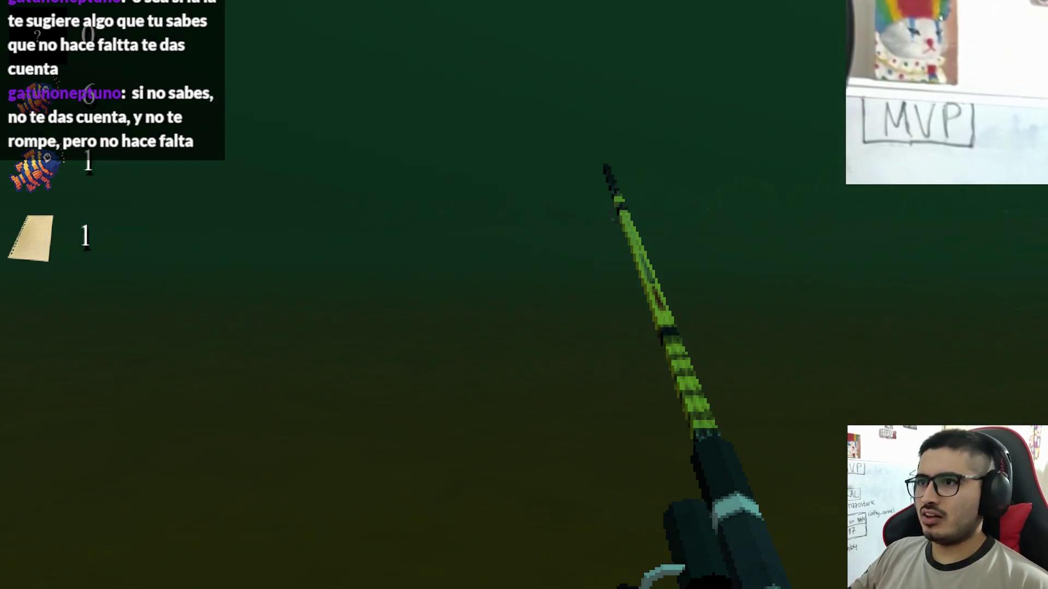
pyautogui.press('2')
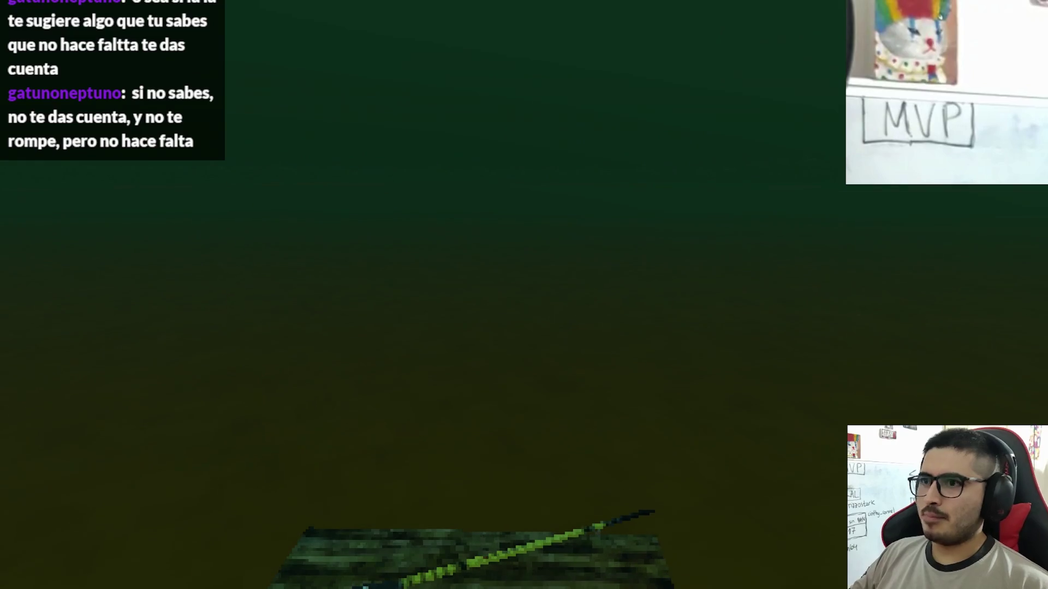
pyautogui.press('Escape')
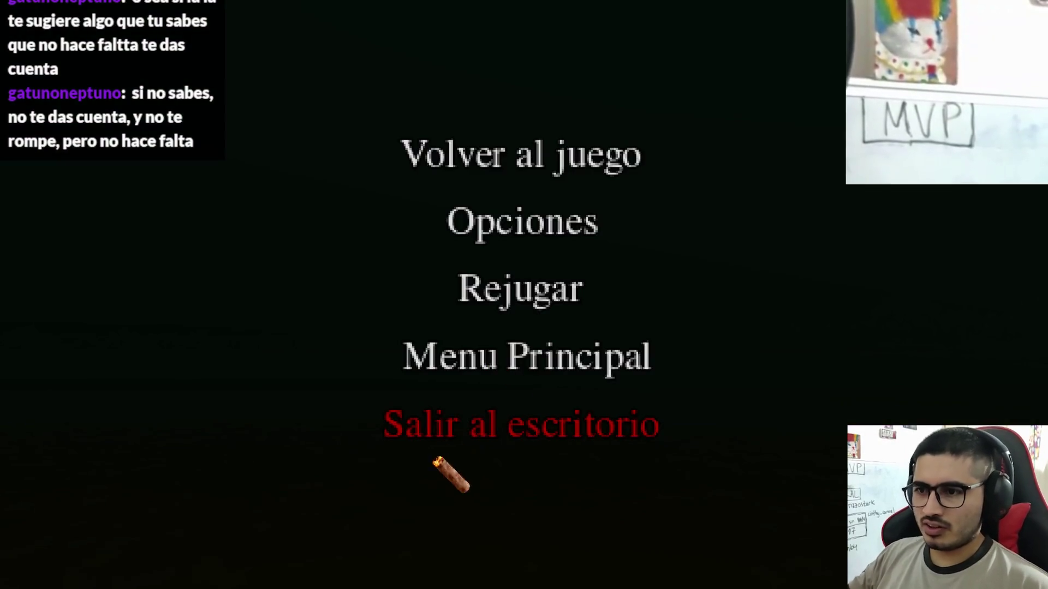
# Quit the game and delete the print(sum) debug line 483 from process_skip
pyautogui.click(450, 425)
pyautogui.click(682, 577)
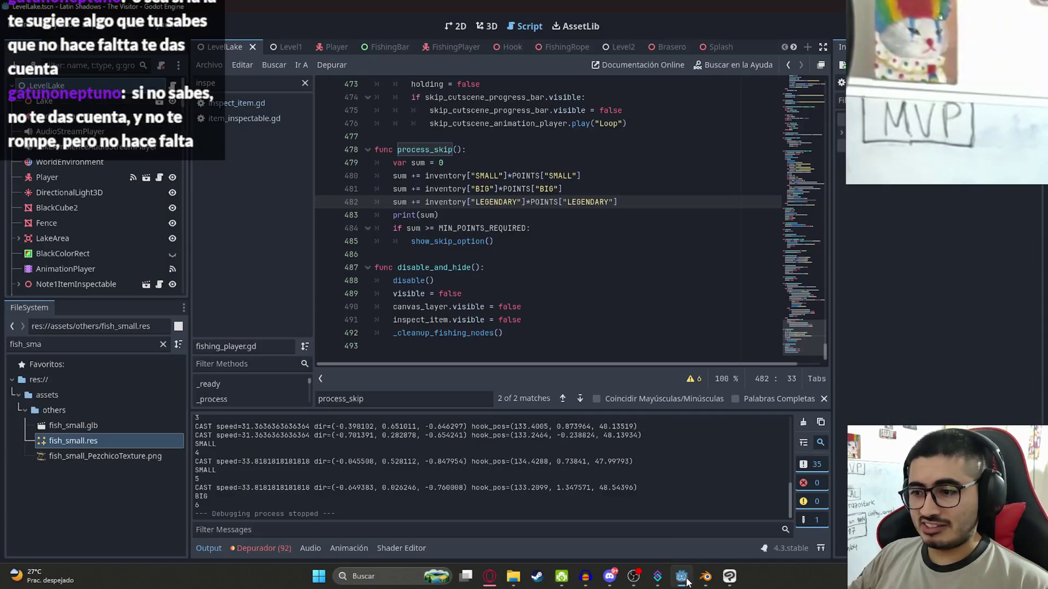
pyautogui.click(550, 315)
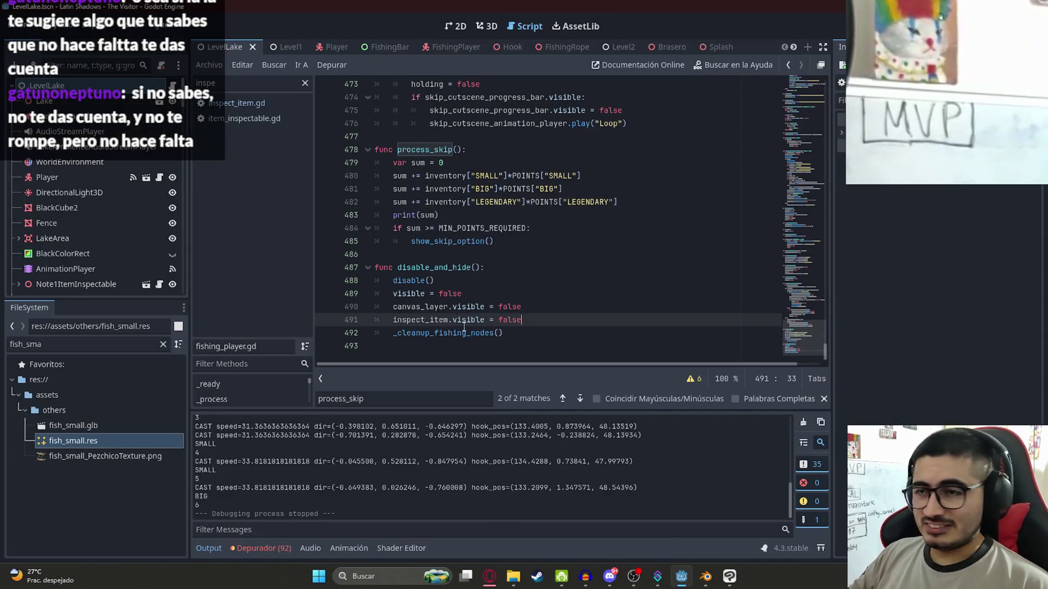
pyautogui.scroll(2, 462, 244)
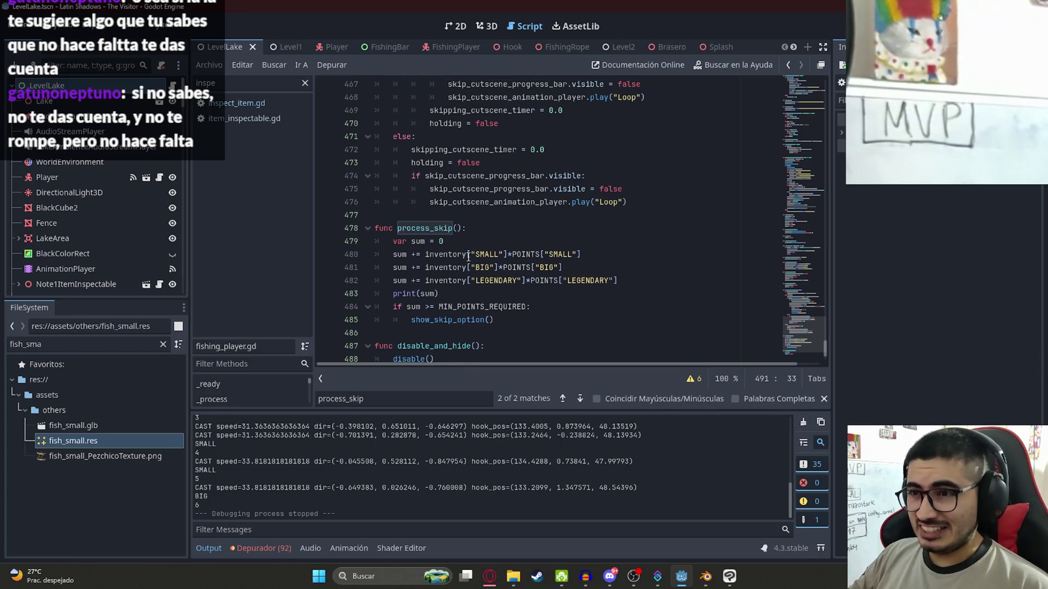
pyautogui.moveTo(446, 297)
pyautogui.mouseDown()
pyautogui.moveTo(393, 307)
pyautogui.moveTo(376, 280)
pyautogui.moveTo(305, 293)
pyautogui.mouseUp()
pyautogui.press('BackSpace')
pyautogui.press('BackSpace')
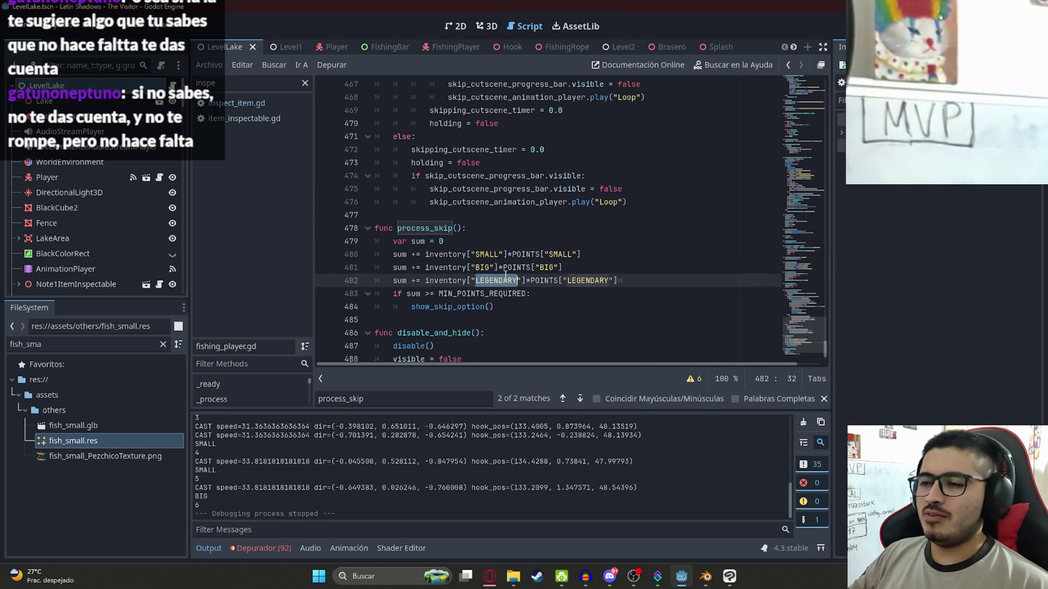
# Highlight the uses of sum and search the script for the inventory variable
pyautogui.click(497, 254)
pyautogui.click(391, 259)
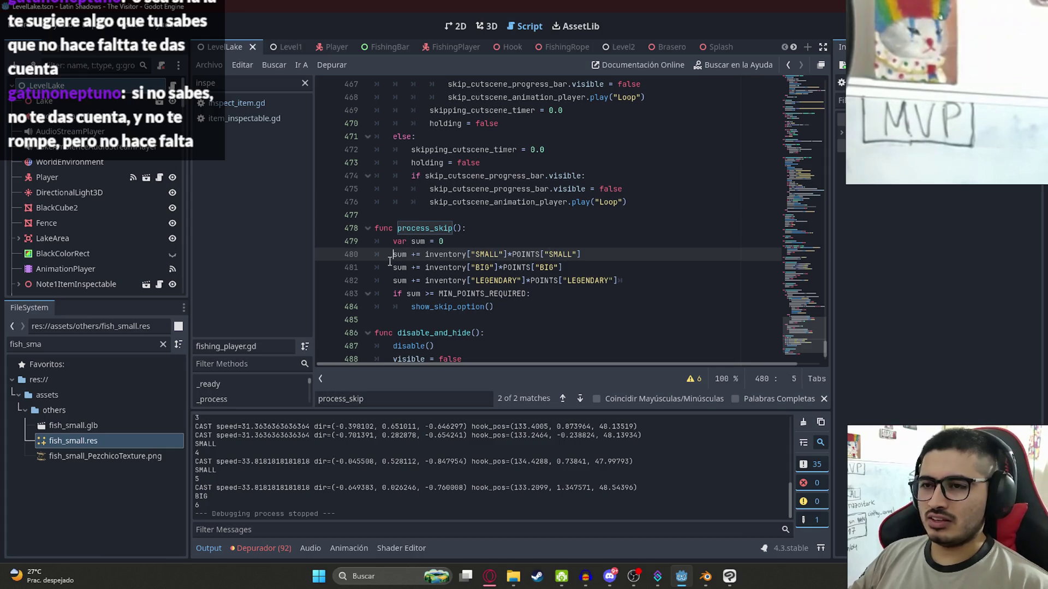
pyautogui.doubleClick(400, 254)
pyautogui.keyDown('ctrl'); pyautogui.click(445, 254); pyautogui.keyUp('ctrl')
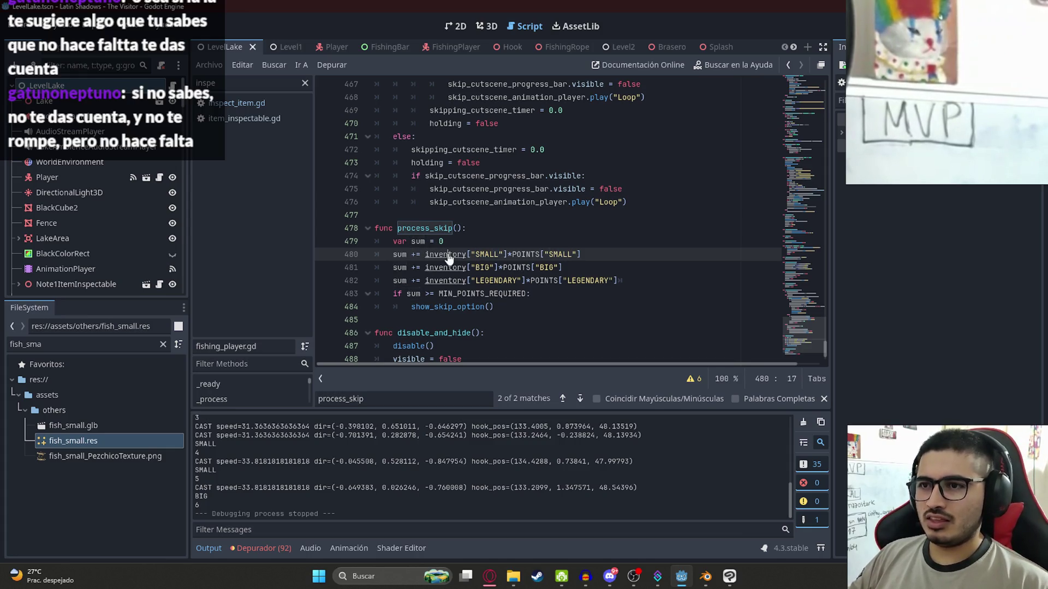
pyautogui.click(468, 234)
pyautogui.doubleClick(437, 214)
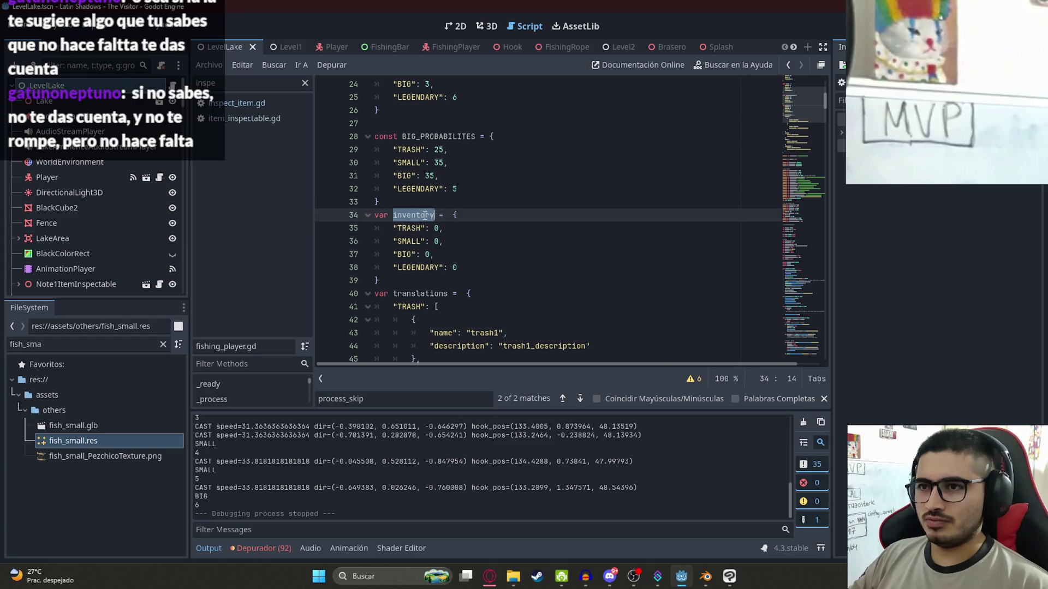
pyautogui.hotkey('ctrl', 'f')
pyautogui.write('inventory[')
pyautogui.press('Return')
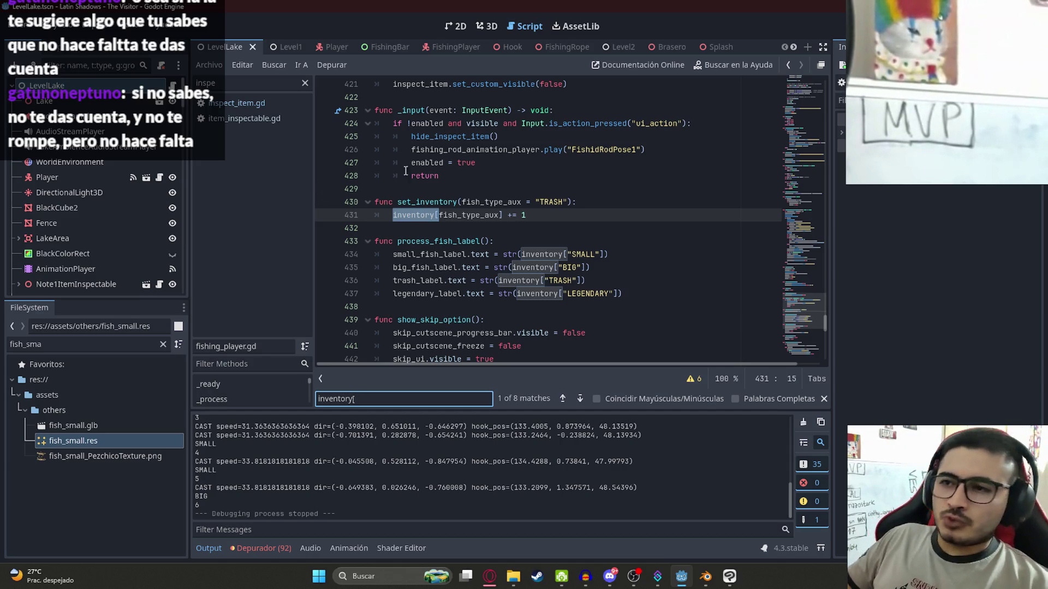
# Find the set_inventory call at line 376 and jump to the set_inventory definition
pyautogui.doubleClick(427, 202)
pyautogui.hotkey('ctrl', 'f')
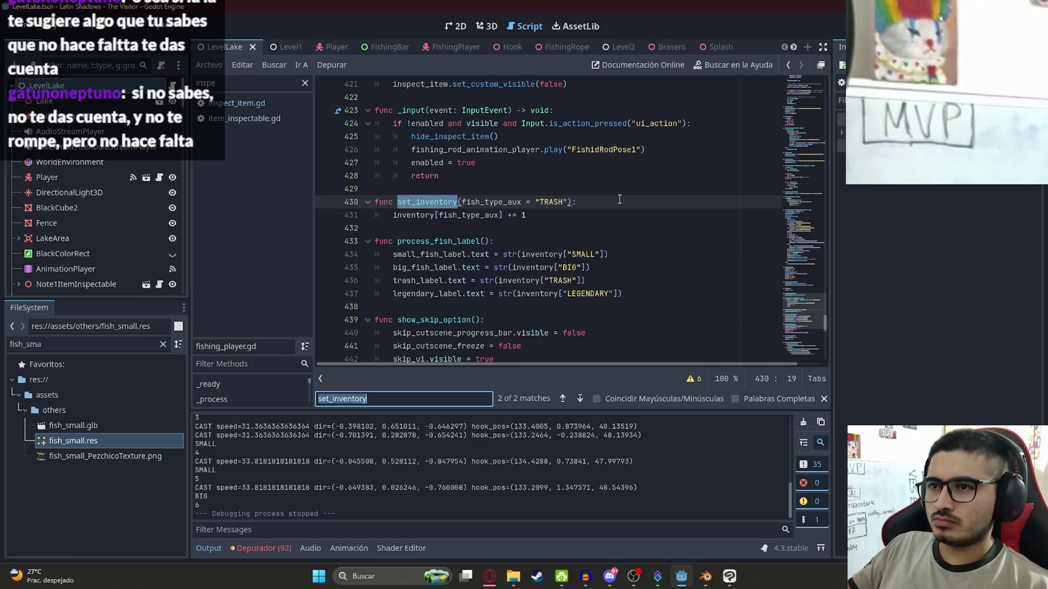
pyautogui.press('Return')
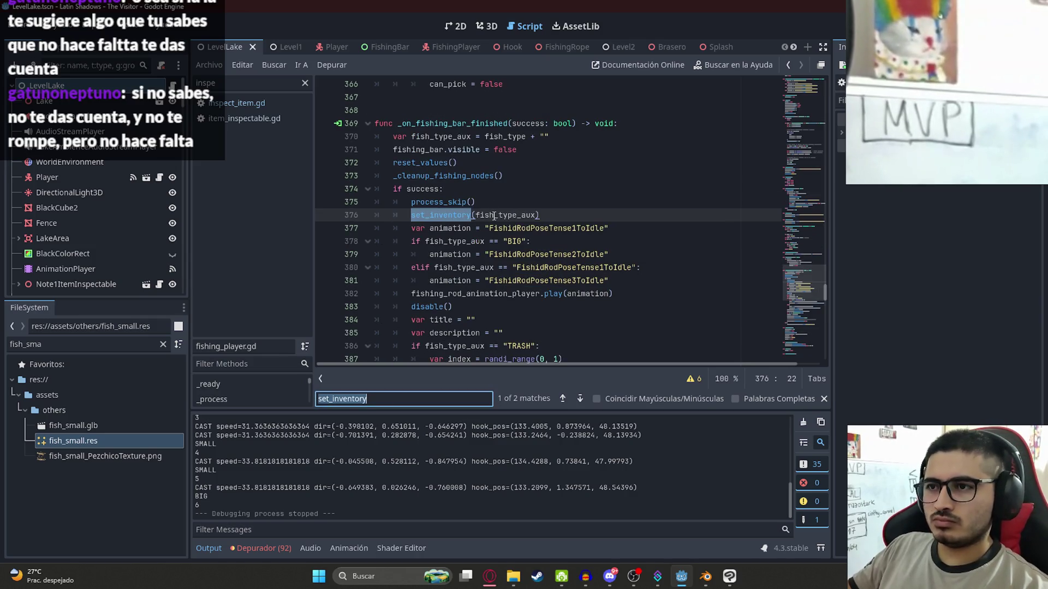
pyautogui.click(402, 396)
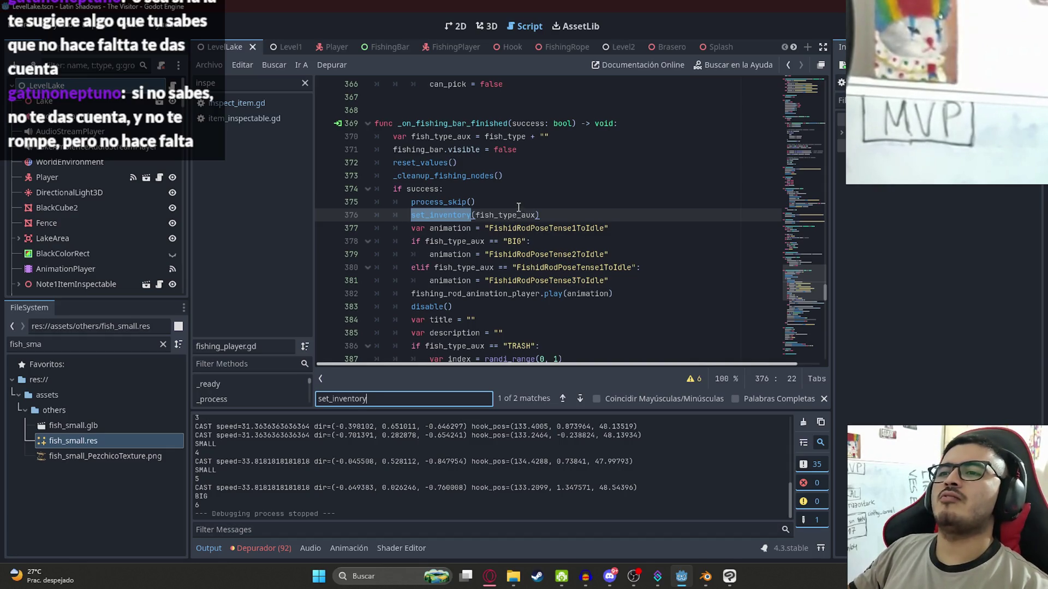
pyautogui.scroll(1, 527, 234)
pyautogui.scroll(-1, 534, 252)
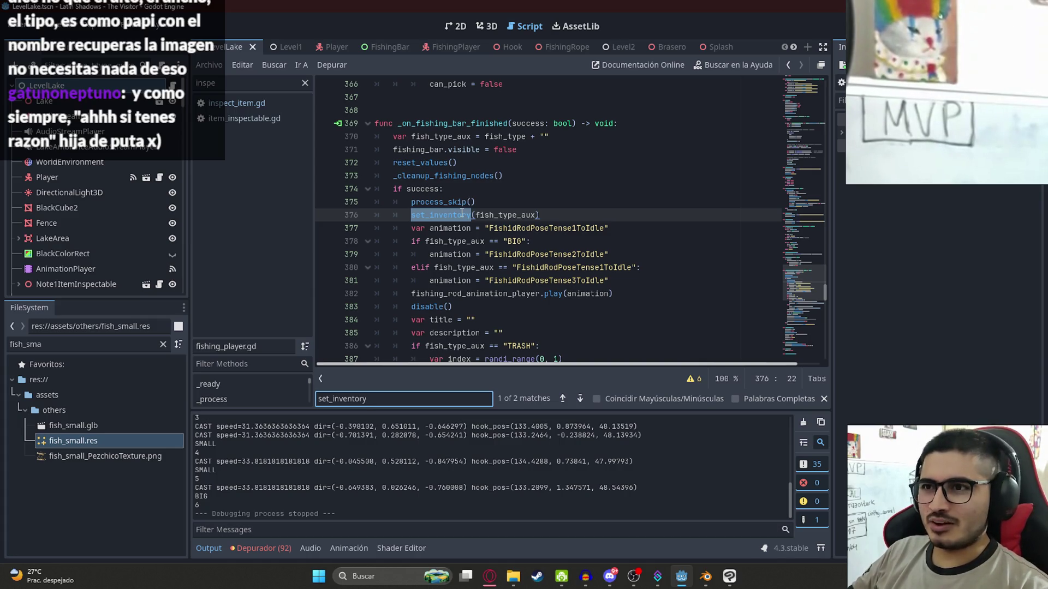
pyautogui.scroll(2, 450, 306)
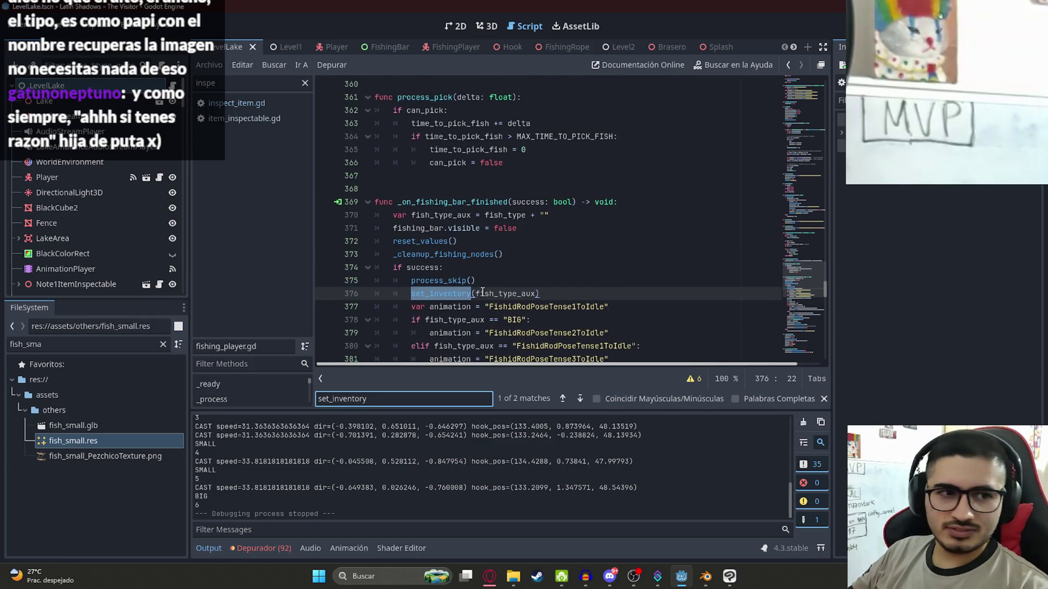
pyautogui.scroll(-1, 495, 299)
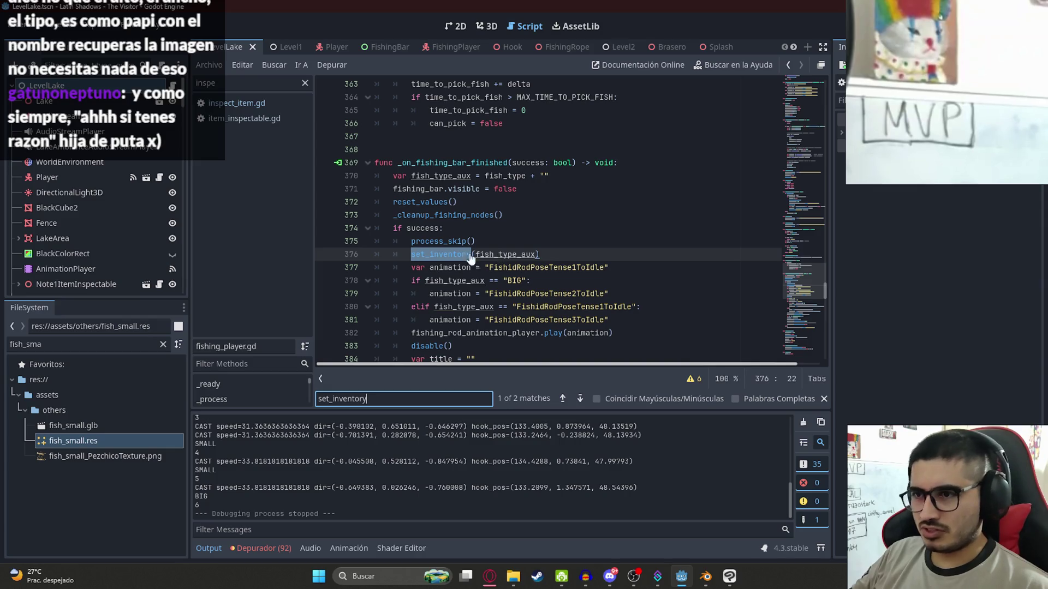
pyautogui.keyDown('ctrl'); pyautogui.click(439, 255); pyautogui.keyUp('ctrl')
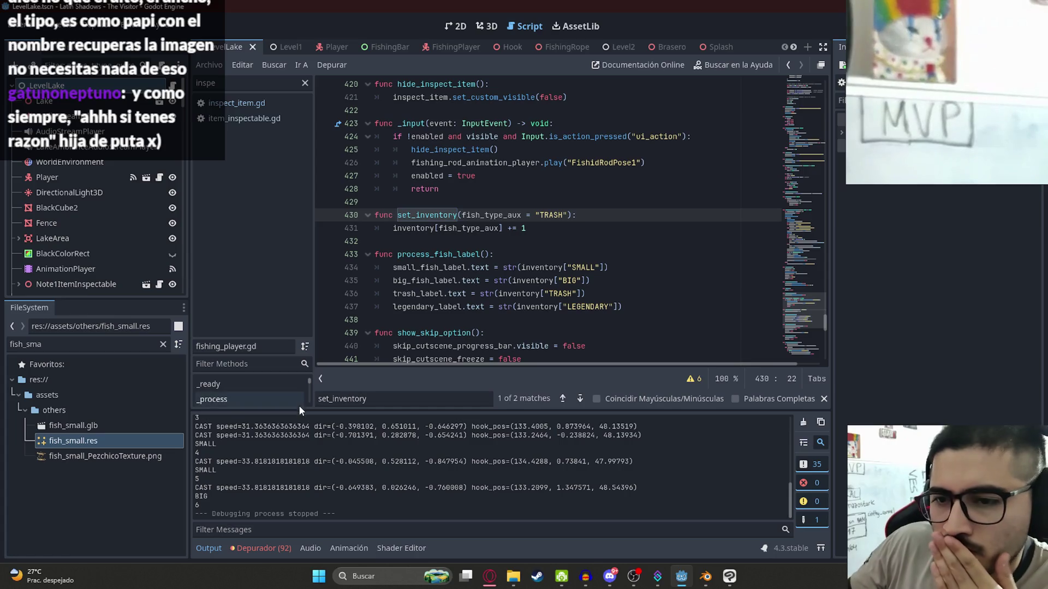
# Review the end of fishing_player.gd and jump to the MIN_POINTS_REQUIRED definition
pyautogui.scroll(2, 197, 455)
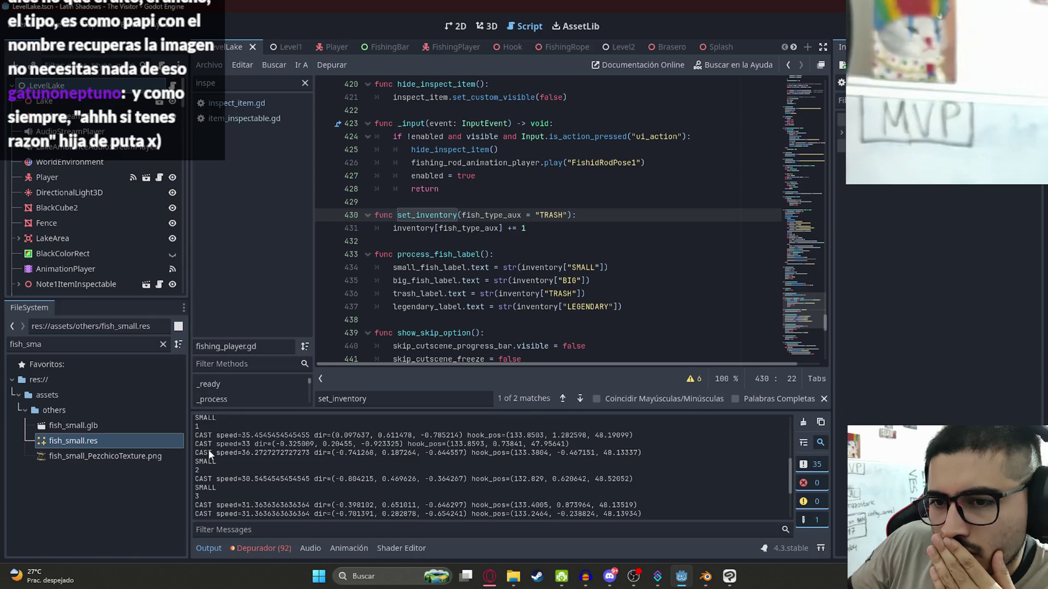
pyautogui.scroll(-1, 209, 458)
pyautogui.scroll(-3, 210, 469)
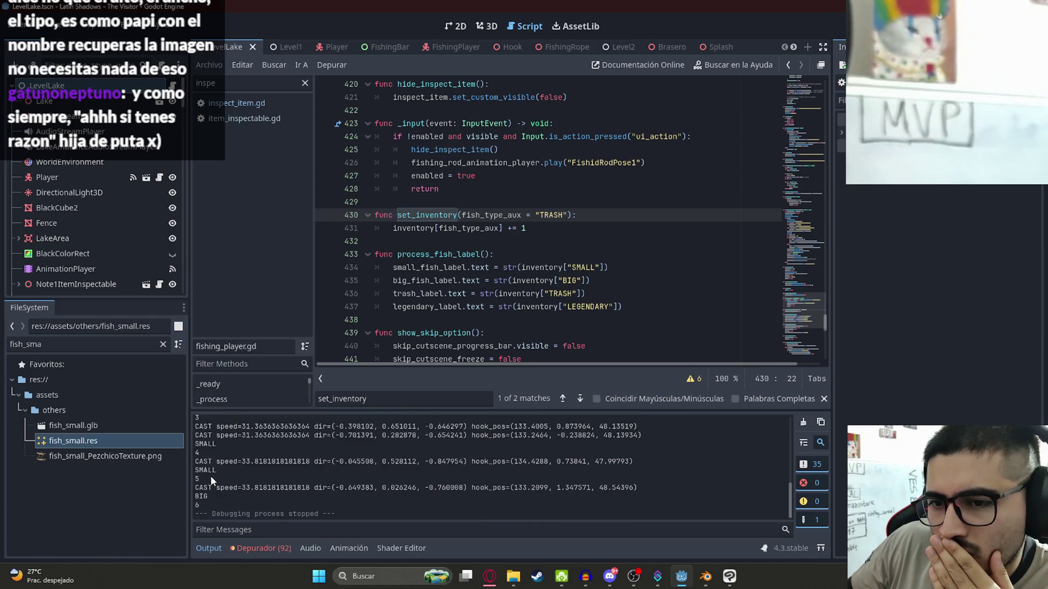
pyautogui.scroll(1, 222, 479)
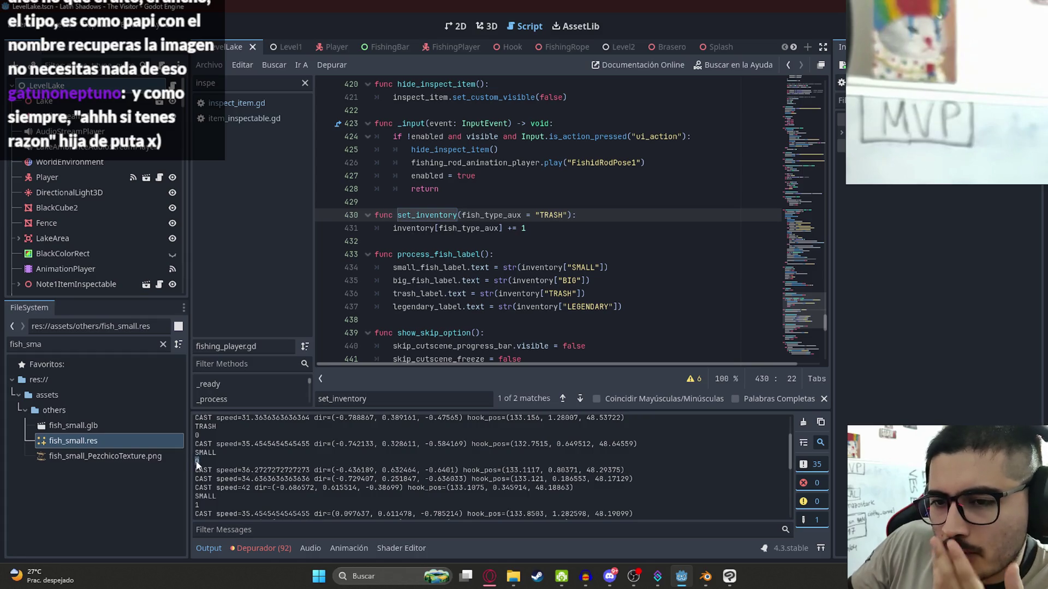
pyautogui.scroll(1, 202, 467)
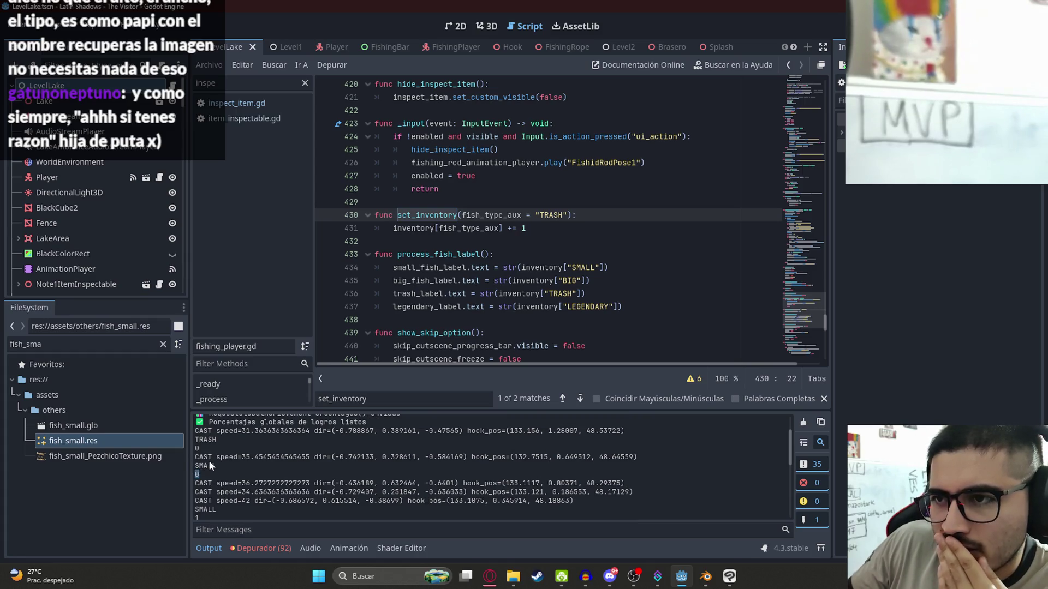
pyautogui.click(207, 485)
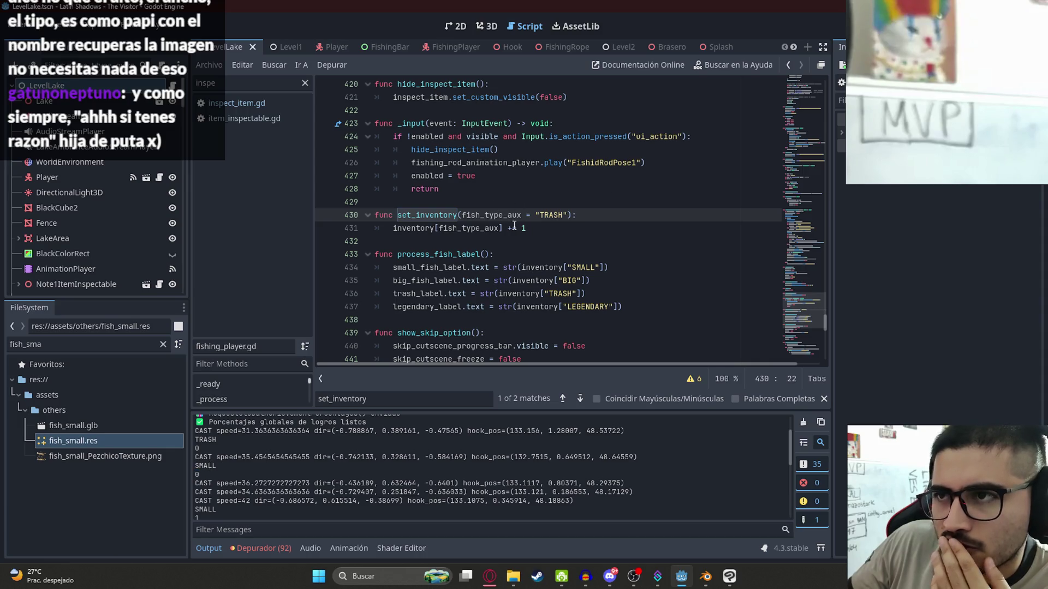
pyautogui.click(782, 297)
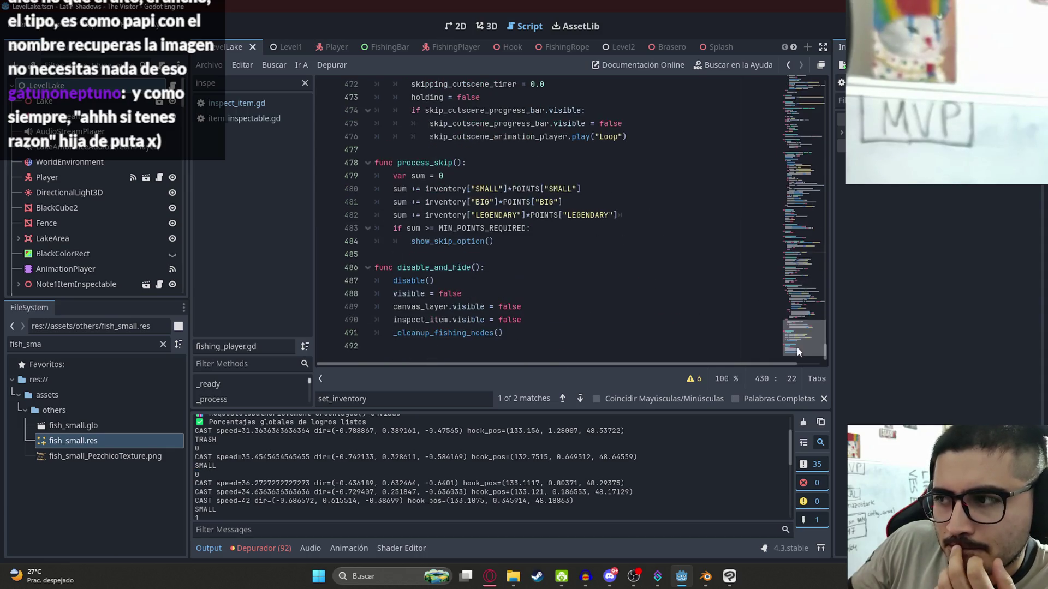
pyautogui.click(479, 299)
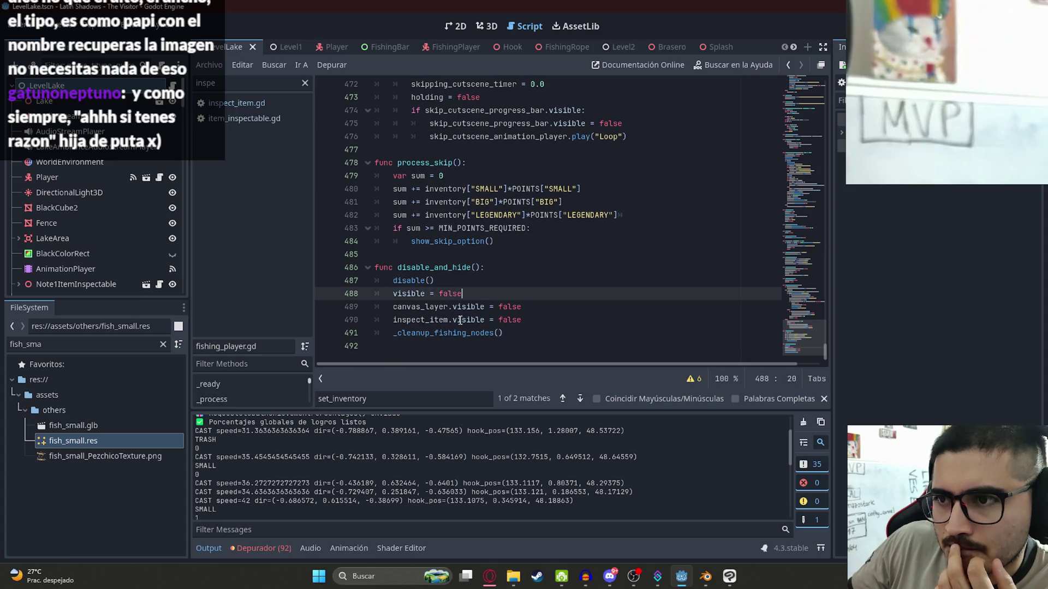
pyautogui.click(462, 256)
pyautogui.click(499, 229)
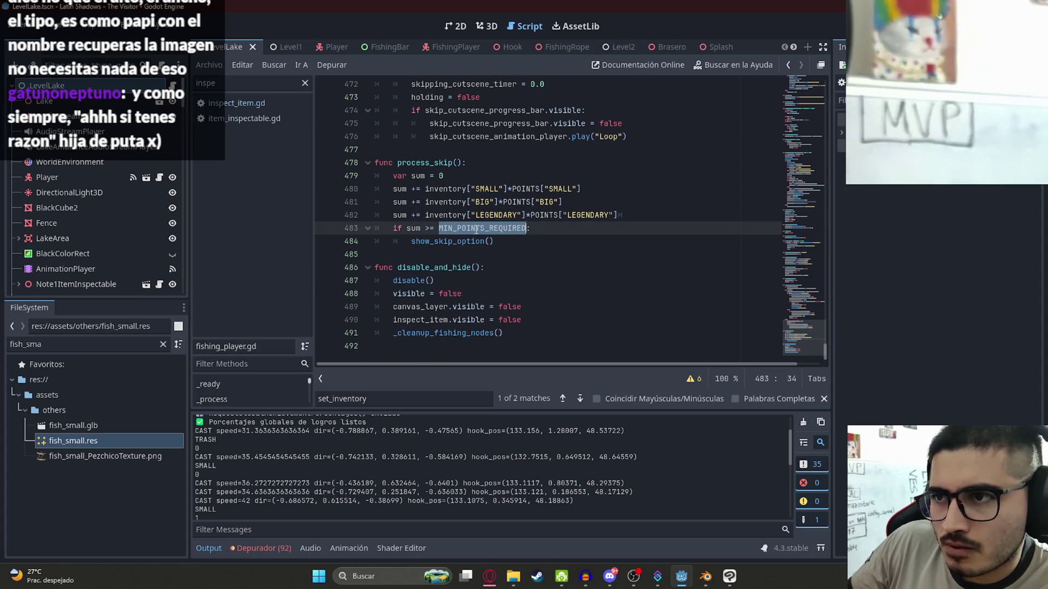
pyautogui.keyDown('ctrl'); pyautogui.click(499, 229); pyautogui.keyUp('ctrl')
# Inspect the POINTS values per catch type and the skip handling in disable_and_hide
pyautogui.scroll(-2, 435, 281)
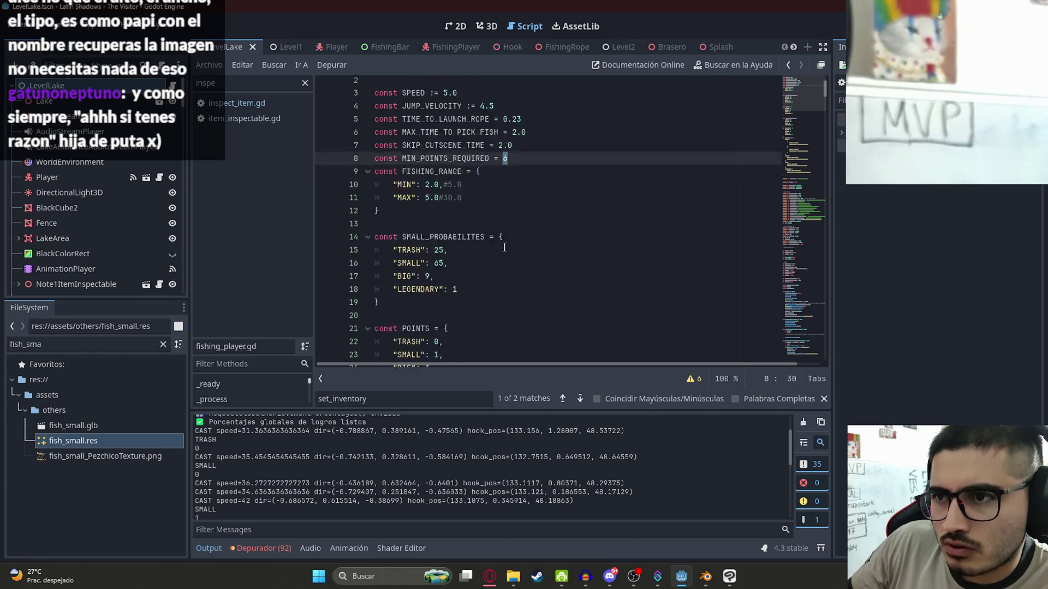
pyautogui.click(443, 293)
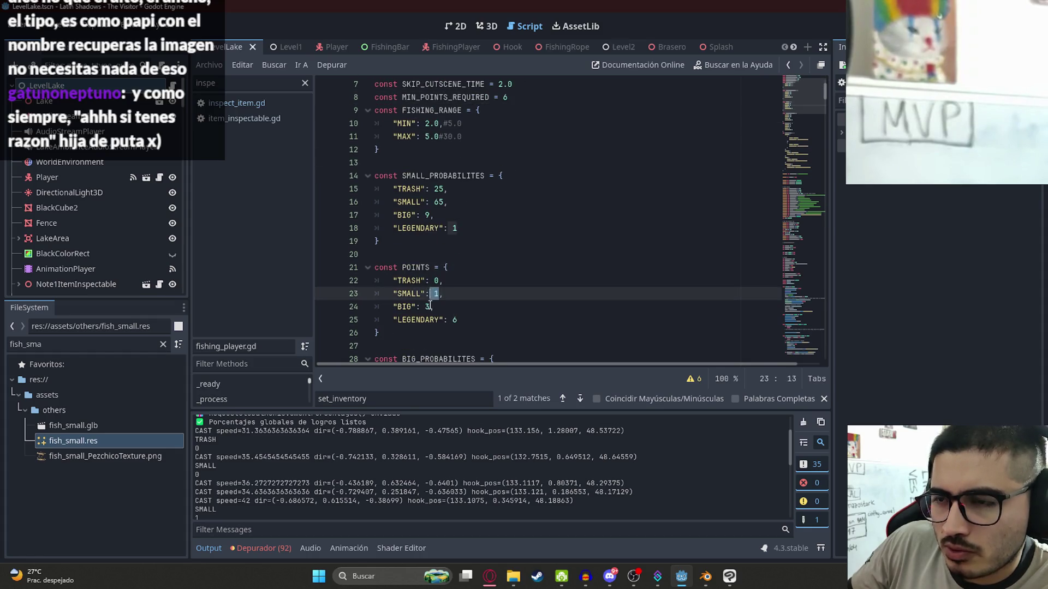
pyautogui.click(430, 306)
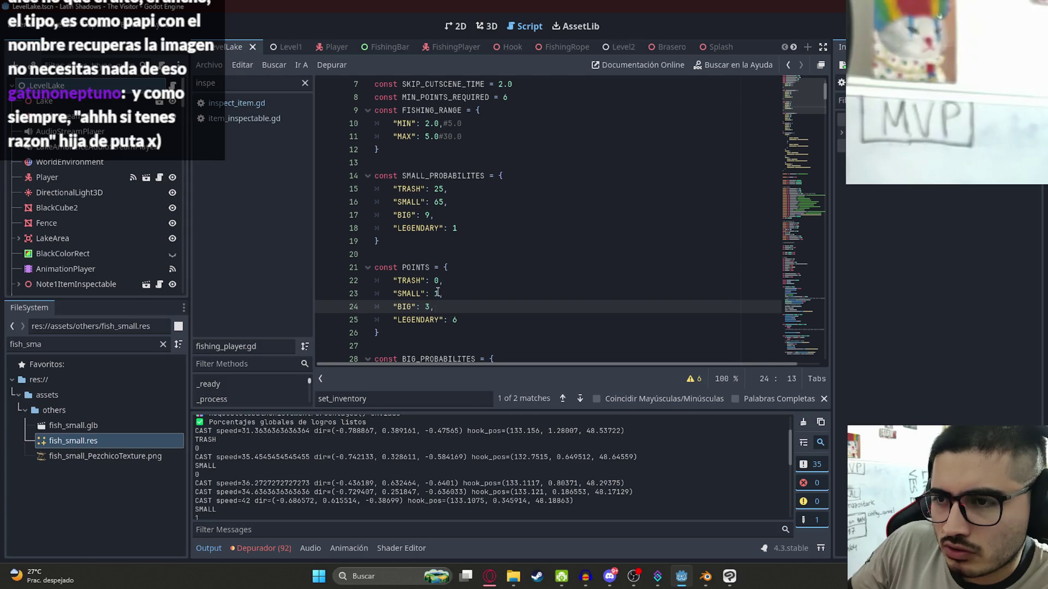
pyautogui.doubleClick(412, 295)
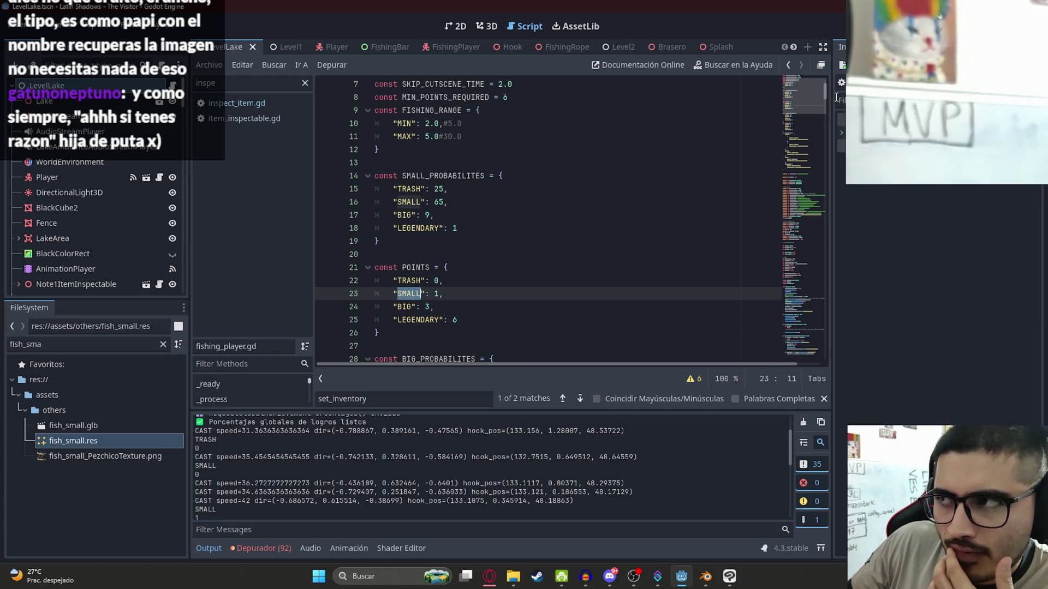
pyautogui.click(780, 283)
pyautogui.click(508, 319)
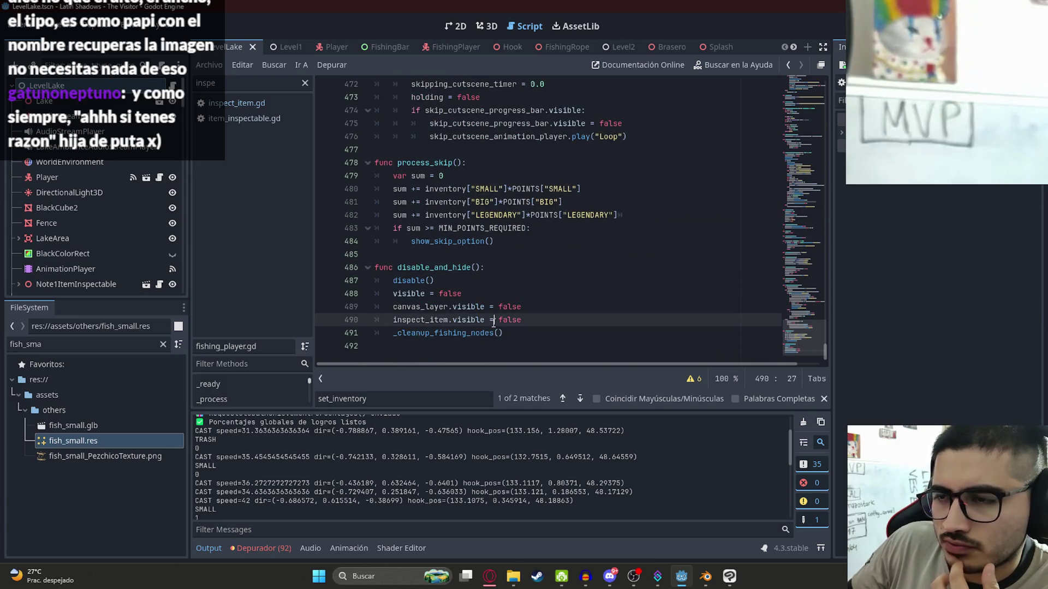
pyautogui.scroll(7, 479, 291)
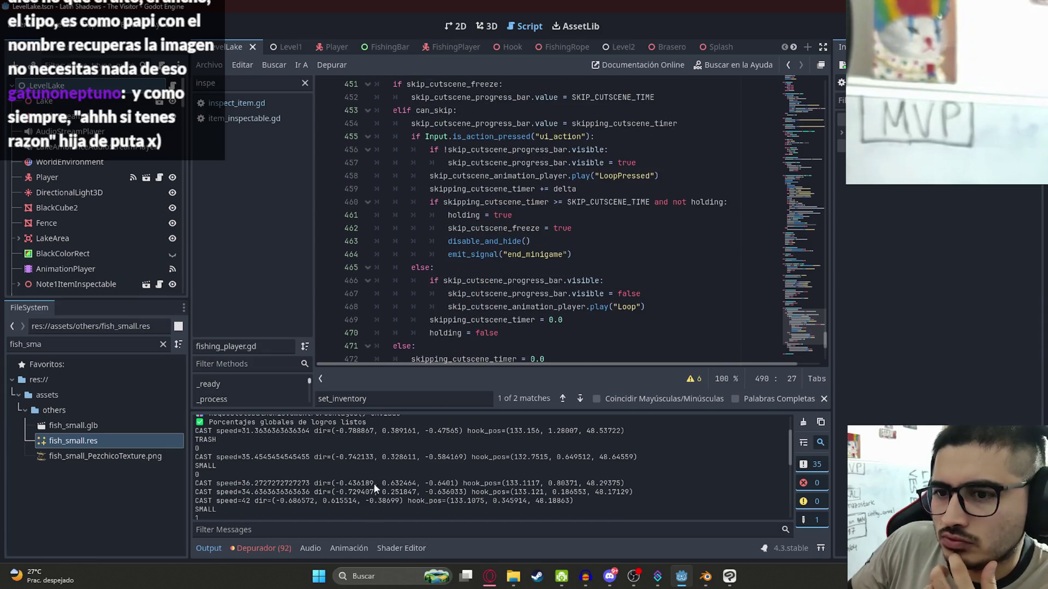
pyautogui.click(483, 279)
# Search for print and delete the leftover debug print after play_launch()
pyautogui.hotkey('ctrl', 'f')
pyautogui.write('print')
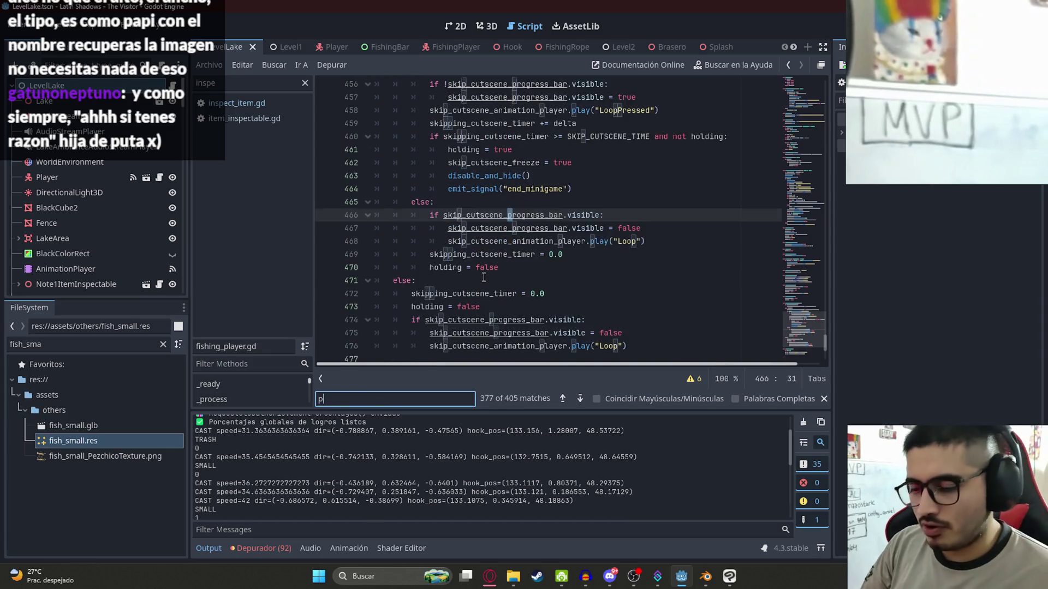
pyautogui.hotkey('shift', 'End')
pyautogui.press('BackSpace')
pyautogui.press('BackSpace')
pyautogui.press('BackSpace')
pyautogui.press('BackSpace')
pyautogui.press('BackSpace')
pyautogui.click(389, 398)
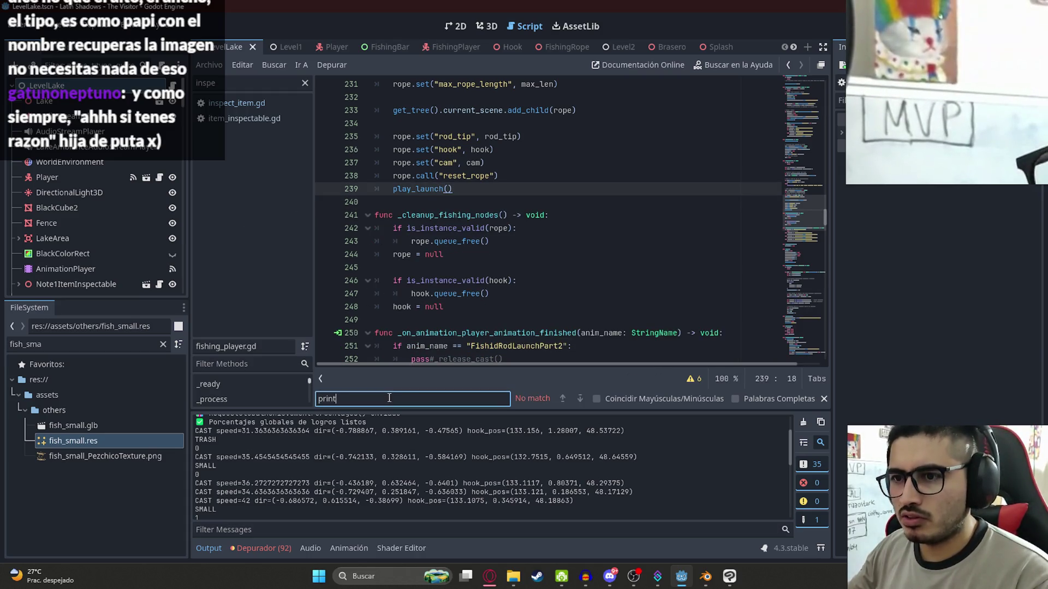
pyautogui.click(493, 202)
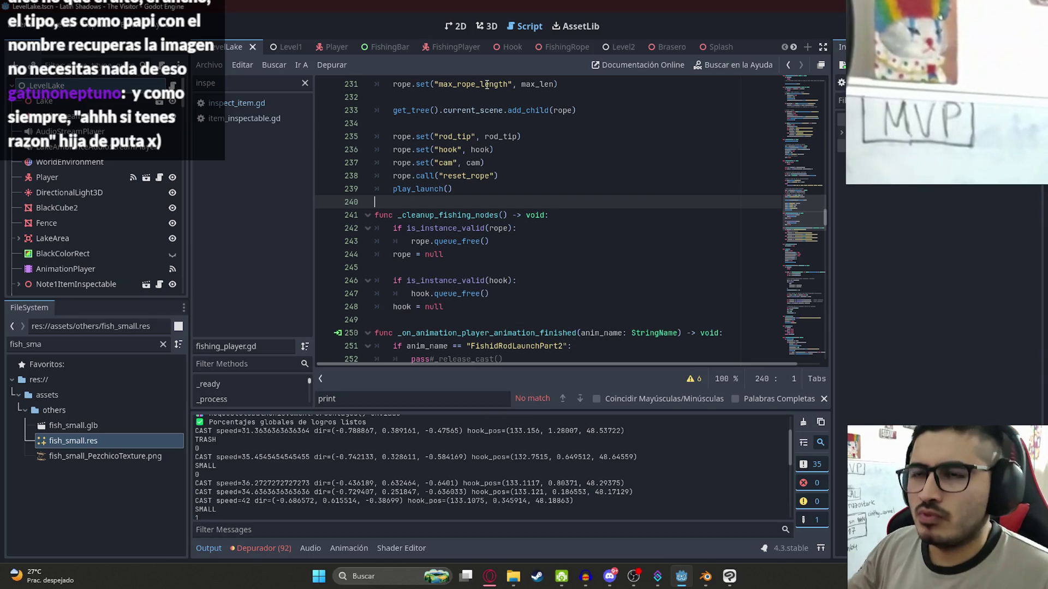
# Save the LevelLake scene with Archivo > Guardar Escena
pyautogui.click(448, 49)
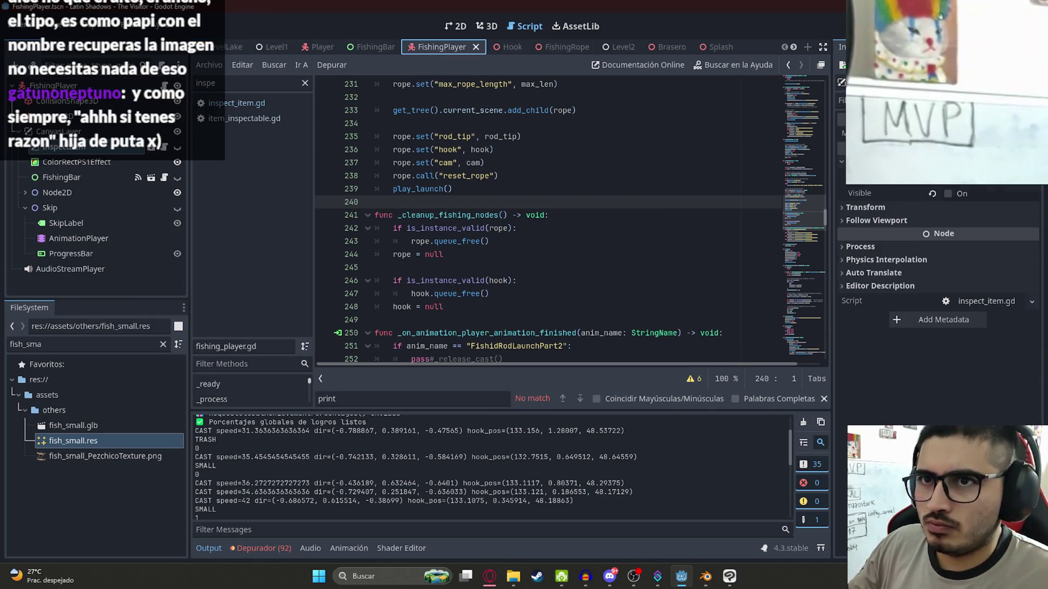
pyautogui.click(619, 229)
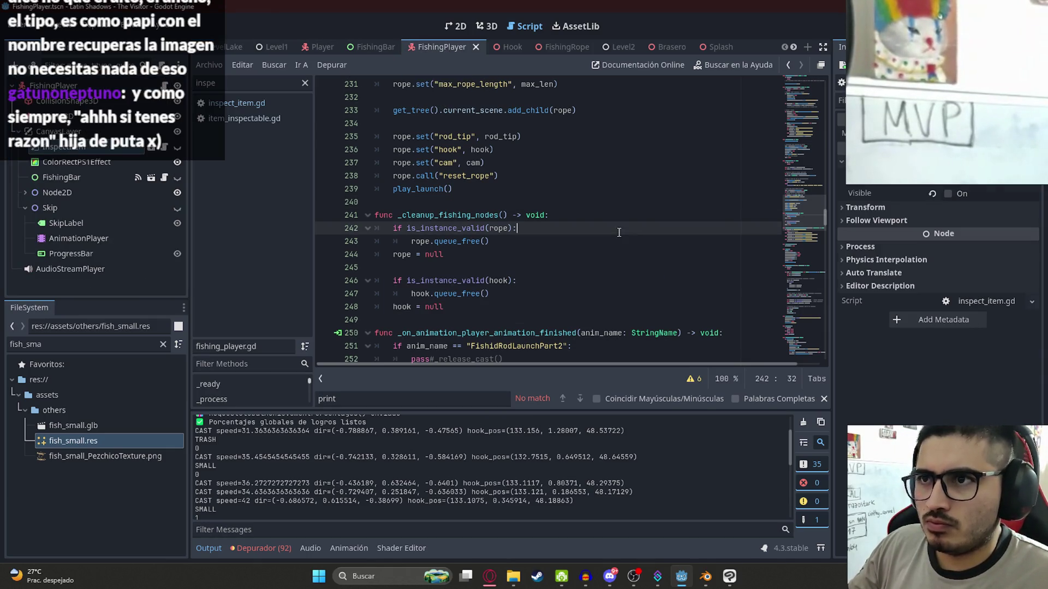
pyautogui.click(203, 48)
pyautogui.click(209, 65)
pyautogui.click(262, 141)
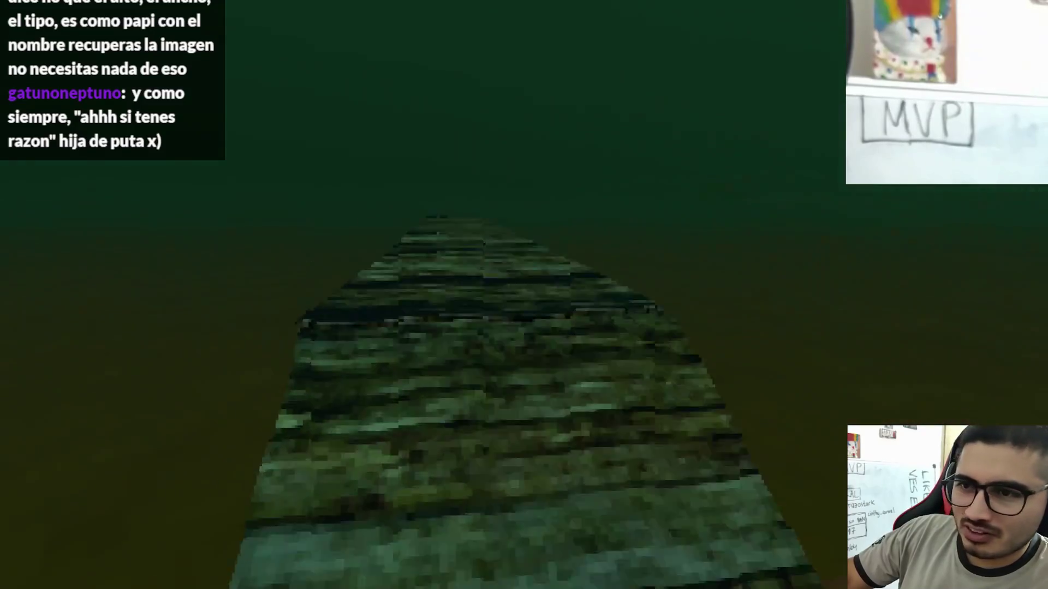
# Choose to fish, keep the green catch bar on the fish until landed, then close the game
pyautogui.click(354, 524)
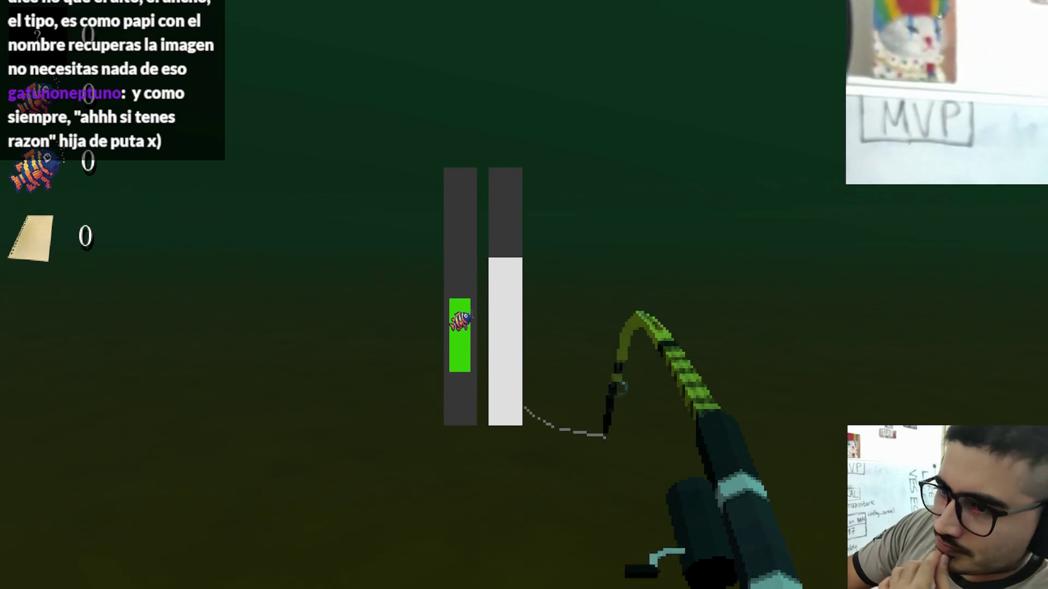
pyautogui.click(524, 295)
pyautogui.moveTo(524, 295); pyautogui.dragTo(524, 294)
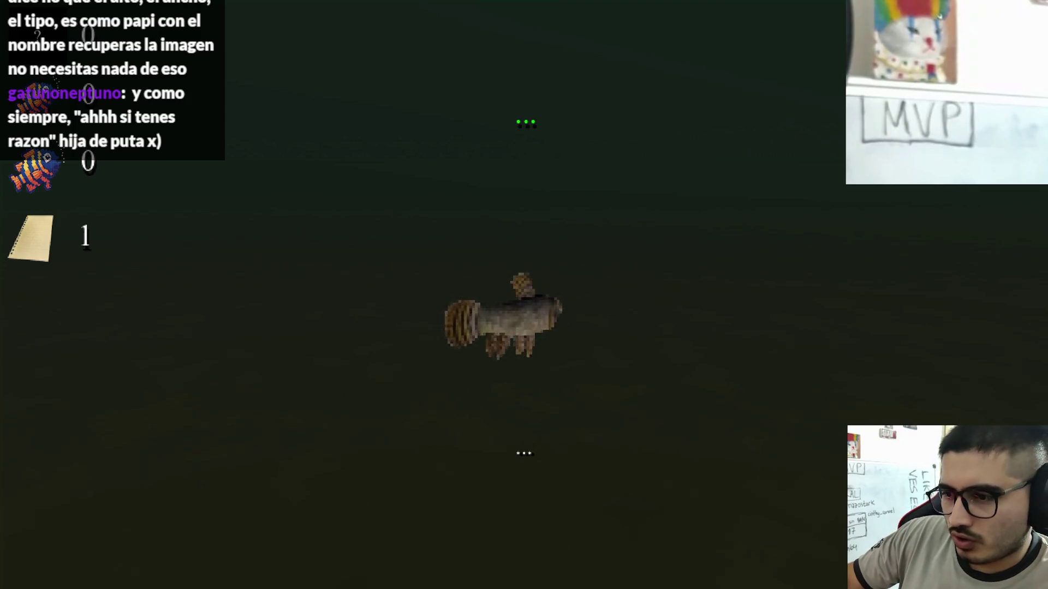
pyautogui.press('super')
pyautogui.click(670, 577)
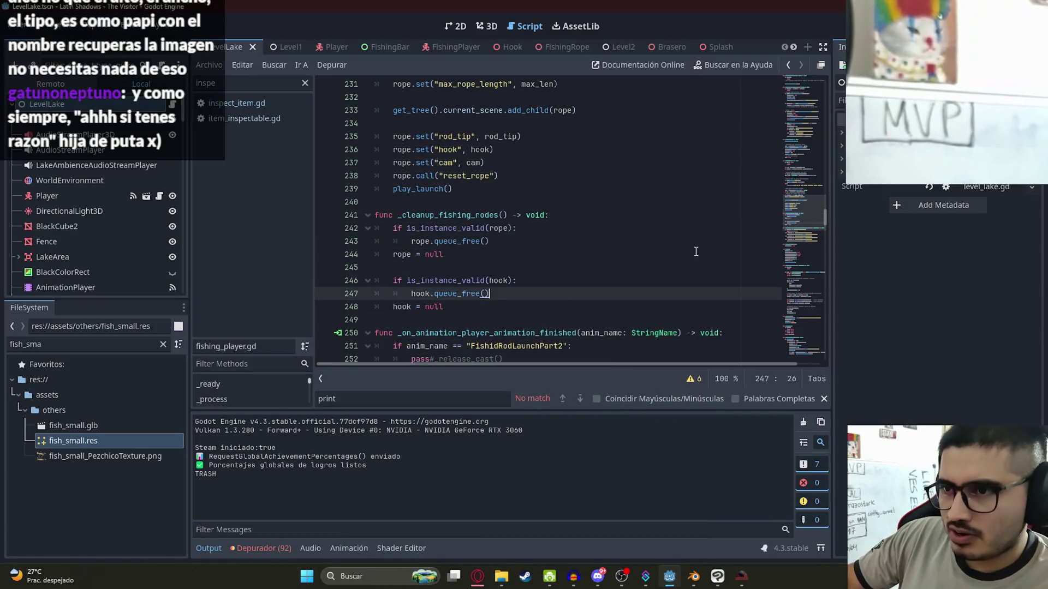
# Add print(sum) on a new line after the sum calculation in process_skip
pyautogui.scroll(-15, 565, 343)
pyautogui.click(564, 343)
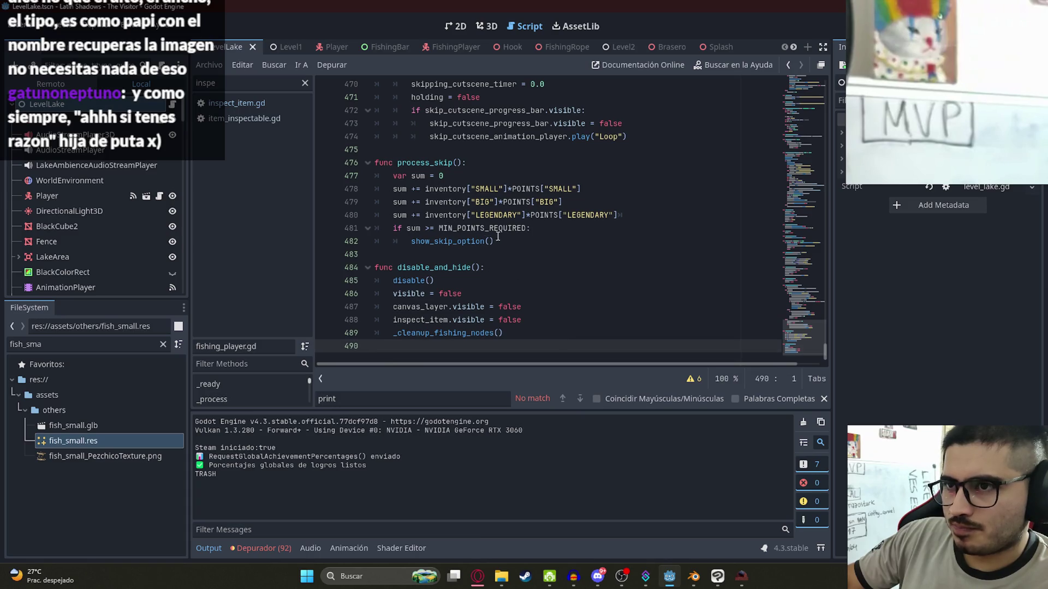
pyautogui.click(645, 220)
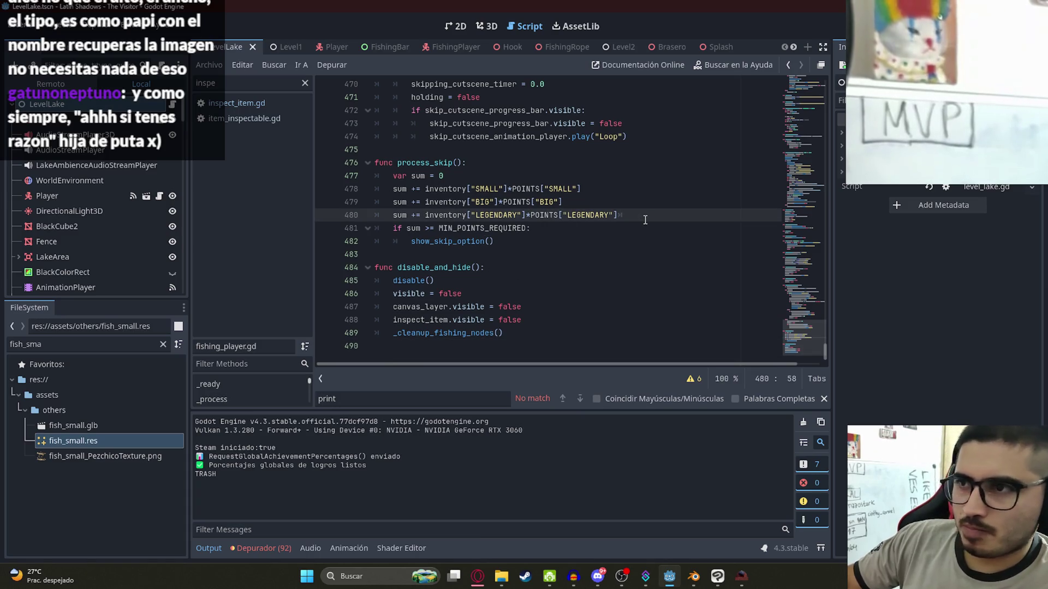
pyautogui.press('Return')
pyautogui.write('print(')
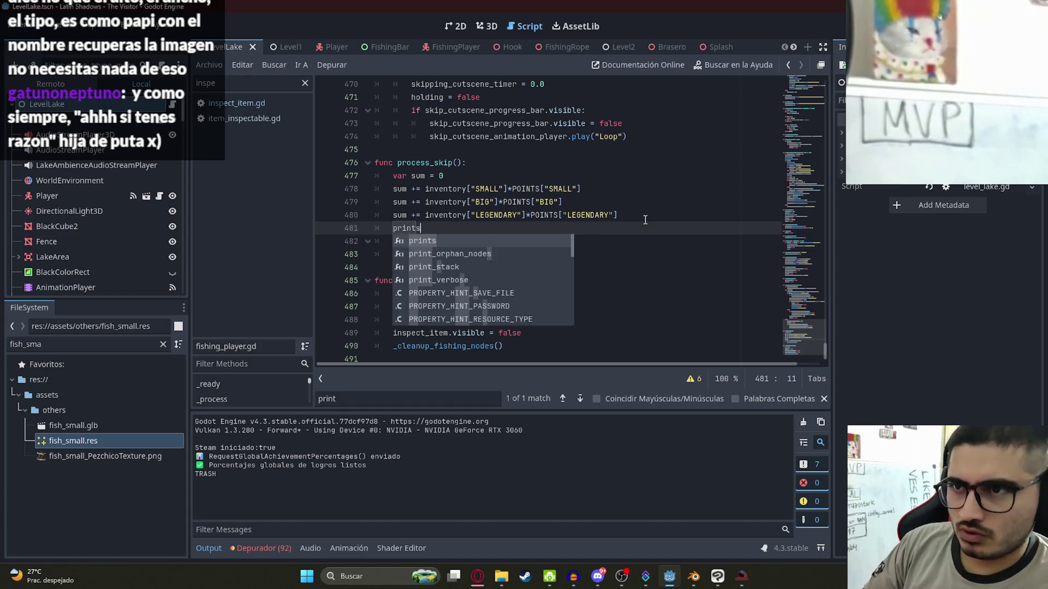
pyautogui.write('sum')
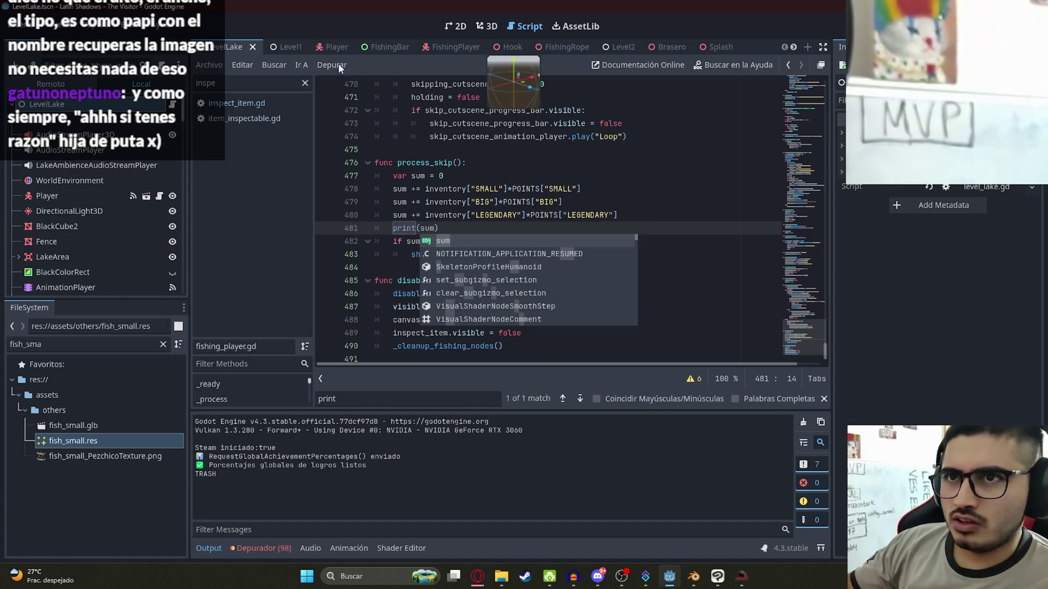
# Switch to the running game, catch a Tare'yi fish, and return to Godot
pyautogui.click(735, 585)
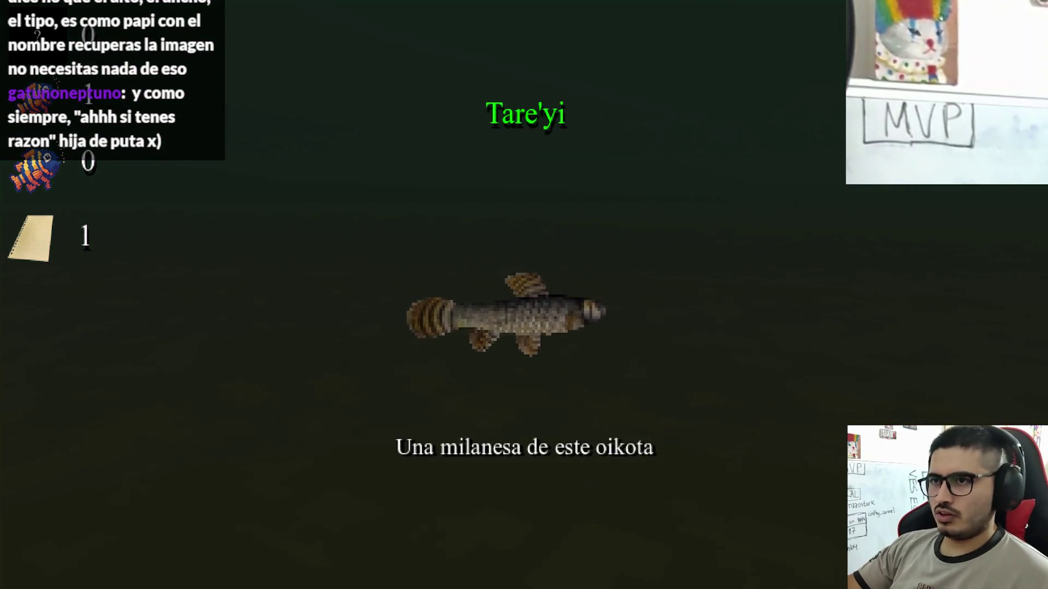
pyautogui.press('super')
pyautogui.click(676, 575)
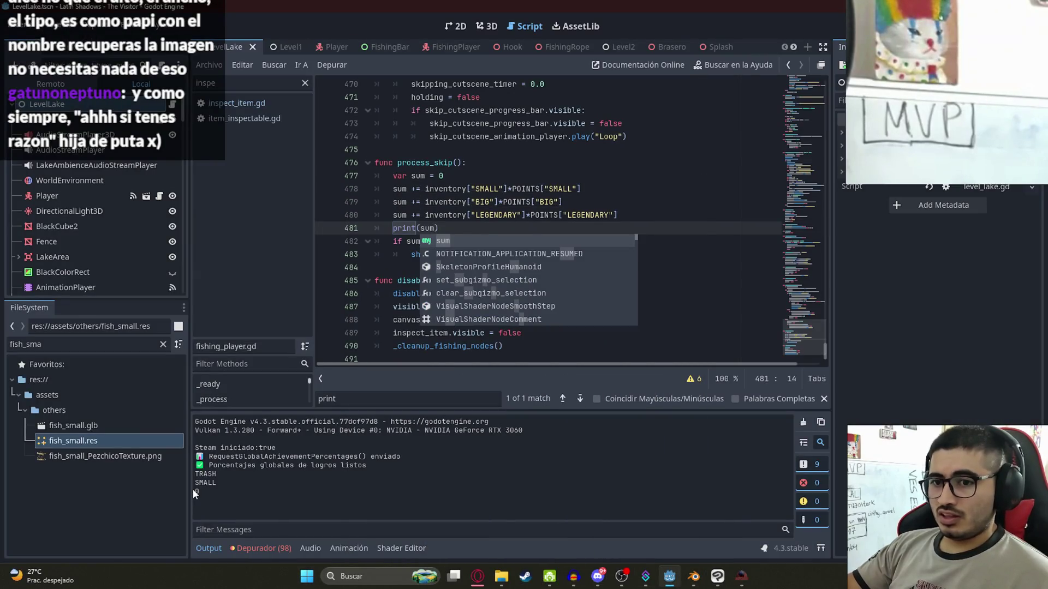
# Delete the print(sum) line and remove the process_skip() call at line 373
pyautogui.click(474, 178)
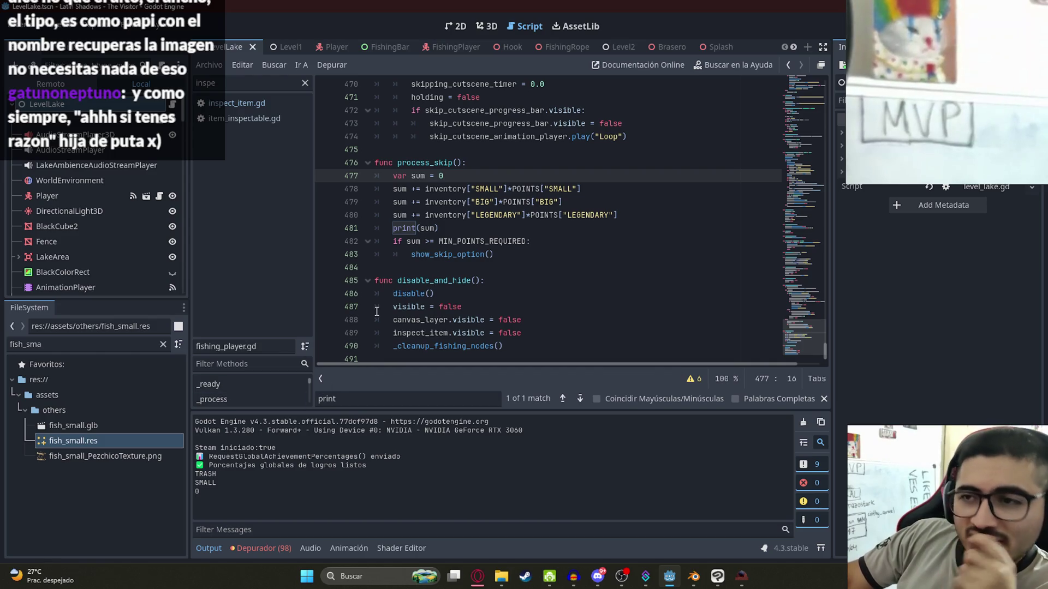
pyautogui.moveTo(462, 215); pyautogui.dragTo(346, 234)
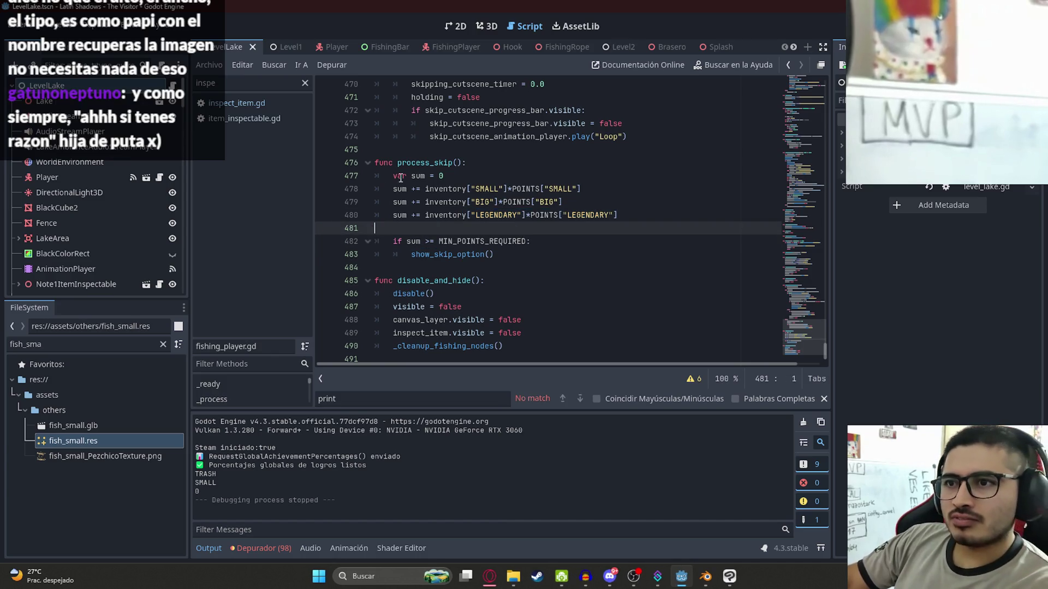
pyautogui.doubleClick(431, 162)
pyautogui.hotkey('ctrl', 'f')
pyautogui.press('Return')
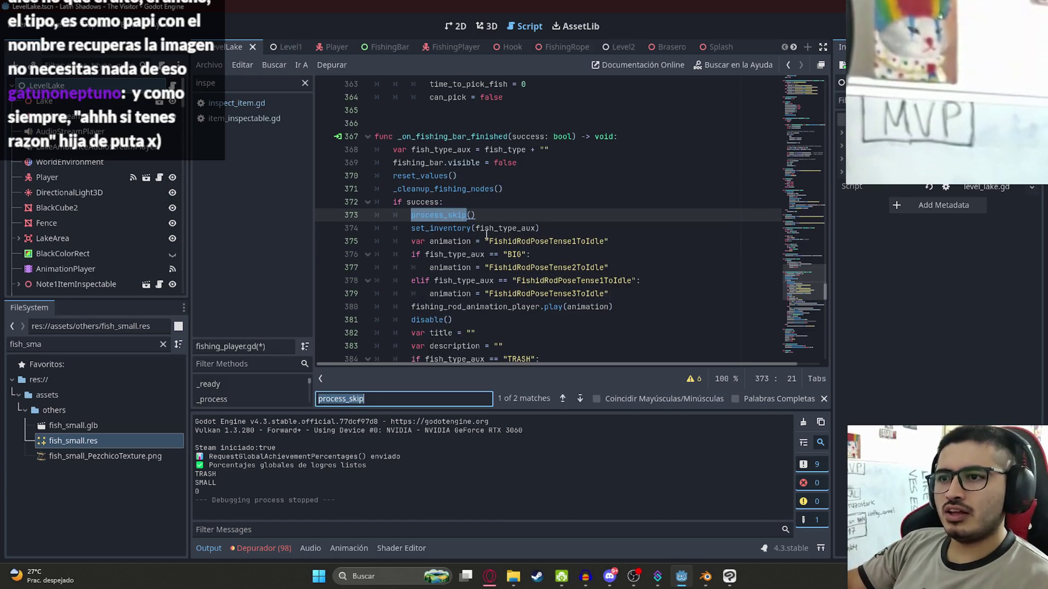
pyautogui.press('Return')
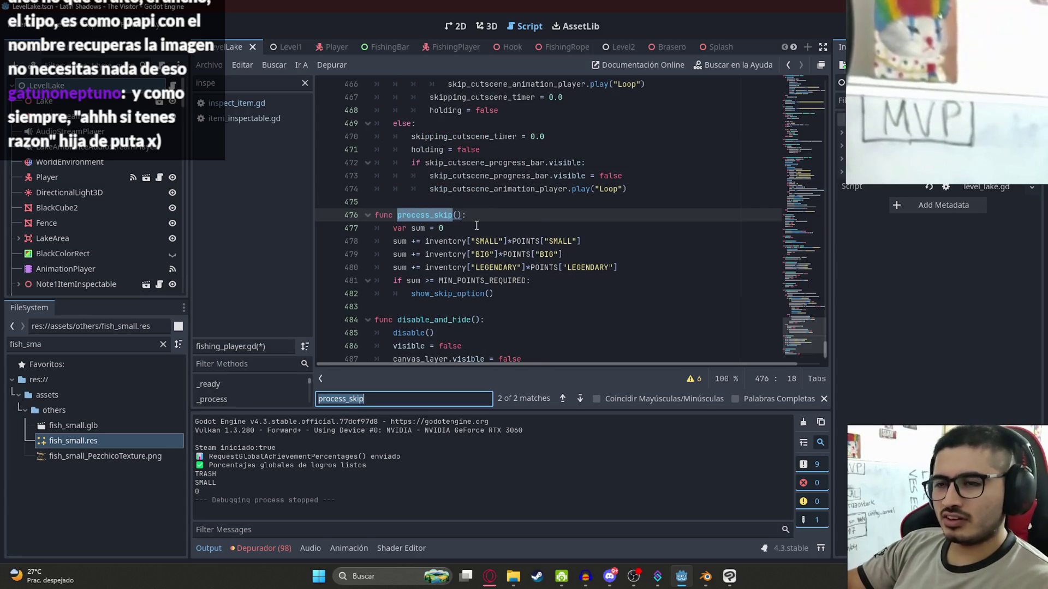
pyautogui.press('Return')
pyautogui.click(481, 211)
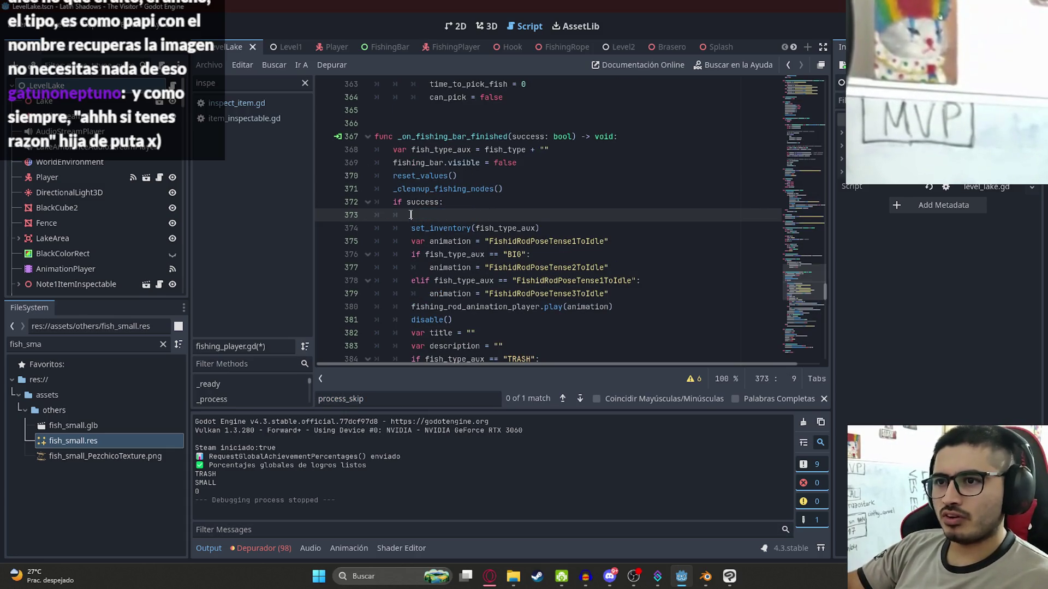
pyautogui.press('BackSpace')
pyautogui.press('BackSpace')
# Save fishing_player.gd after removing the call
pyautogui.scroll(-5, 424, 240)
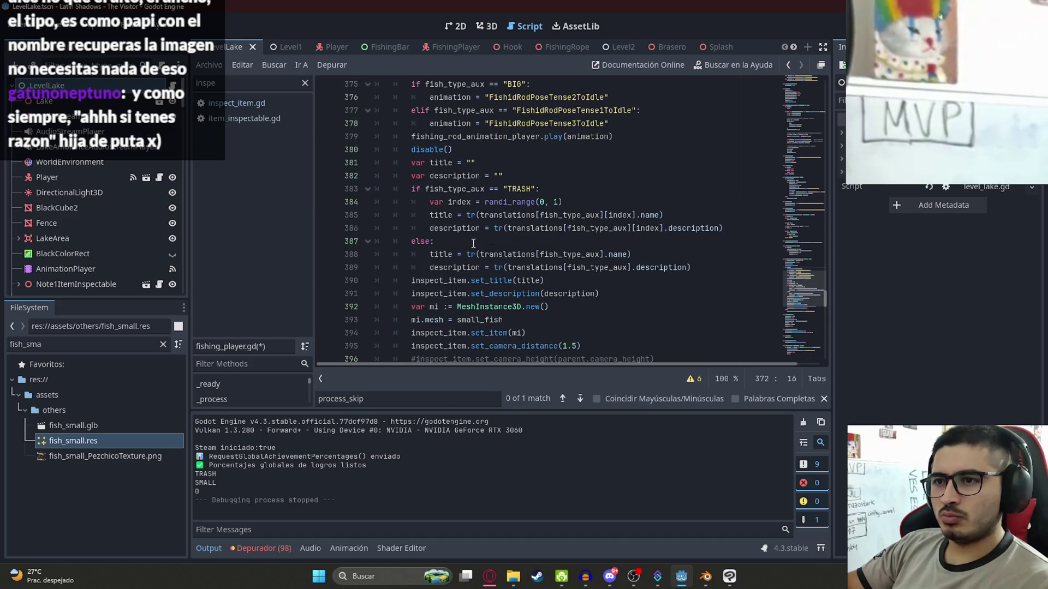
pyautogui.scroll(-1, 476, 248)
pyautogui.scroll(4, 529, 249)
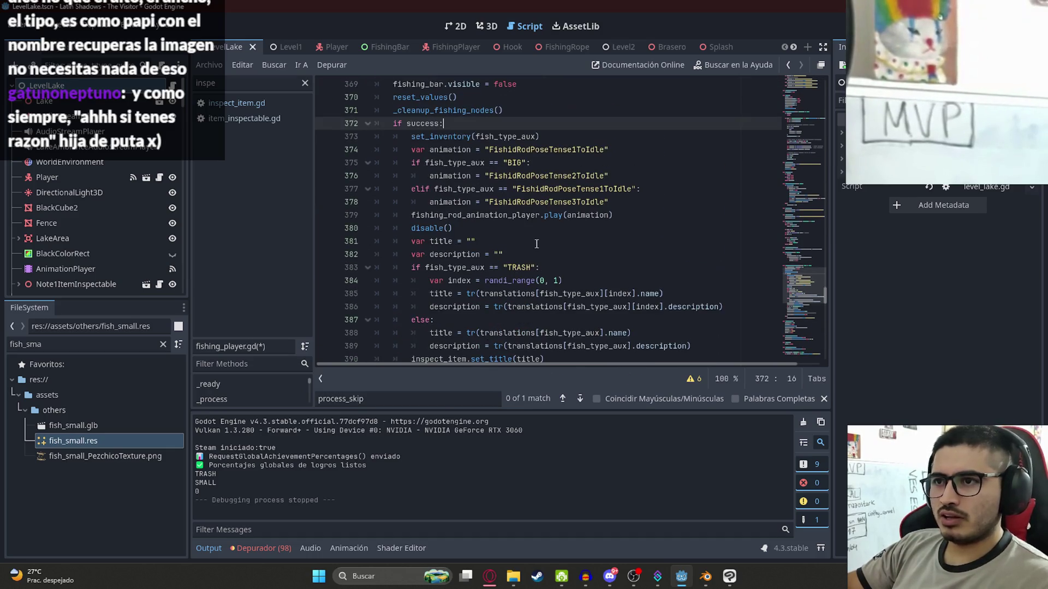
pyautogui.click(537, 241)
pyautogui.hotkey('ctrl', 's')
# Add a process_skip() call on a new line after the set_inventory call
pyautogui.click(440, 129)
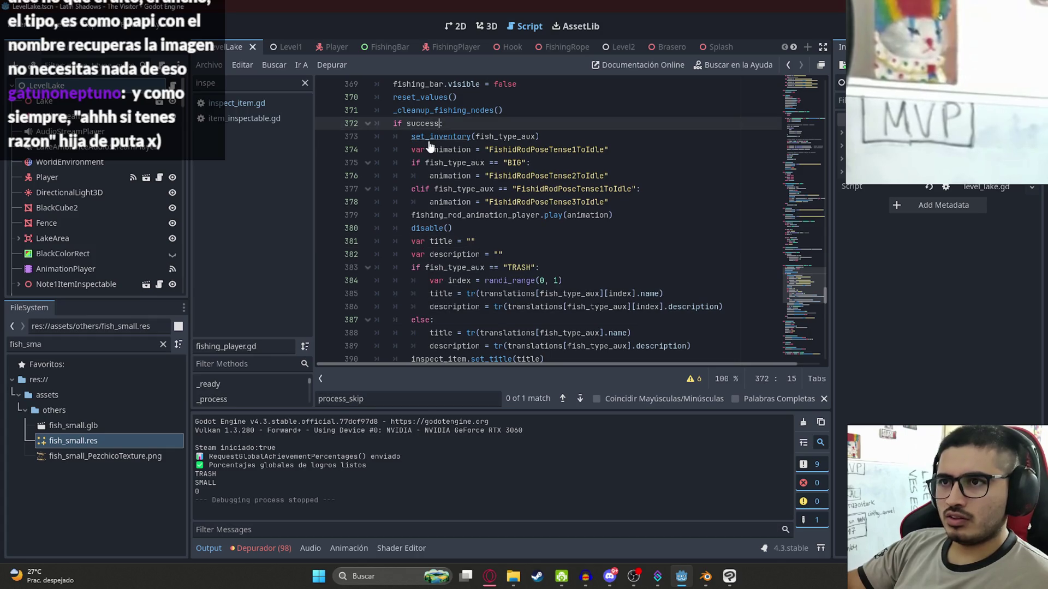
pyautogui.keyDown('ctrl'); pyautogui.click(429, 141); pyautogui.keyUp('ctrl')
pyautogui.doubleClick(441, 218)
pyautogui.hotkey('ctrl', 'f')
pyautogui.press('Return')
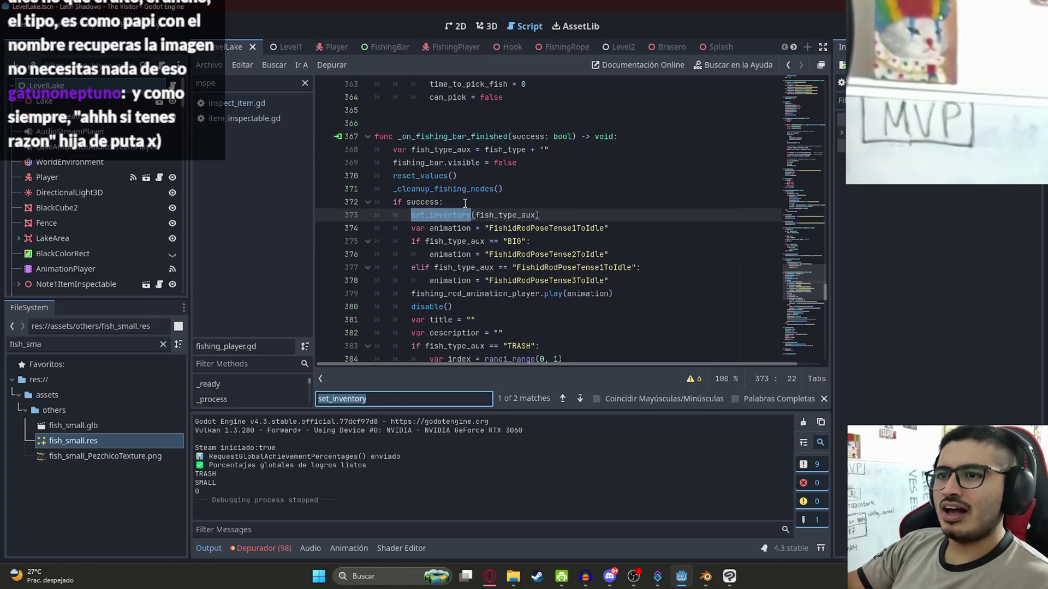
pyautogui.click(543, 214)
pyautogui.press('Return')
pyautogui.write('process_skip()')
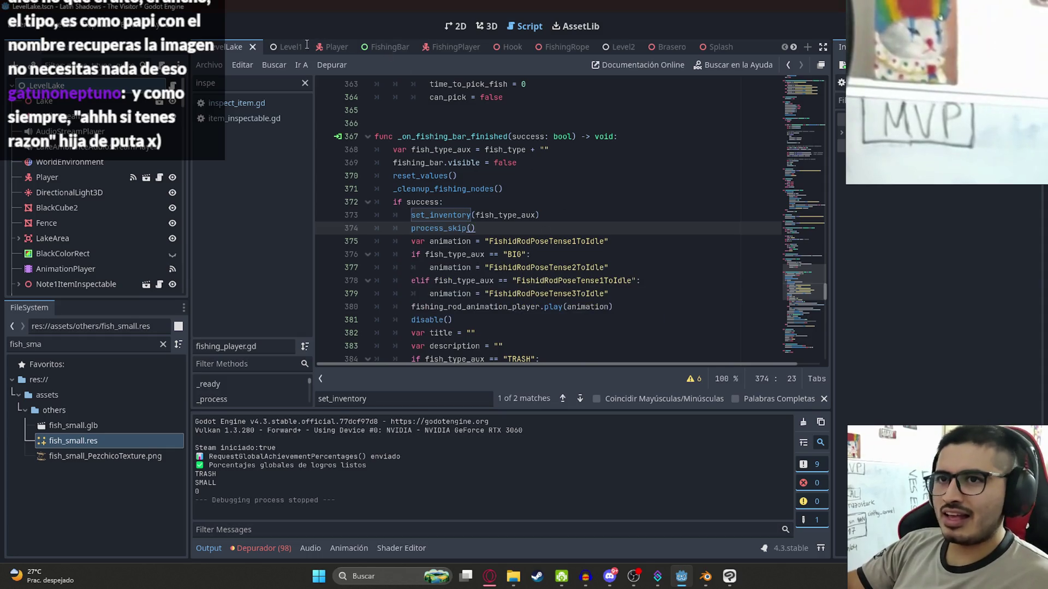
# Open a line after the inventory increment in set_inventory, save, and run with F5
pyautogui.keyDown('ctrl'); pyautogui.click(436, 215); pyautogui.keyUp('ctrl')
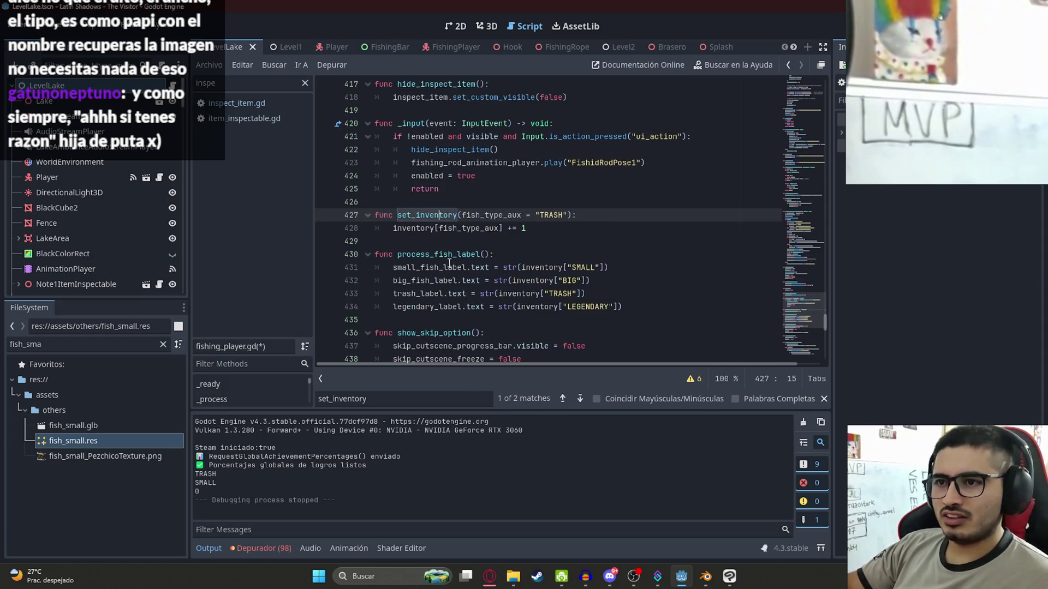
pyautogui.click(546, 230)
pyautogui.press('Return')
pyautogui.write('process_skip()')
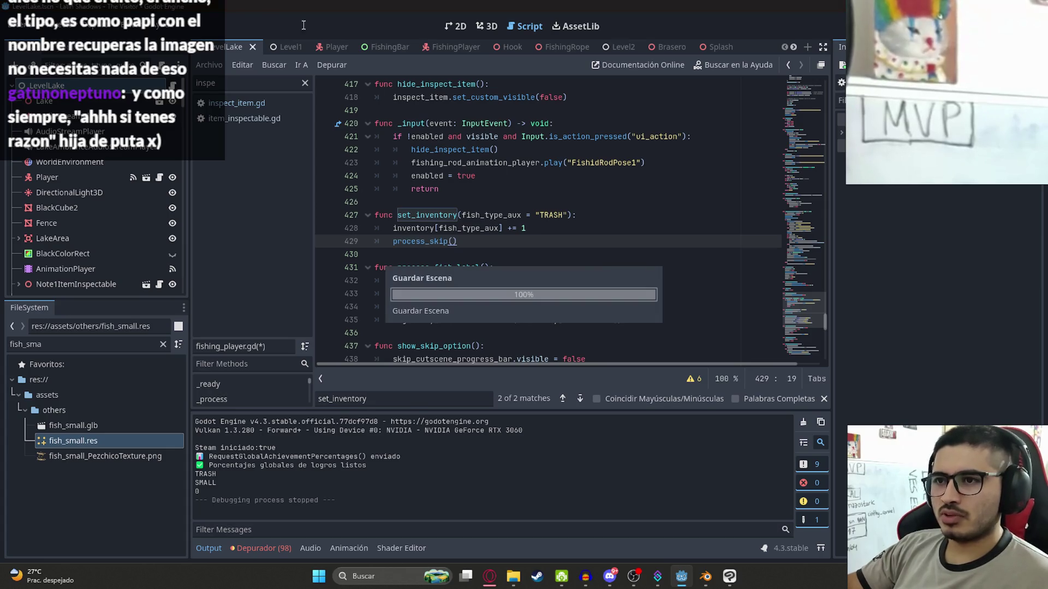
pyautogui.click(209, 64)
pyautogui.click(259, 135)
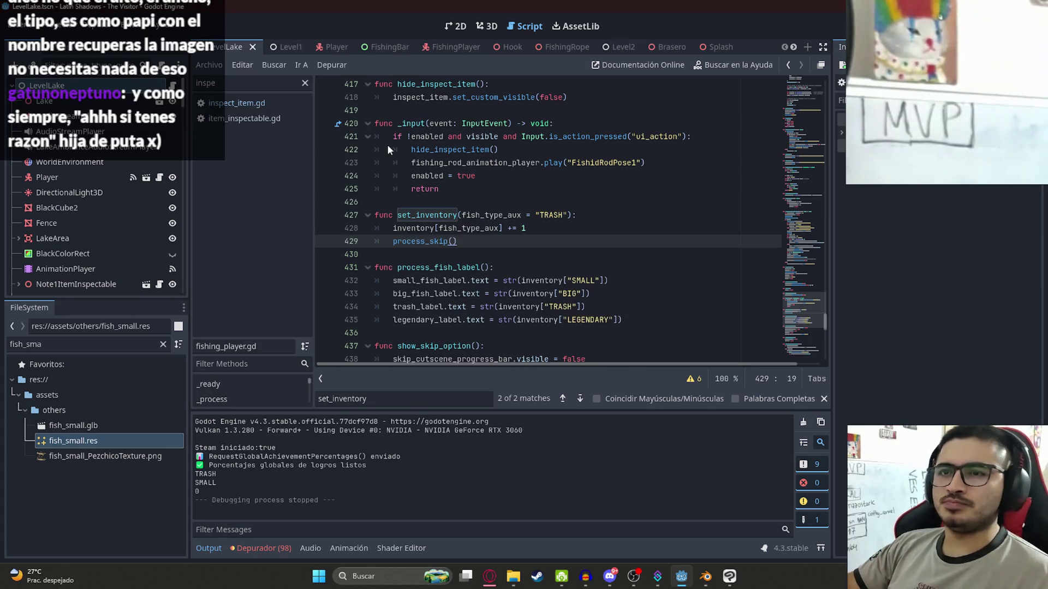
pyautogui.press('F5')
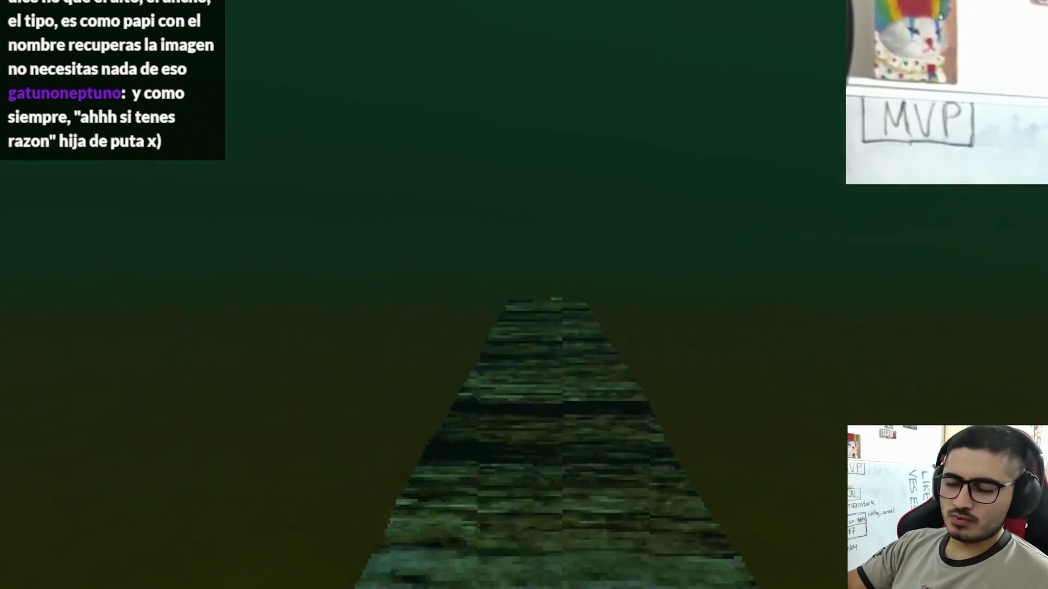
# Cast, hook and reel in a Dorado Grande, dismiss the catch card, then leave the game
pyautogui.click(330, 515)
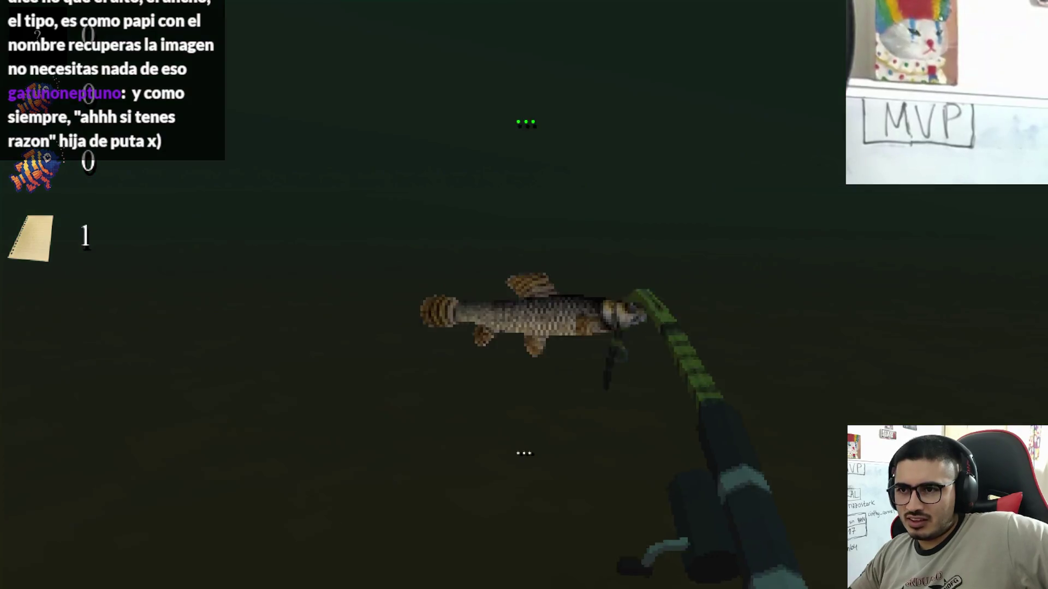
pyautogui.click(524, 295)
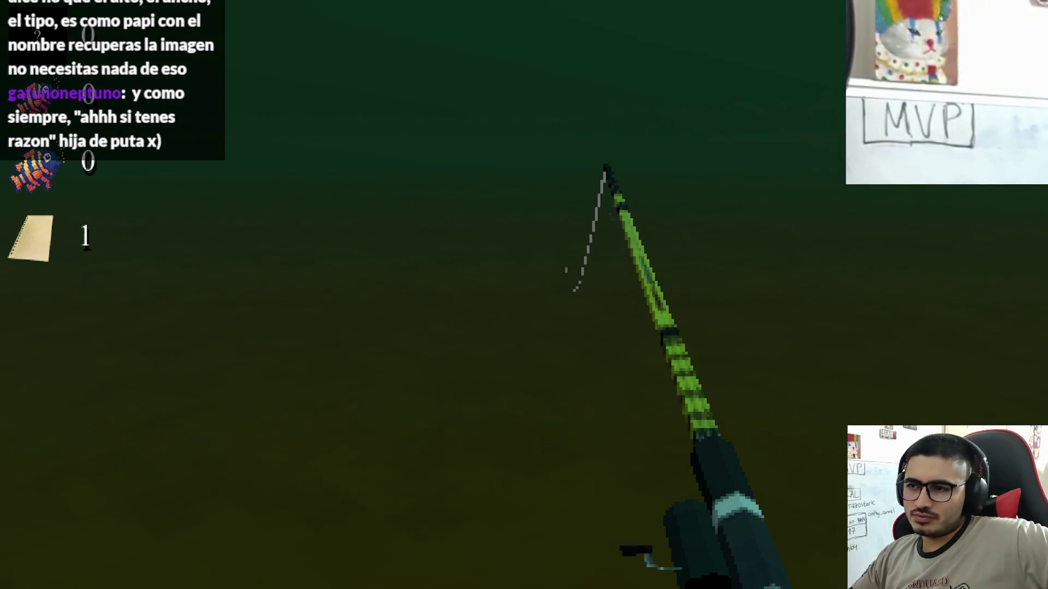
pyautogui.click(524, 295)
pyautogui.moveTo(524, 294); pyautogui.dragTo(524, 295)
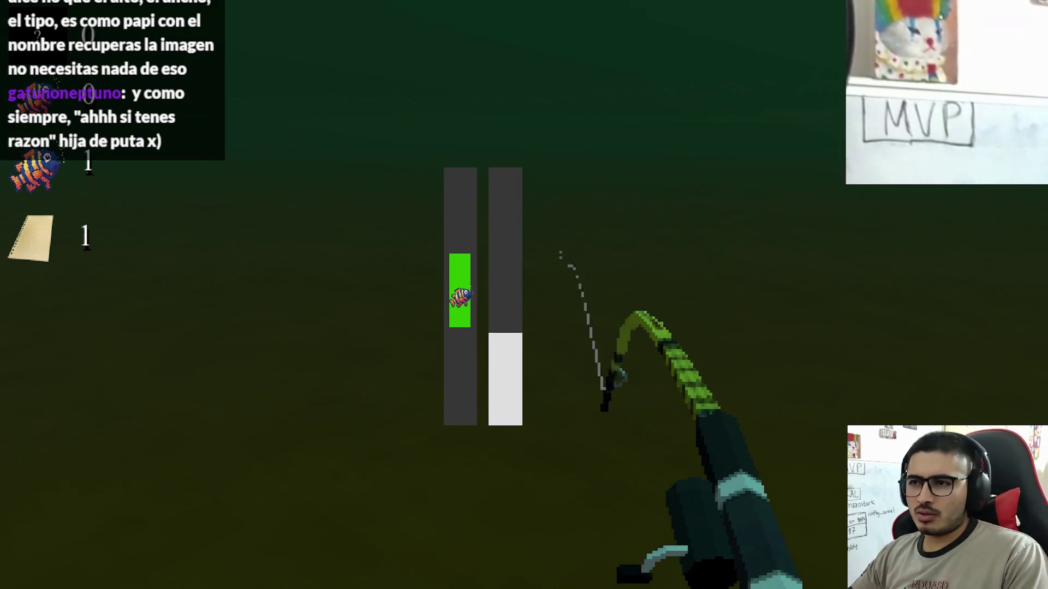
pyautogui.click(524, 294)
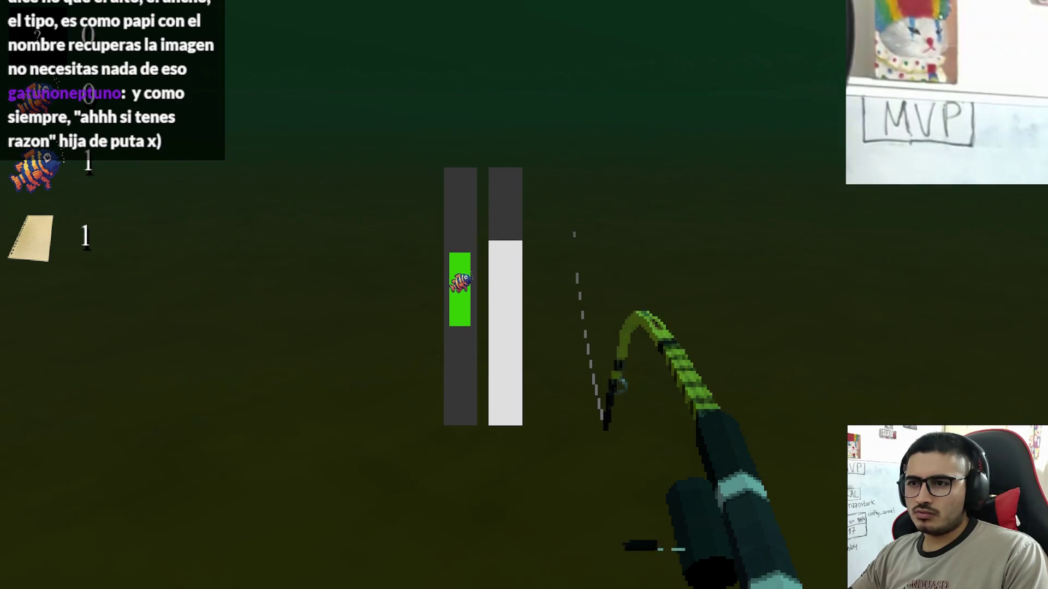
pyautogui.click(524, 294)
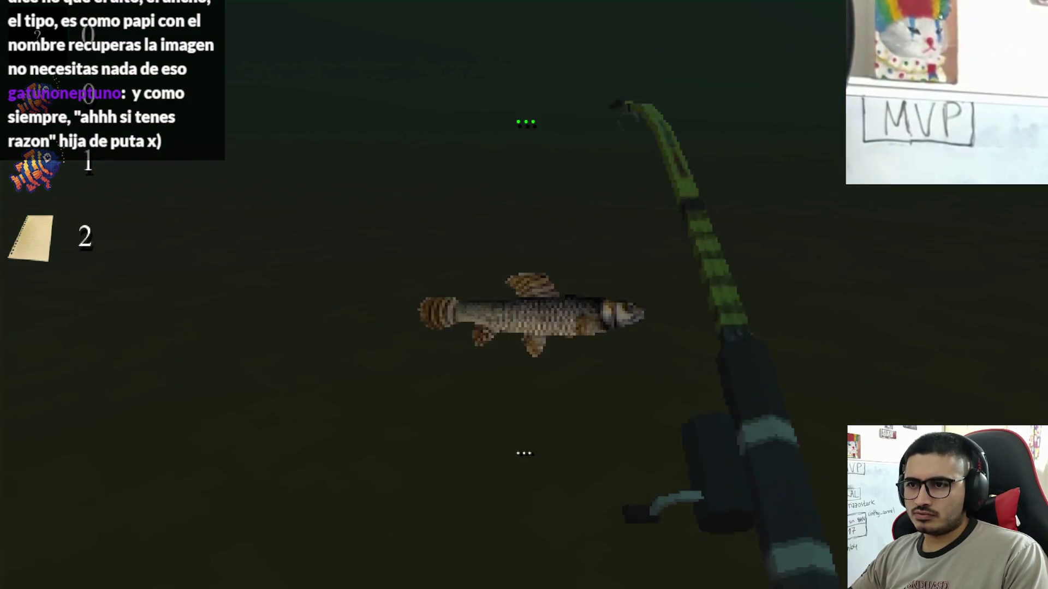
pyautogui.click(524, 295)
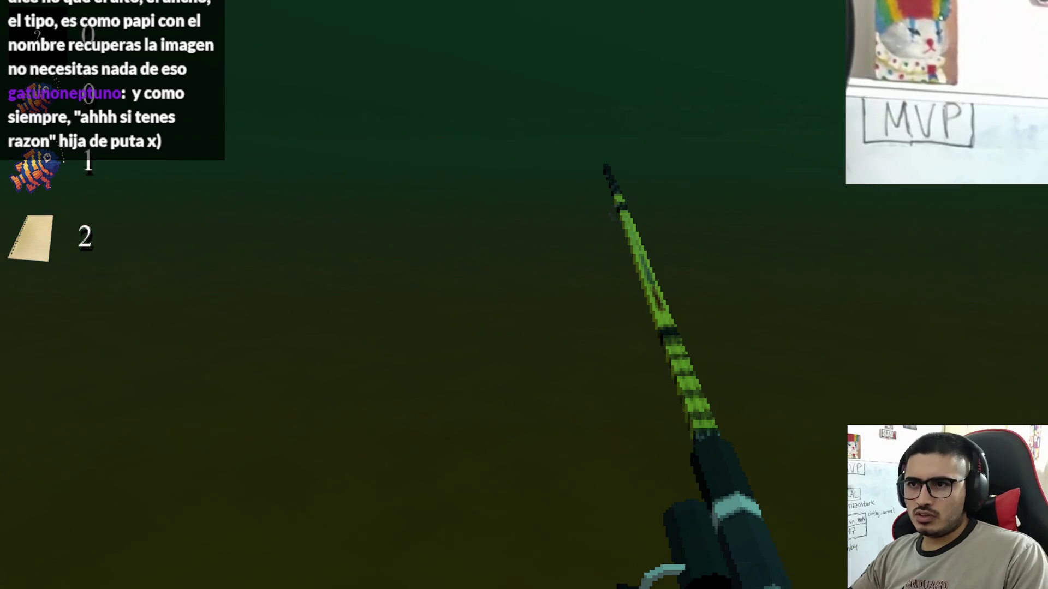
pyautogui.press('super')
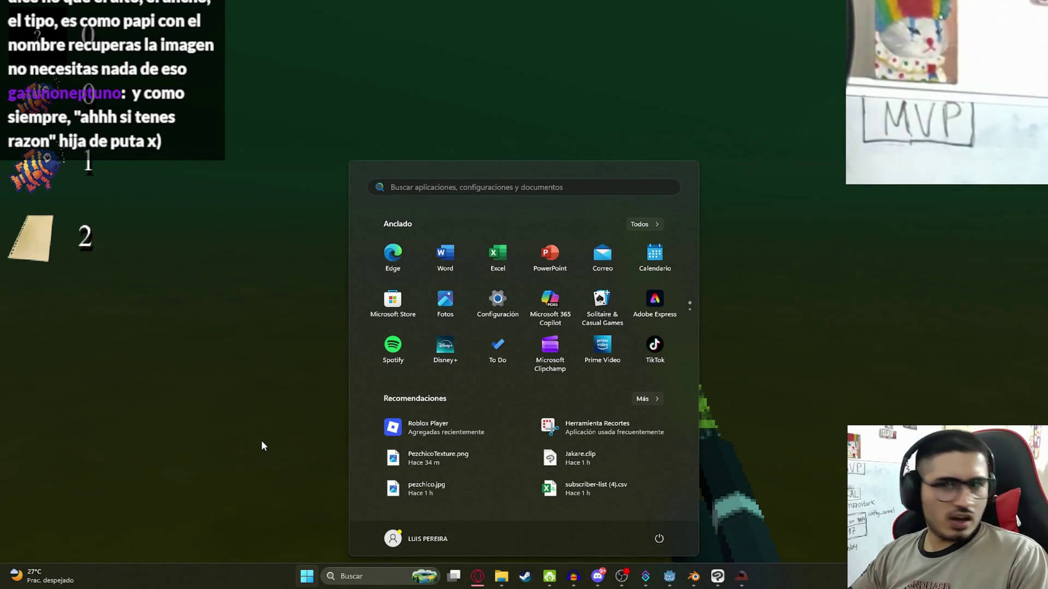
# Close the running game with Alt+F4 and relaunch the project with F5
pyautogui.click(261, 446)
pyautogui.hotkey('alt', 'F4')
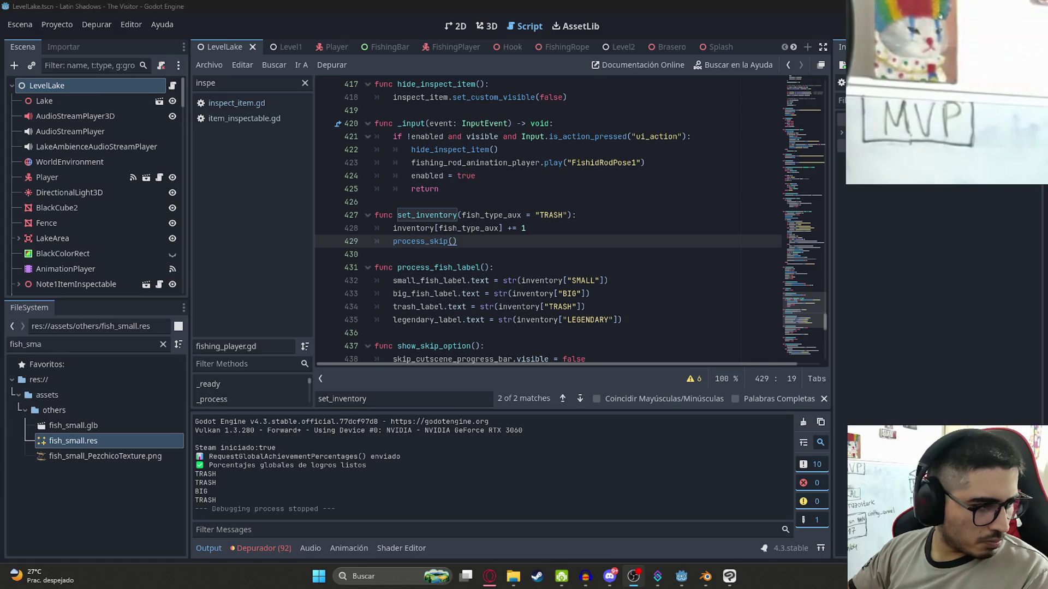
pyautogui.rightClick(252, 51)
pyautogui.click(281, 172)
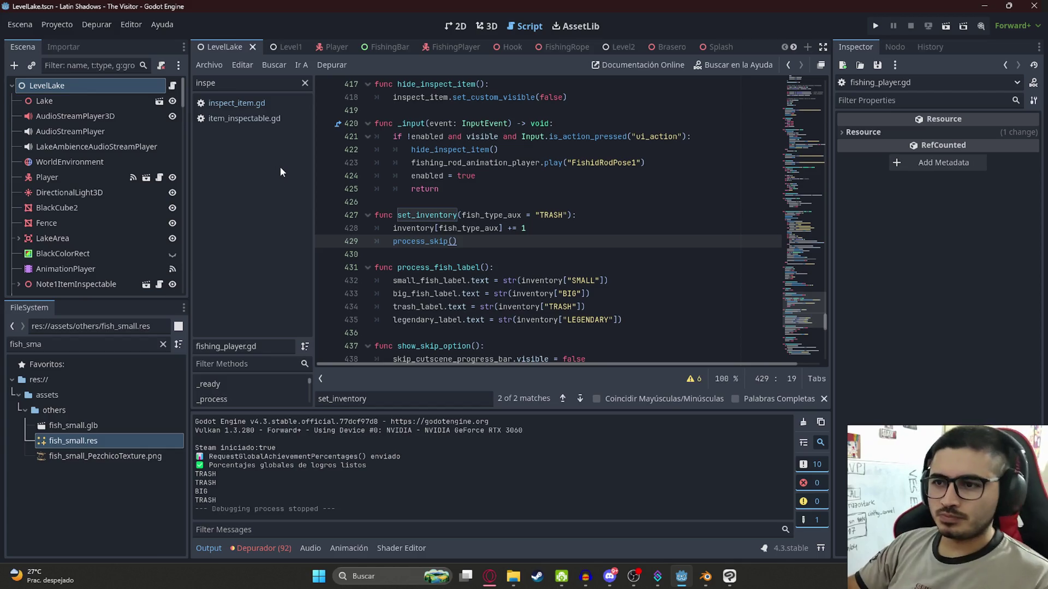
pyautogui.press('F5')
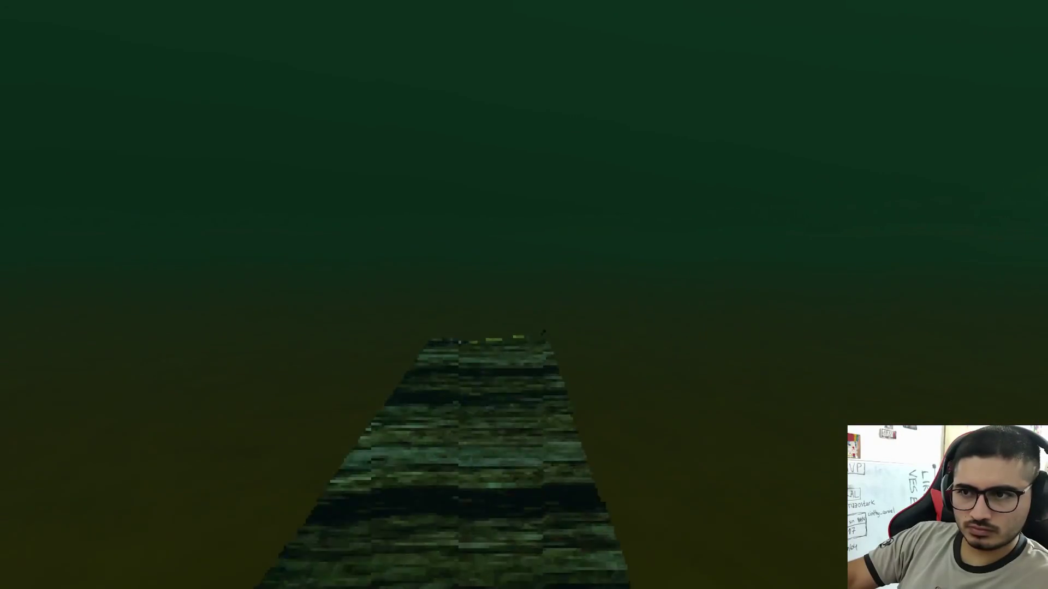
# Start fishing and land the first Tare'yi catches, dismissing each catch card
pyautogui.click(373, 486)
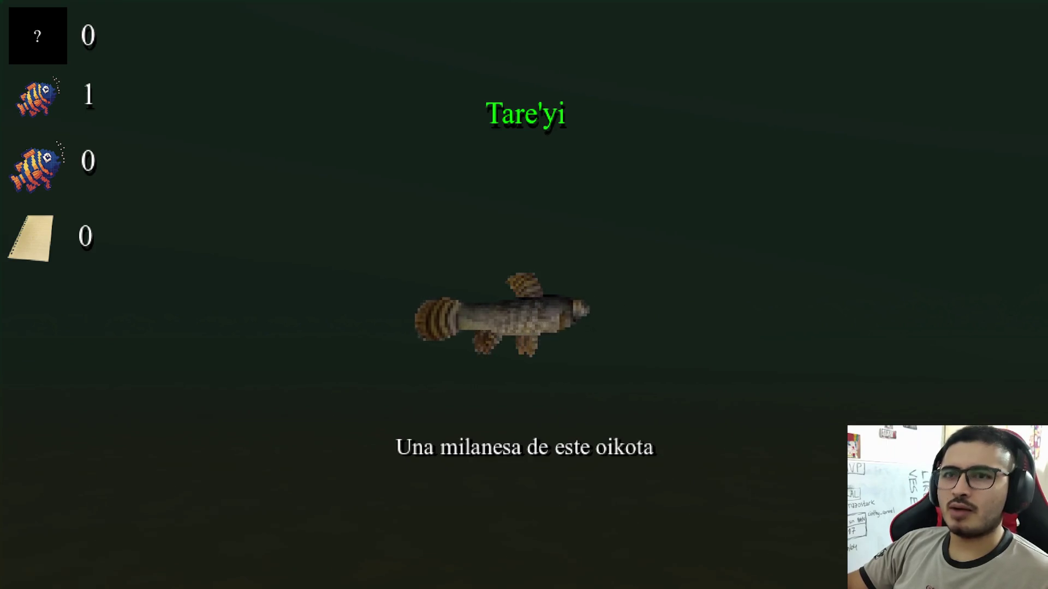
pyautogui.click(524, 295)
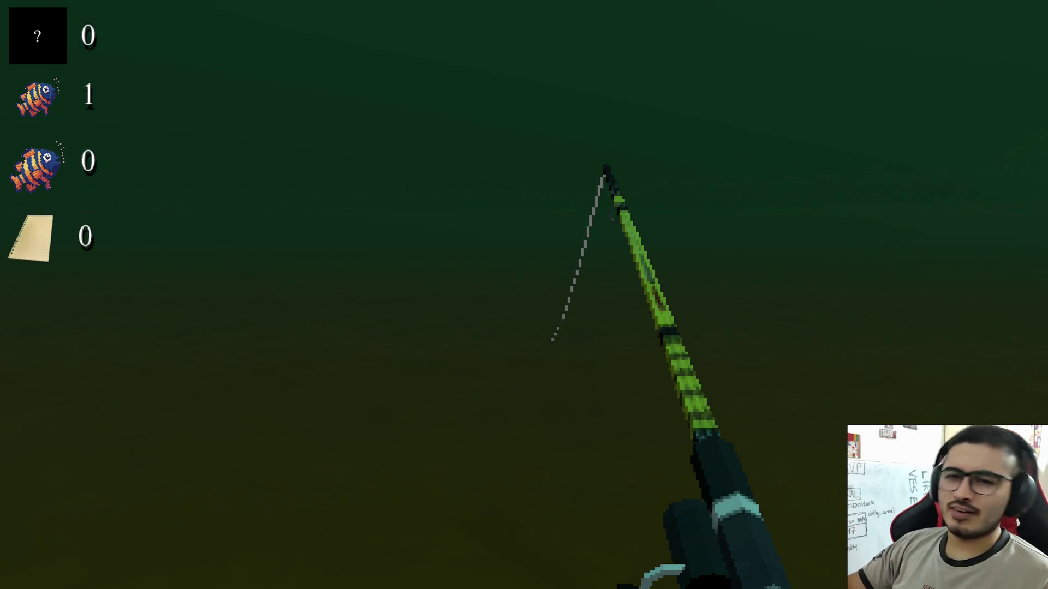
pyautogui.click(524, 295)
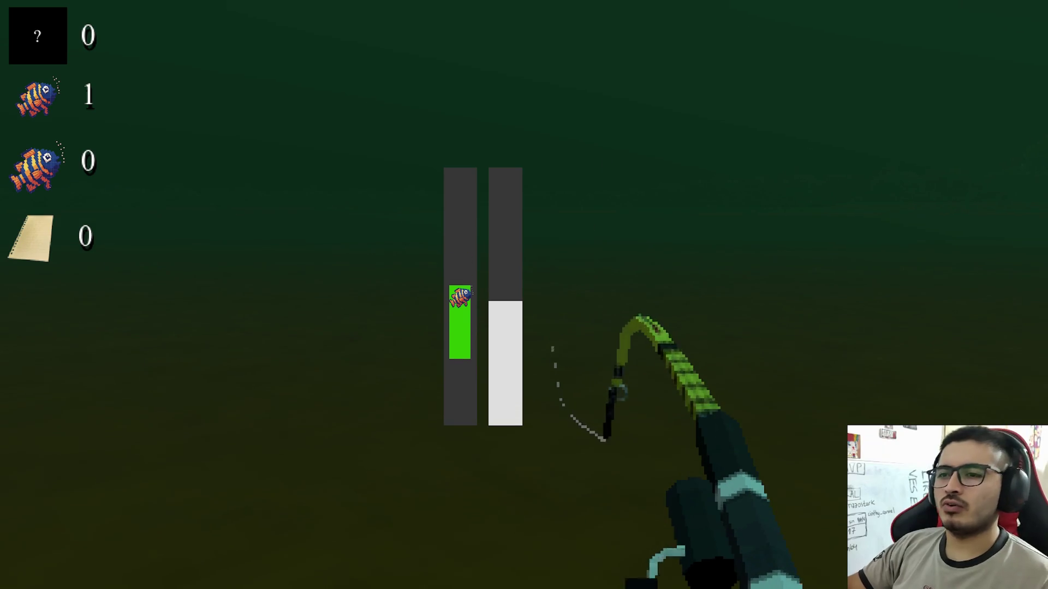
pyautogui.click(524, 295)
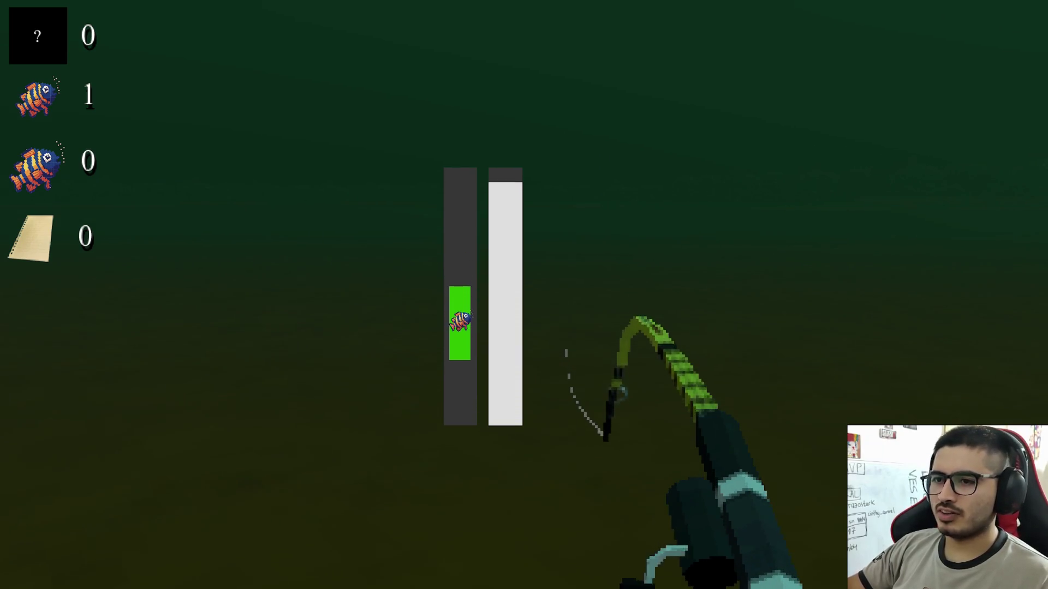
pyautogui.click(524, 295)
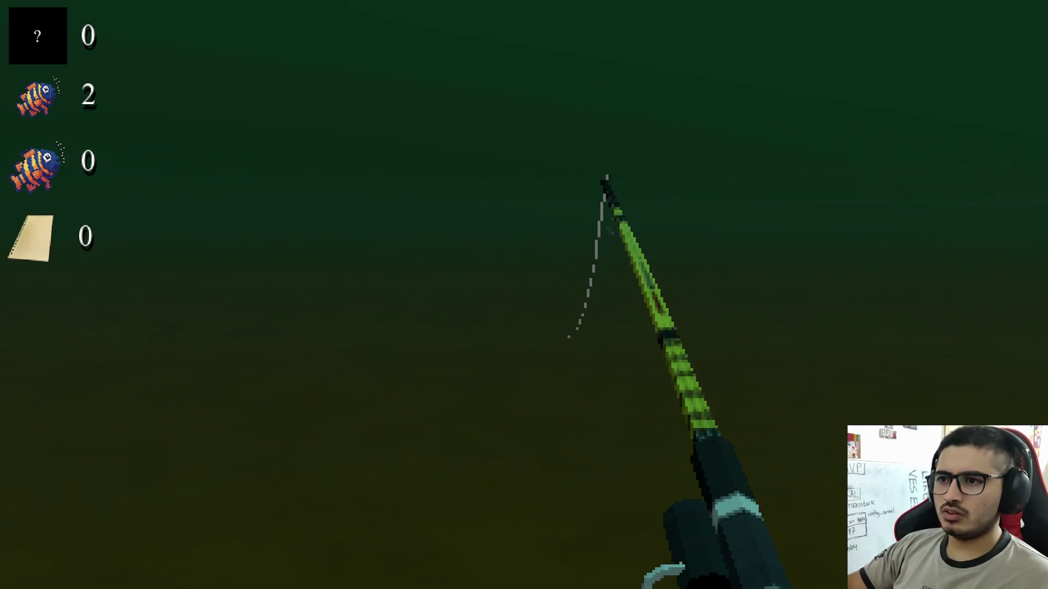
pyautogui.click(524, 295)
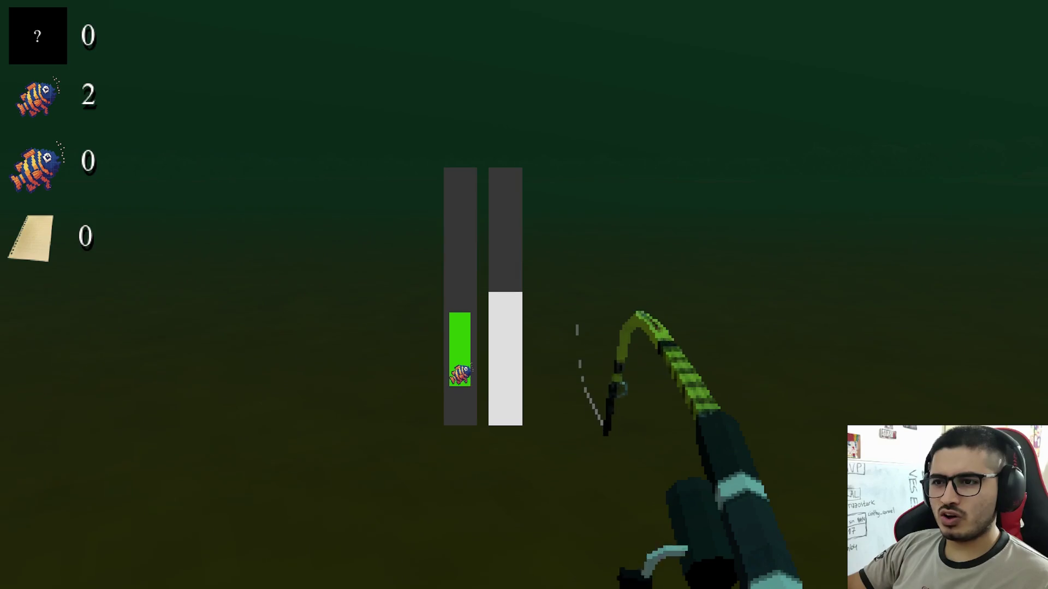
pyautogui.moveTo(524, 294); pyautogui.dragTo(524, 295)
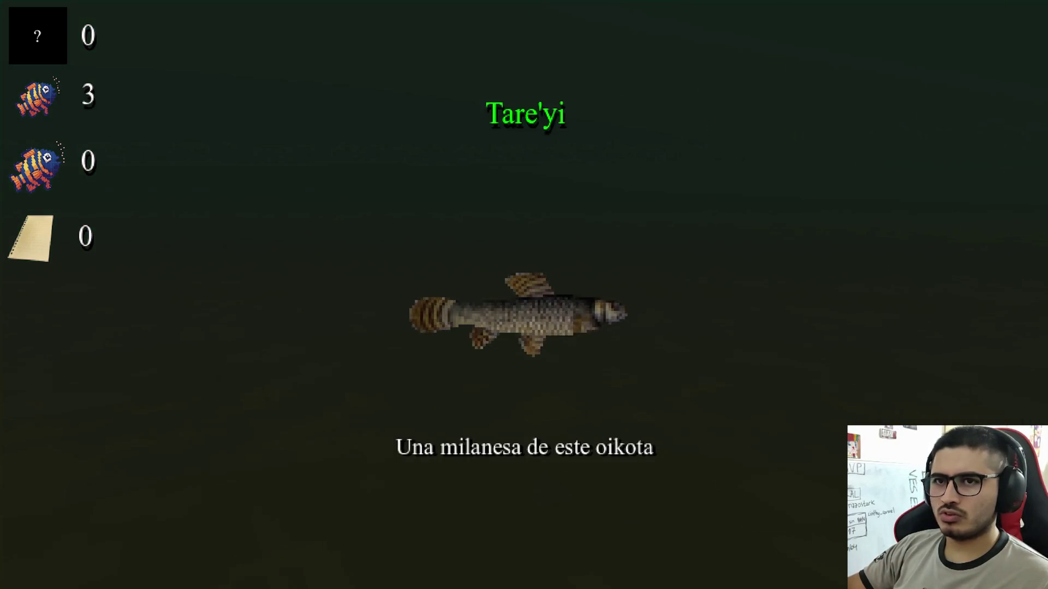
pyautogui.click(524, 295)
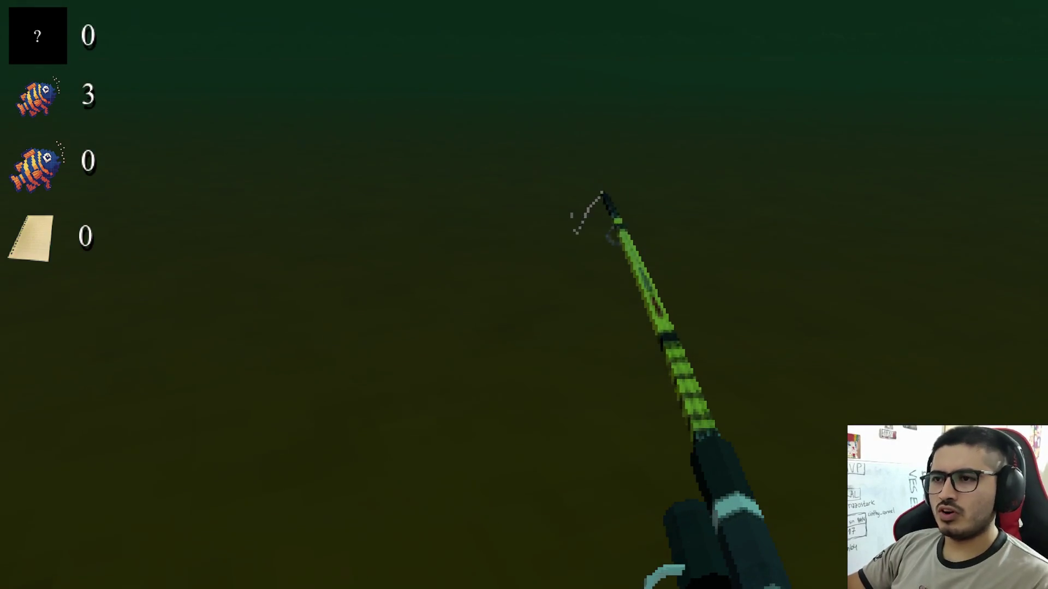
# Keep hooking and landing Tare'yi until the sixth fish brings up Continuar
pyautogui.click(524, 295)
pyautogui.moveTo(524, 295); pyautogui.dragTo(524, 295)
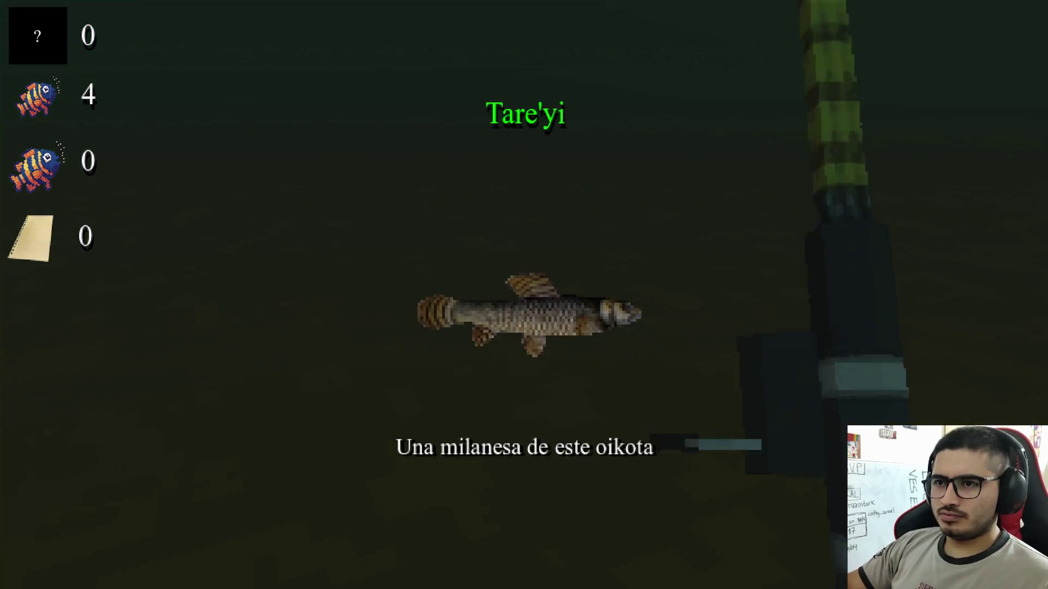
pyautogui.click(524, 295)
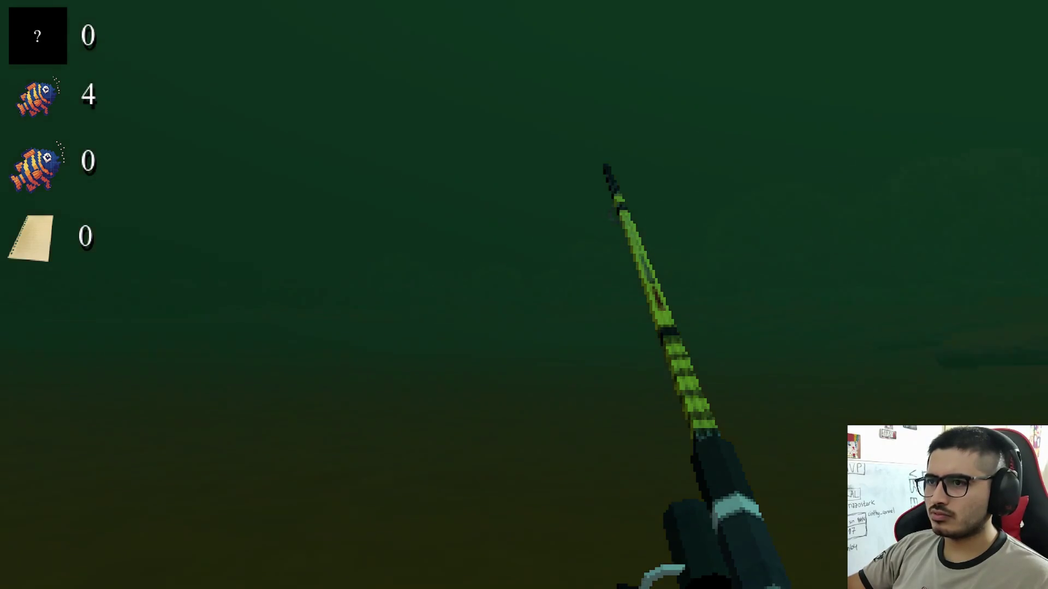
pyautogui.press('super')
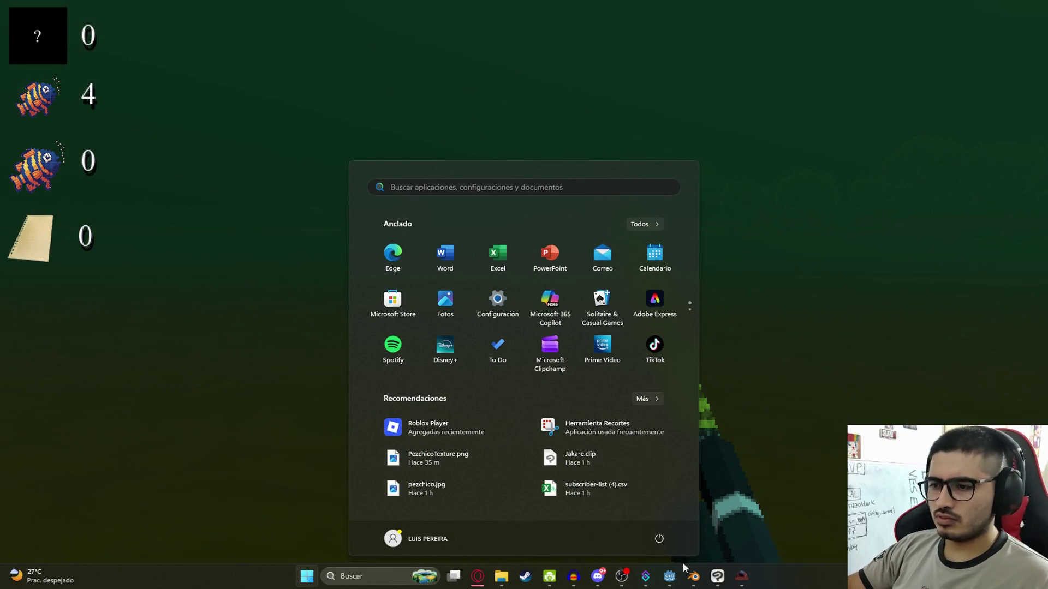
pyautogui.click(866, 214)
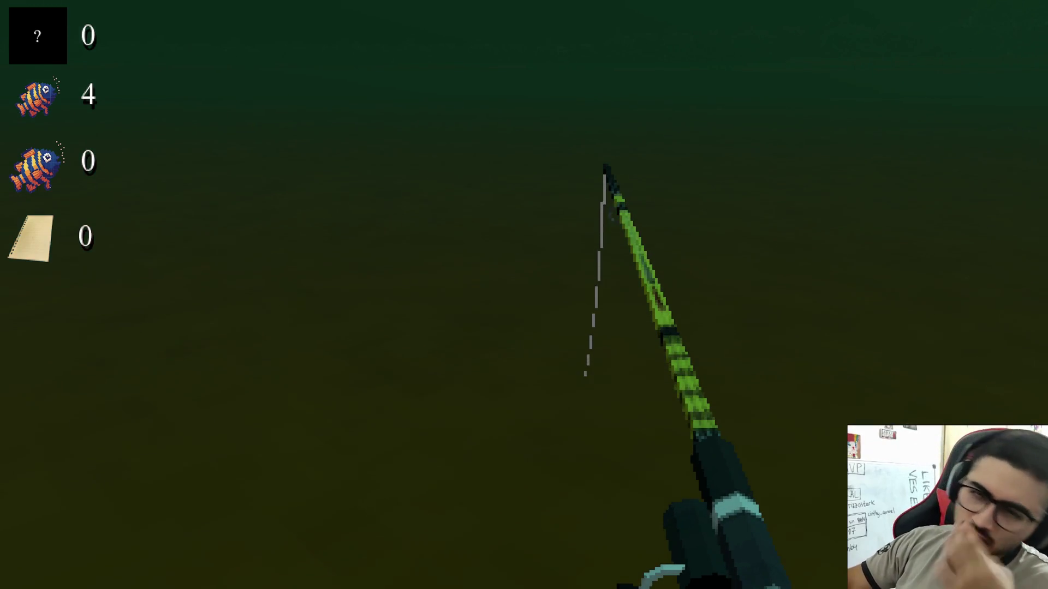
pyautogui.click(524, 295)
pyautogui.click(524, 294)
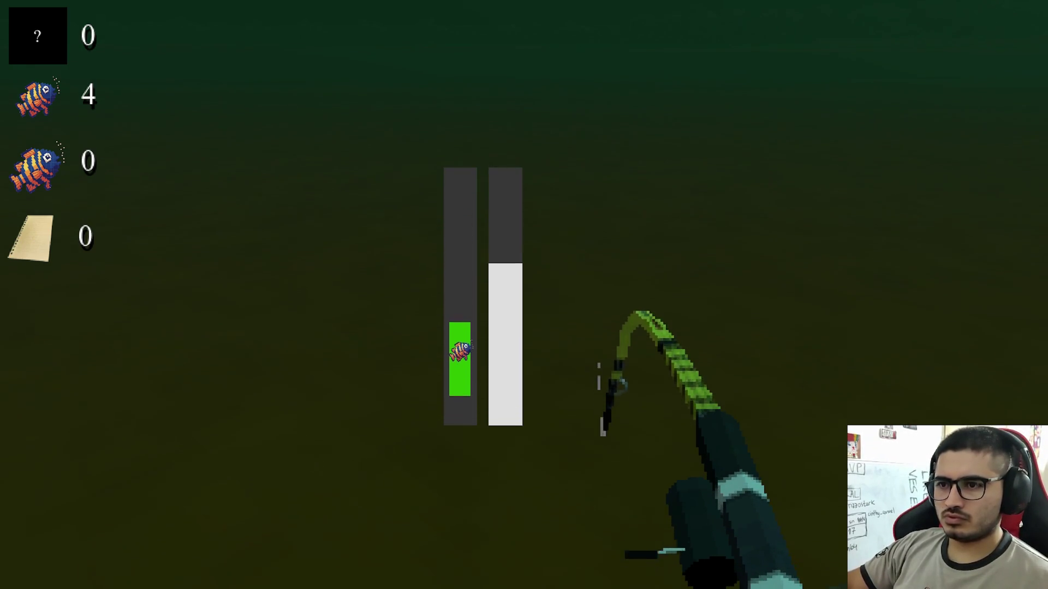
pyautogui.click(524, 295)
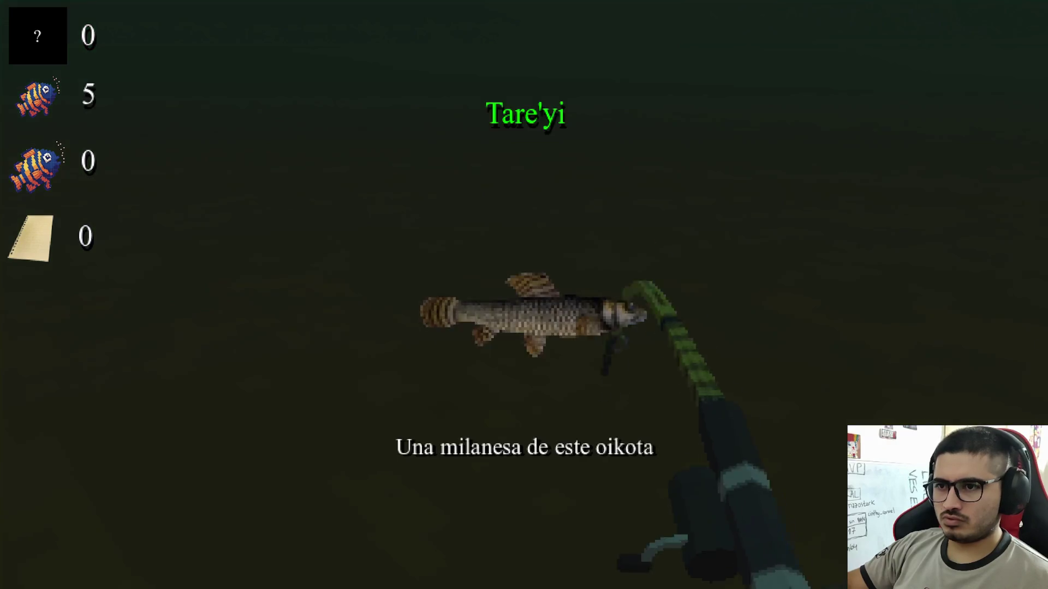
pyautogui.click(524, 294)
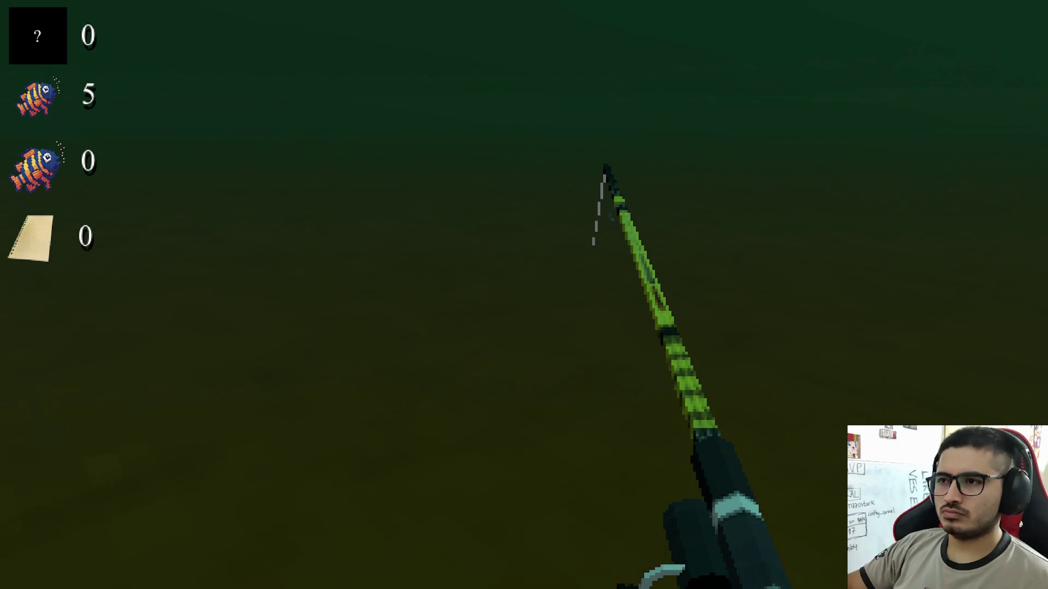
pyautogui.click(524, 295)
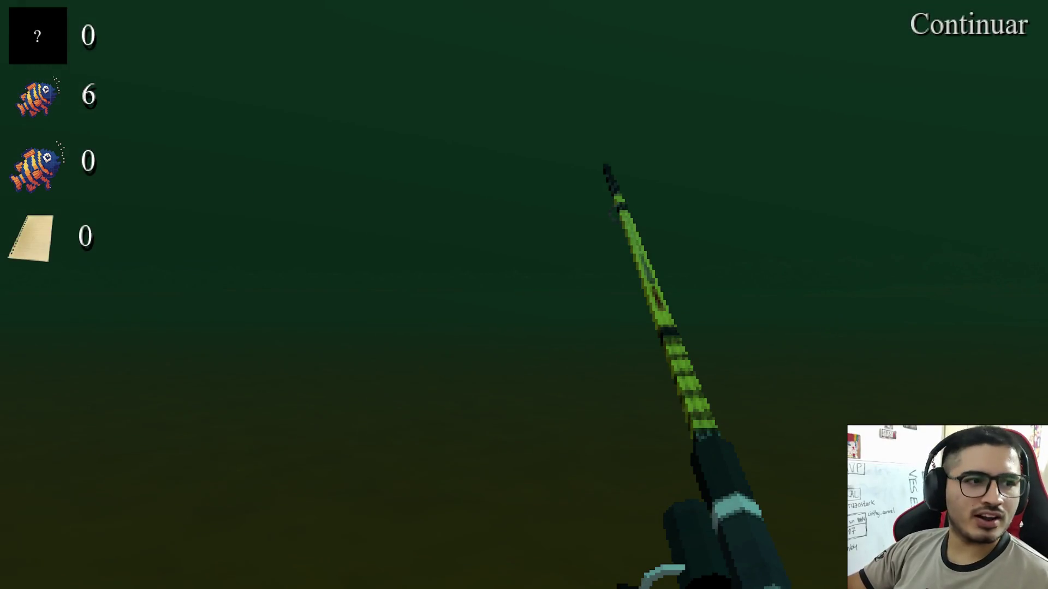
# Trigger the Continuar skip to end fishing, then interact with the rod again
pyautogui.press('space')
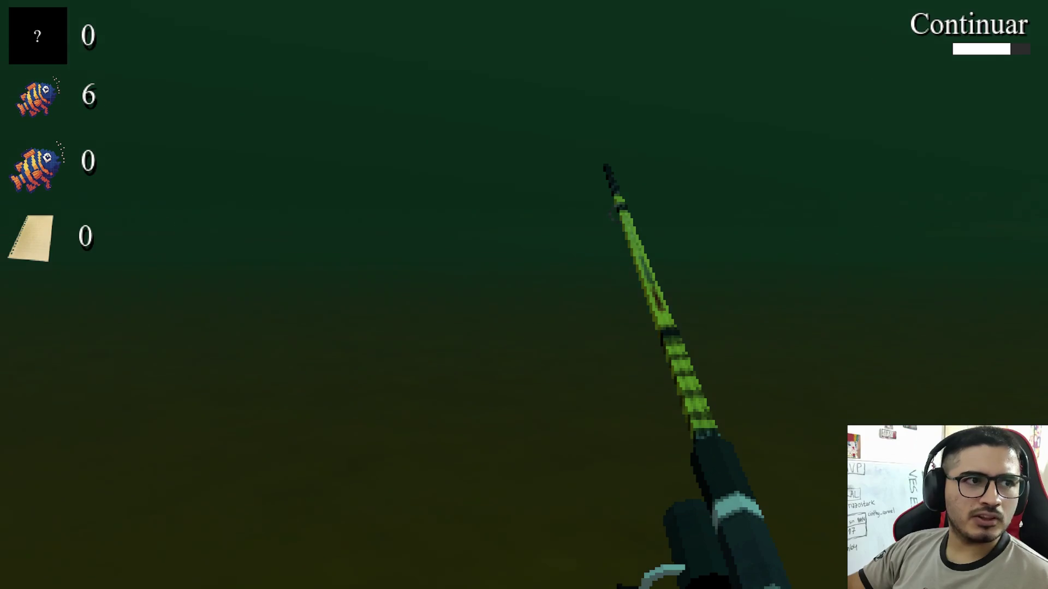
pyautogui.press('w')
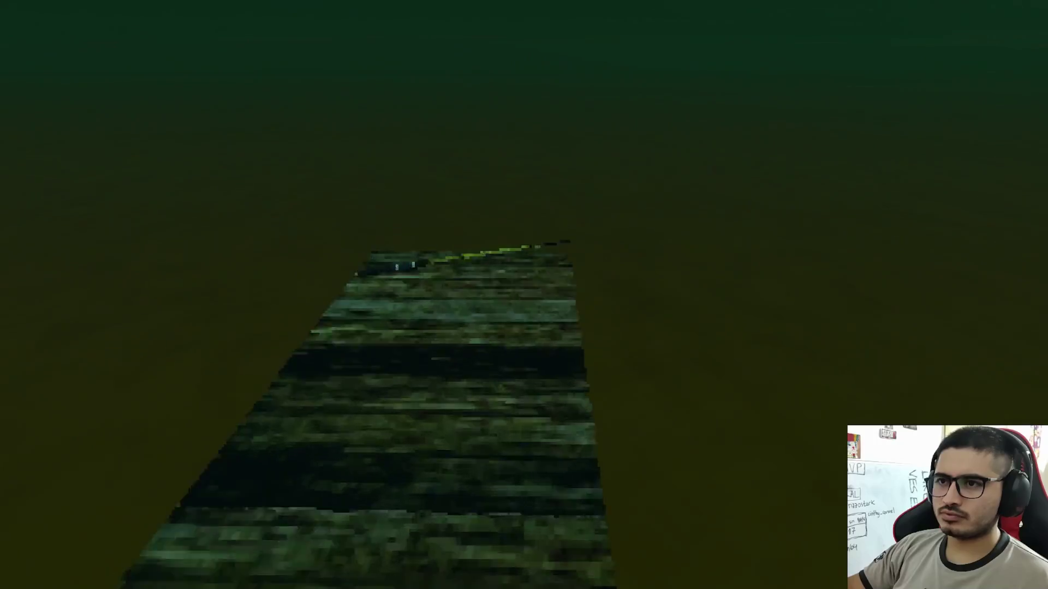
pyautogui.press('e')
pyautogui.press('e')
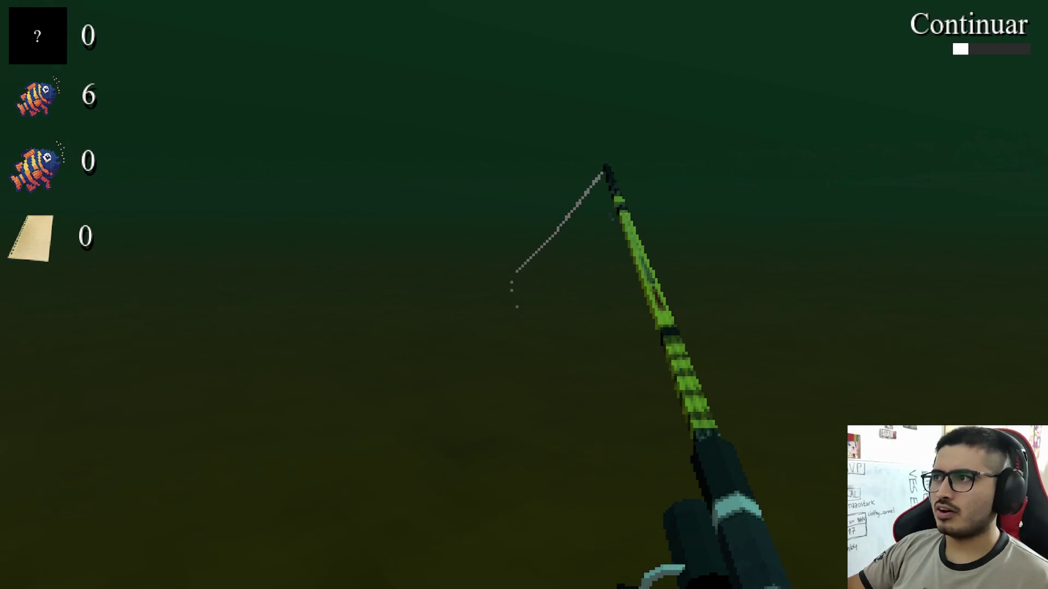
pyautogui.press('e')
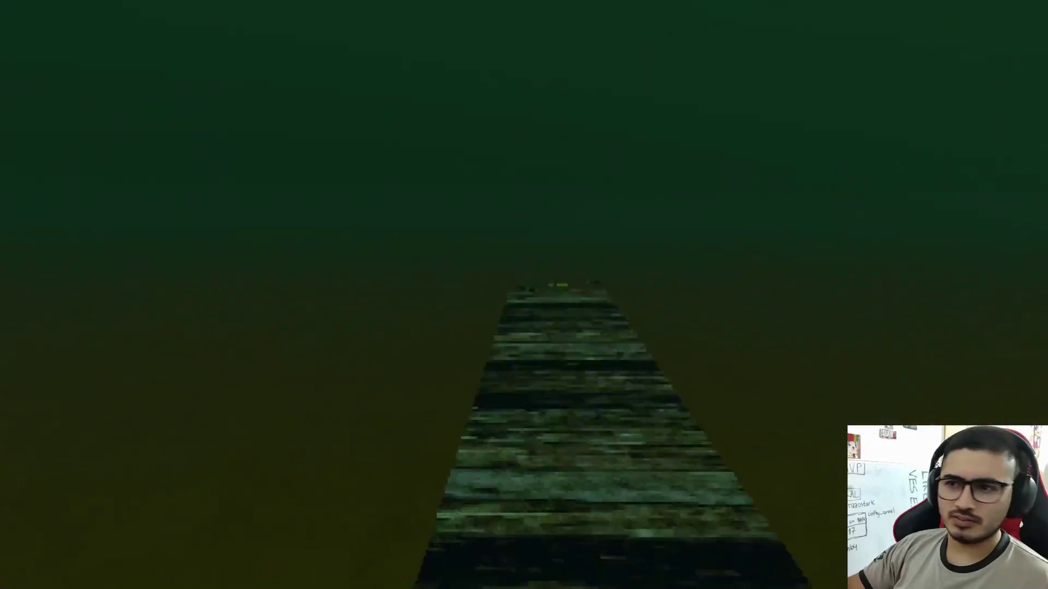
pyautogui.press('e')
# Choose Pescar, land a seventh Tare'yi, and stop the game with F8
pyautogui.click(328, 510)
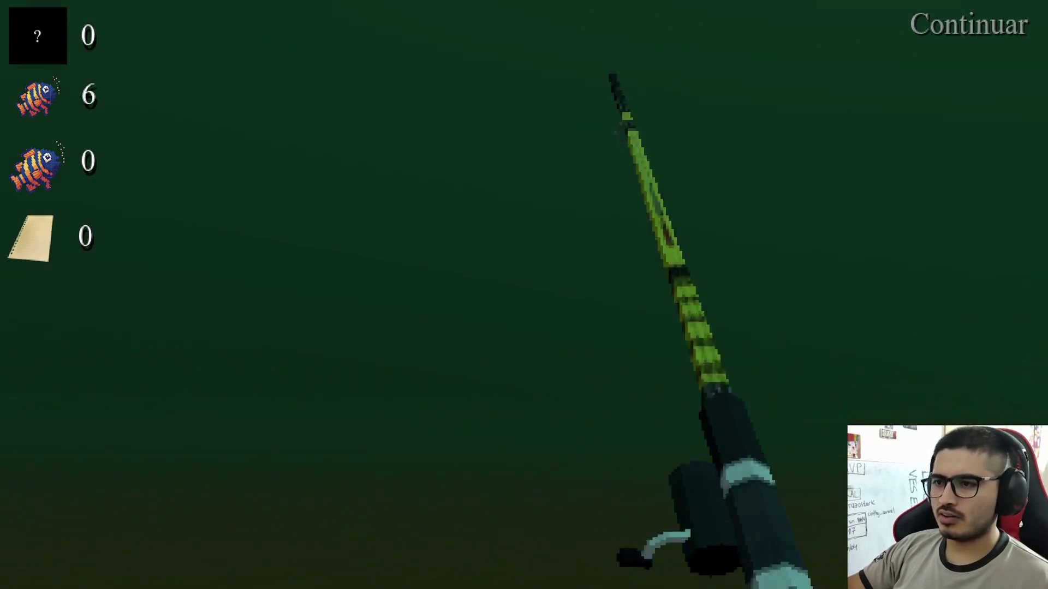
pyautogui.click(524, 294)
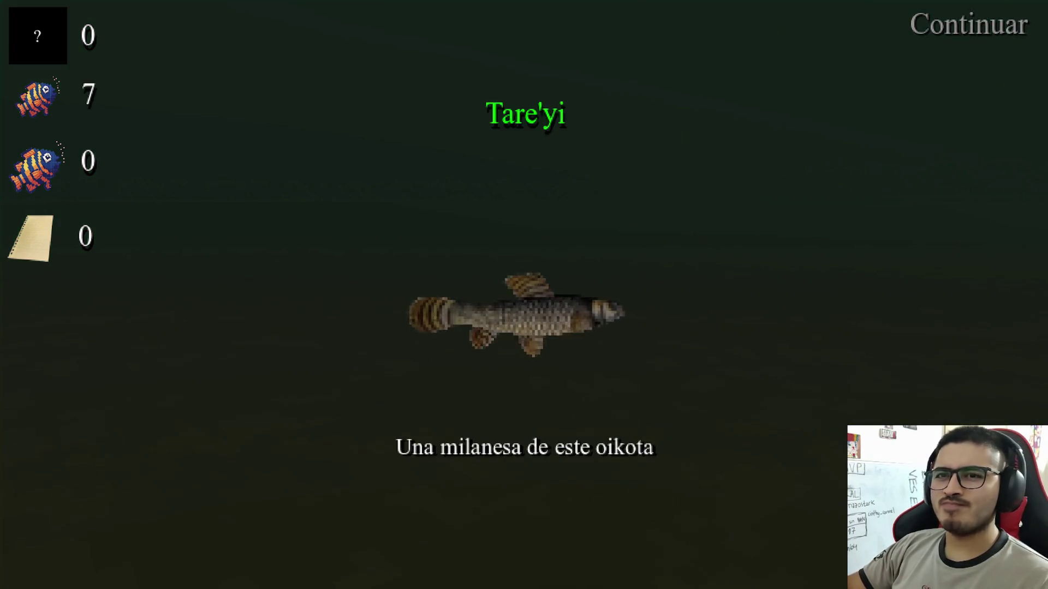
pyautogui.click(525, 295)
pyautogui.press('F8')
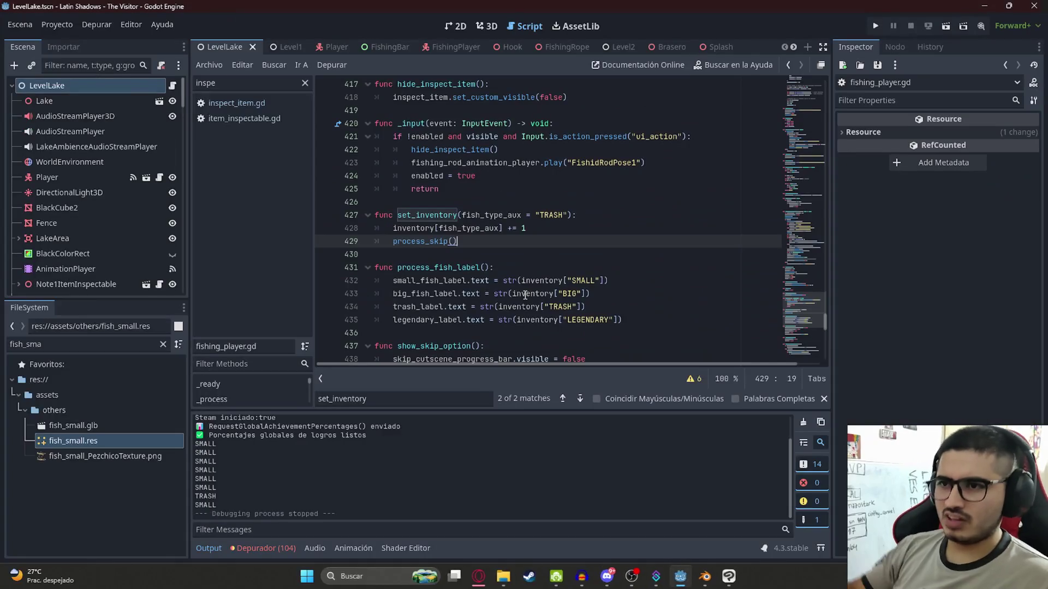
# Set MIN_POINTS_REQUIRED to 4 and BIG and LEGENDARY points to 4, then save
pyautogui.keyDown('ctrl'); pyautogui.click(423, 232); pyautogui.keyUp('ctrl')
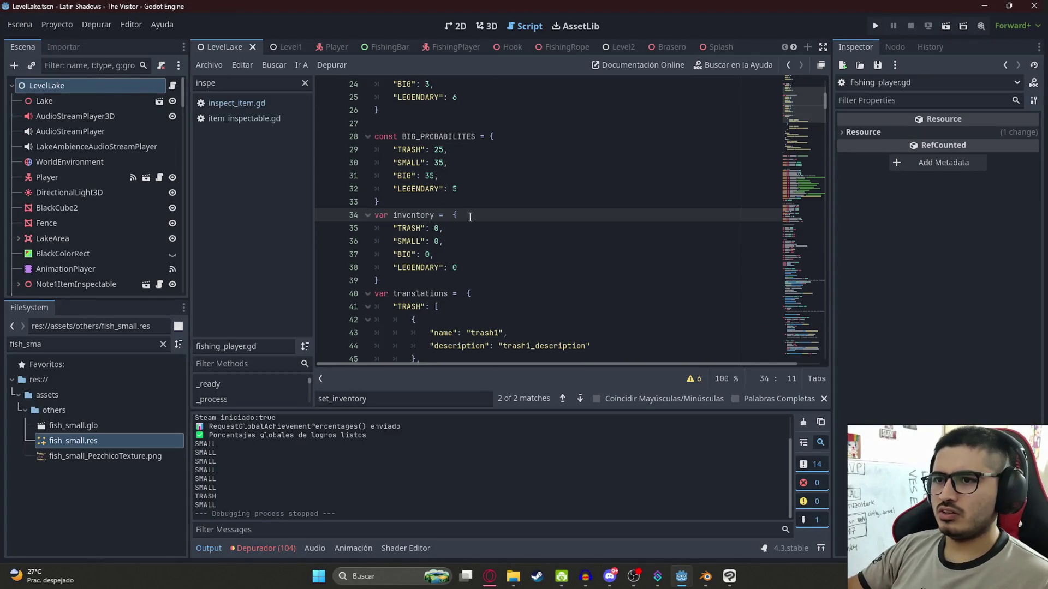
pyautogui.scroll(8, 470, 217)
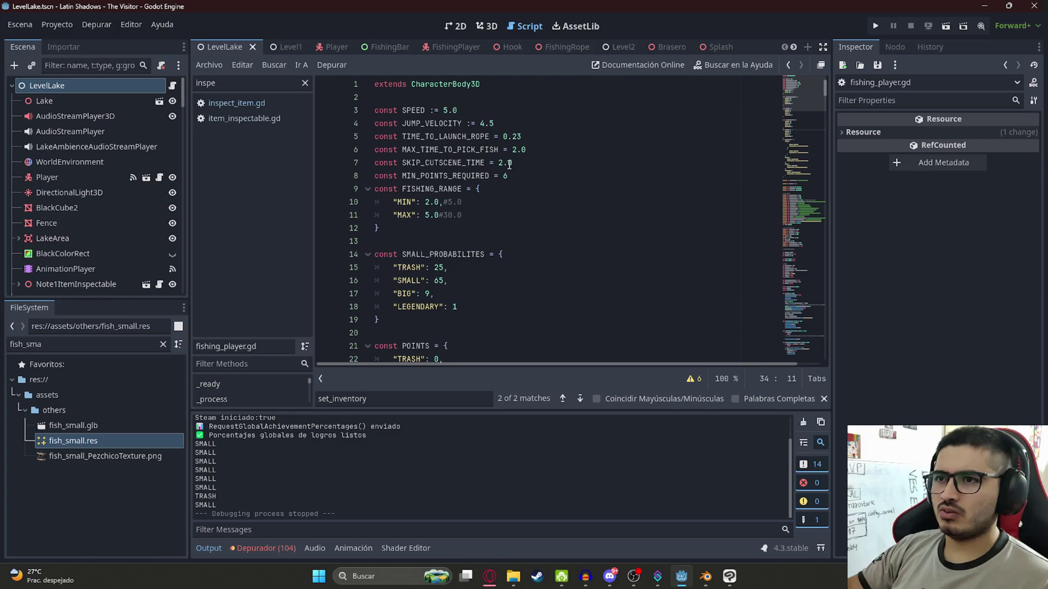
pyautogui.click(505, 176)
pyautogui.scroll(-3, 464, 212)
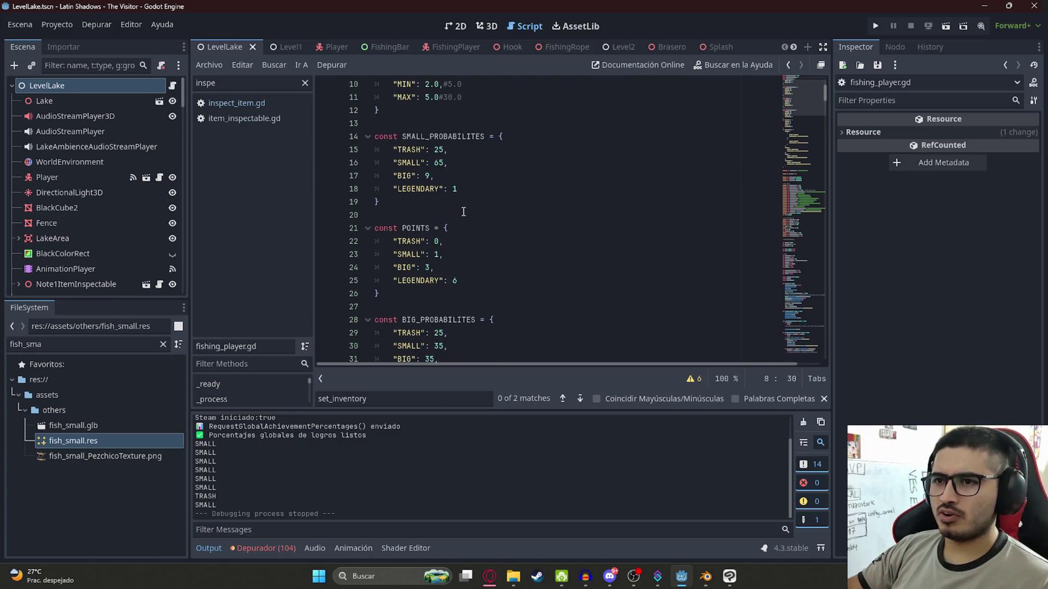
pyautogui.scroll(-2, 443, 241)
pyautogui.scroll(2, 449, 193)
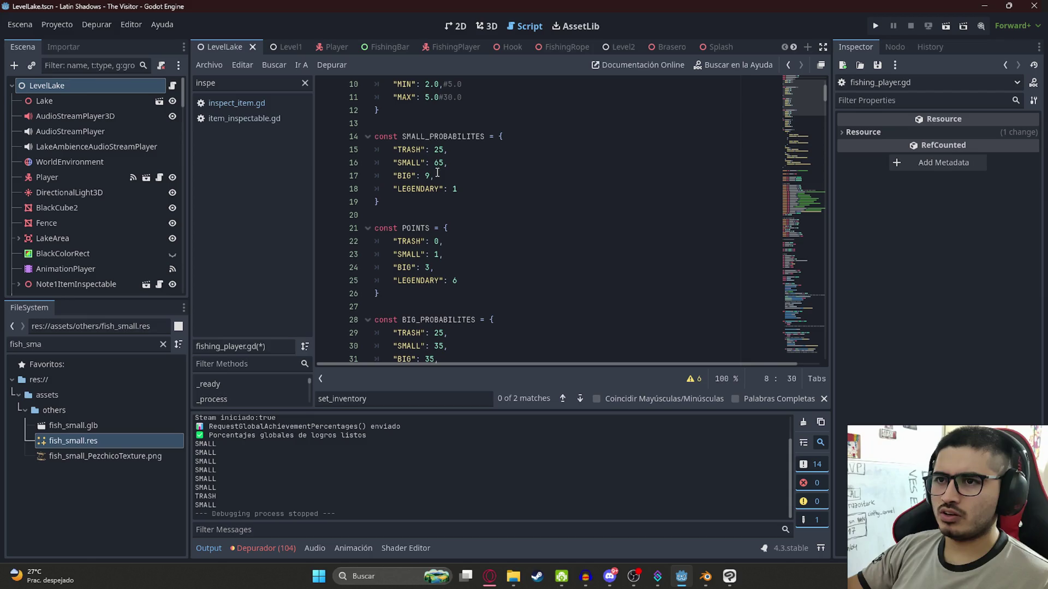
pyautogui.scroll(3, 430, 176)
pyautogui.scroll(-4, 435, 189)
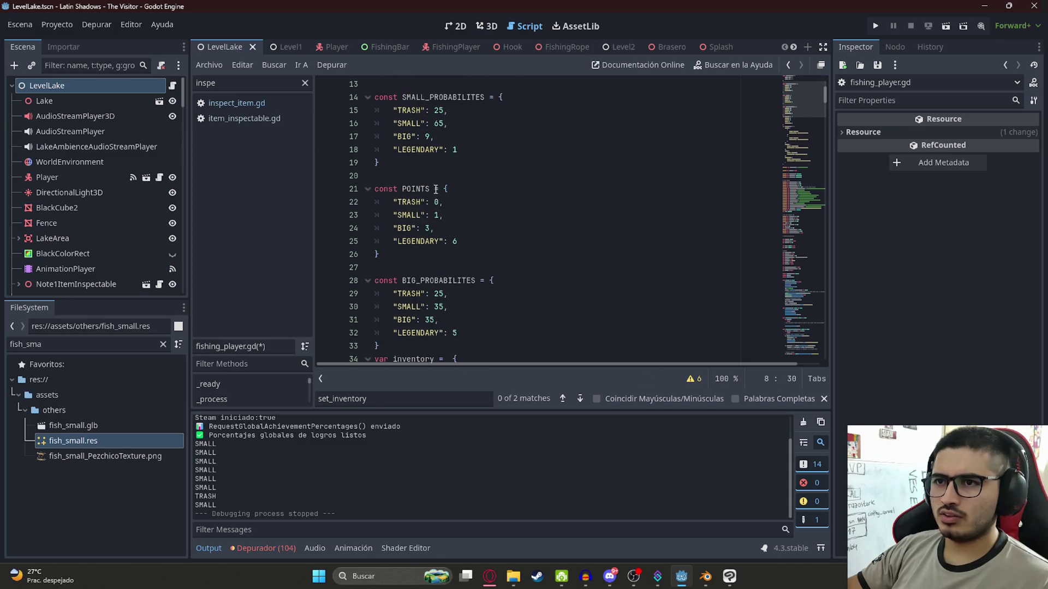
pyautogui.click(430, 228)
pyautogui.write('4')
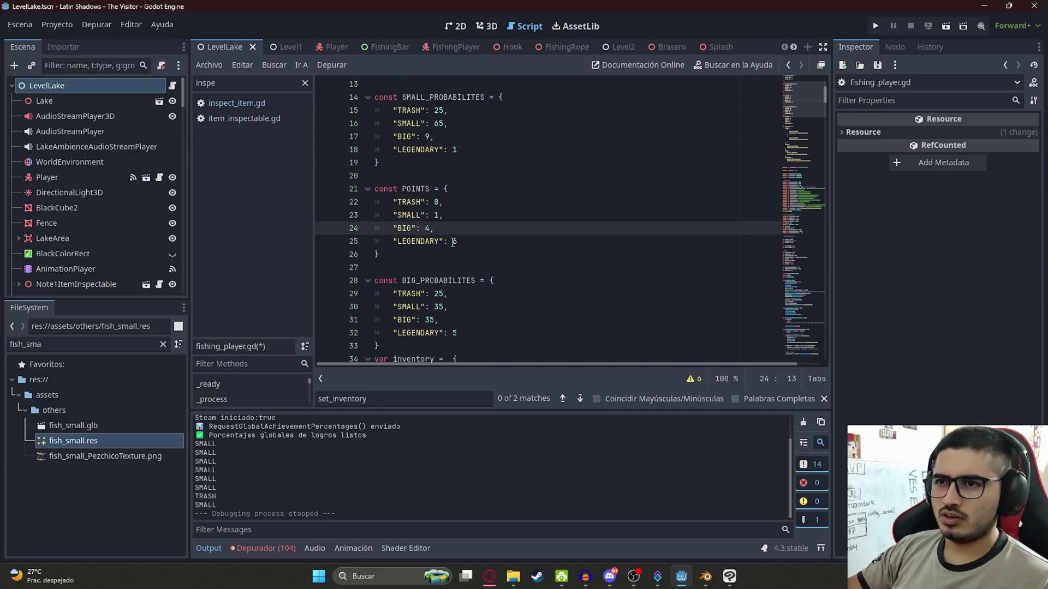
pyautogui.doubleClick(453, 242)
pyautogui.write('4')
pyautogui.hotkey('ctrl', 's')
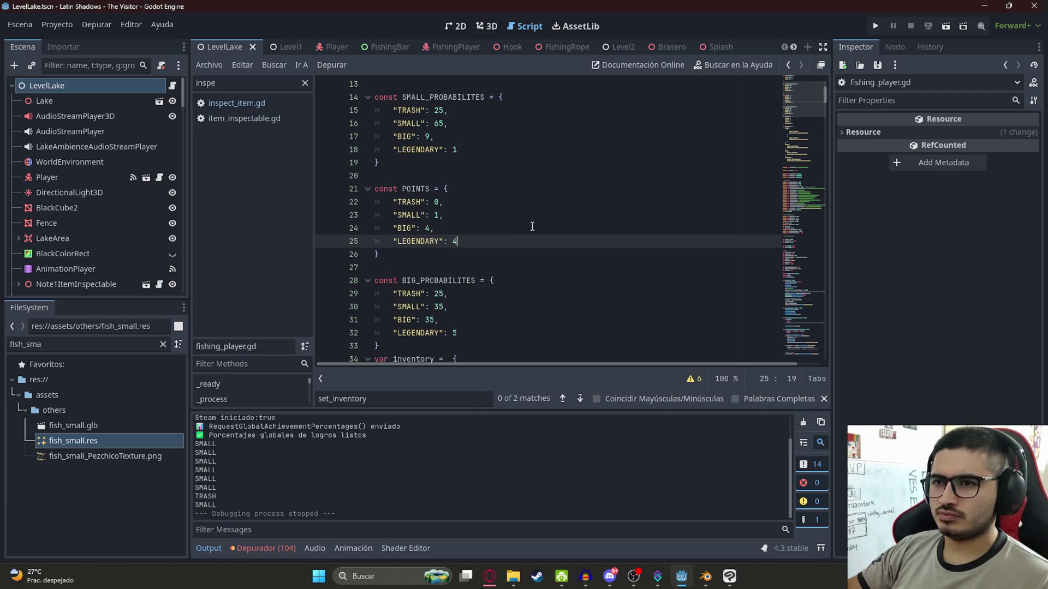
# Save the LevelLake scene and stop the running game
pyautogui.click(532, 227)
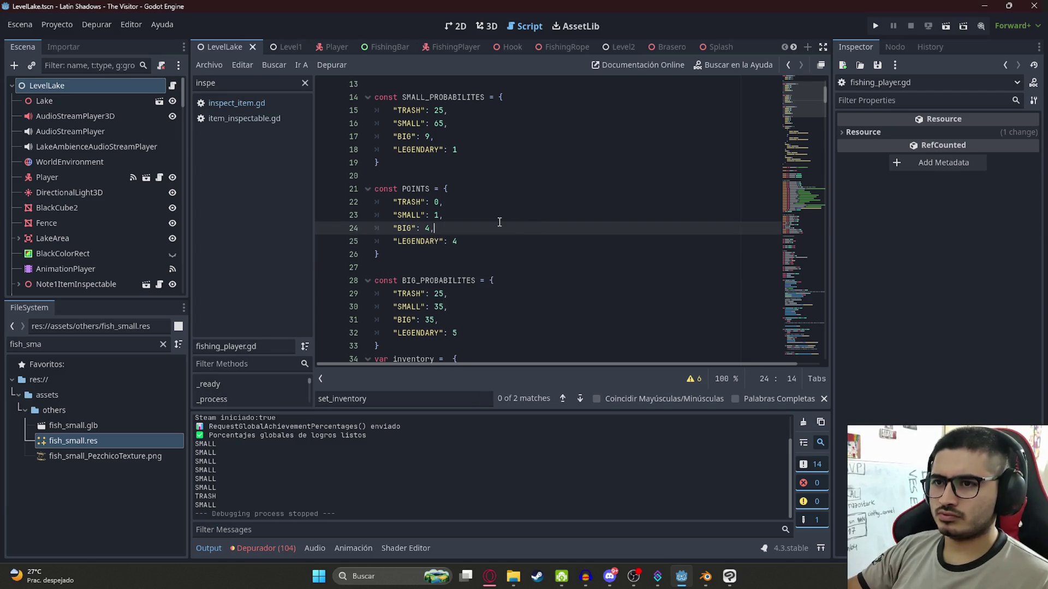
pyautogui.rightClick(224, 49)
pyautogui.click(273, 142)
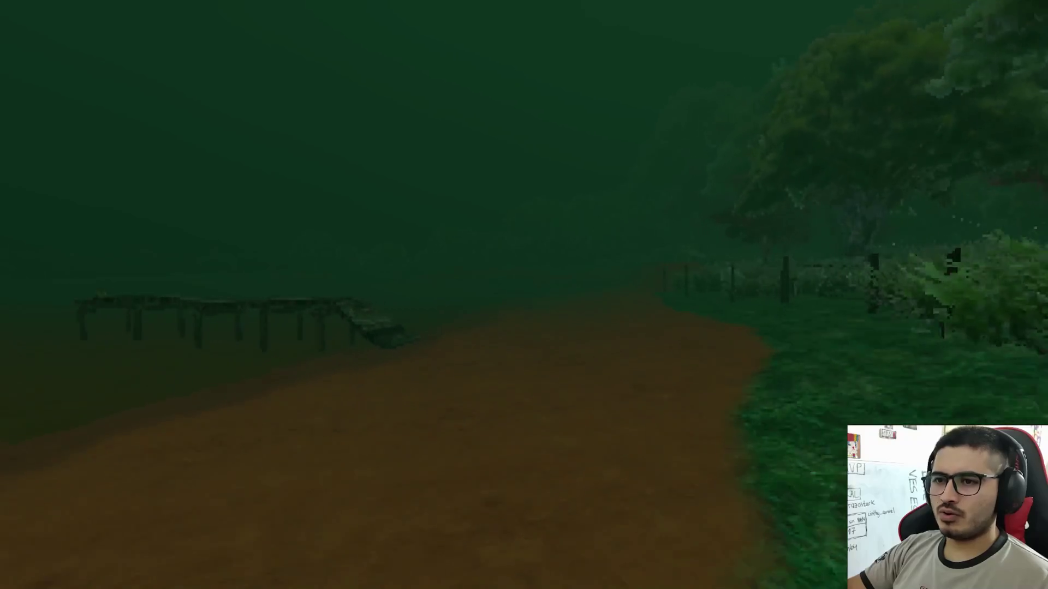
pyautogui.press('F8')
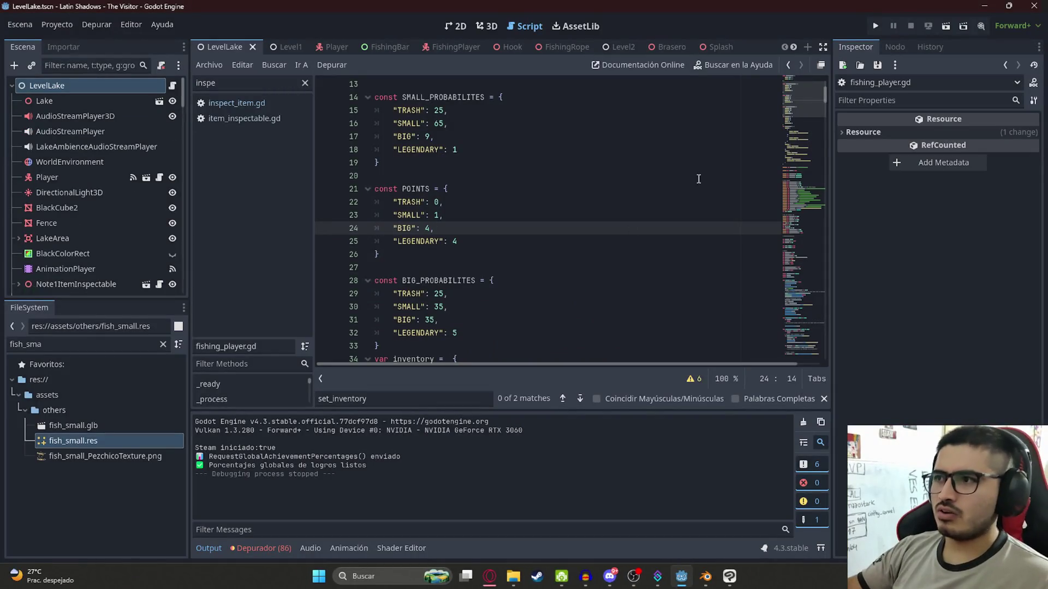
# Set FISHING_RANGE to MIN 5.0 and MAX 30.0, saving the script and LevelLake scene
pyautogui.scroll(4, 480, 174)
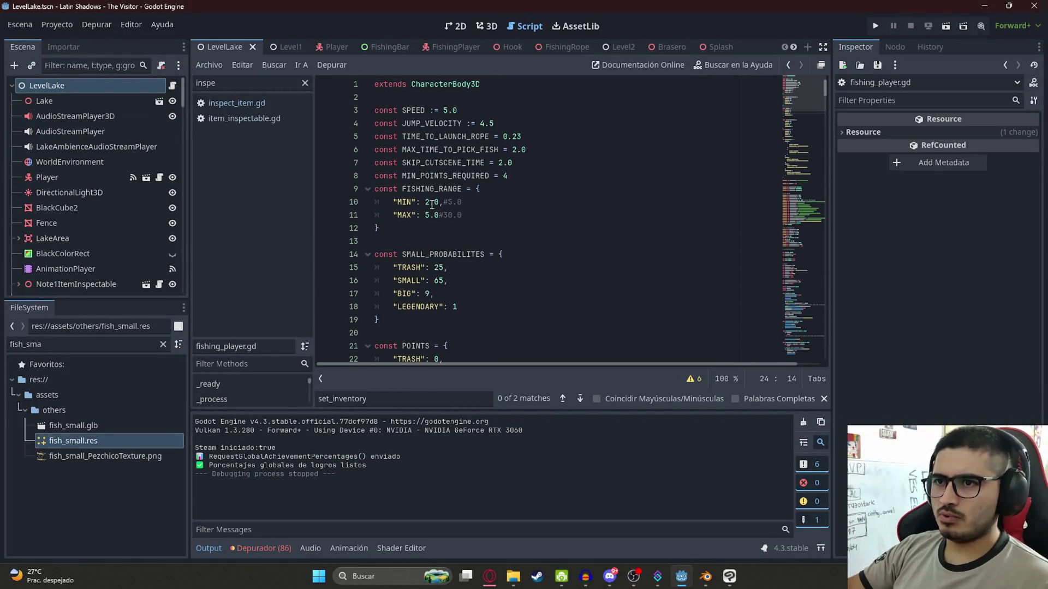
pyautogui.click(427, 202)
pyautogui.click(429, 216)
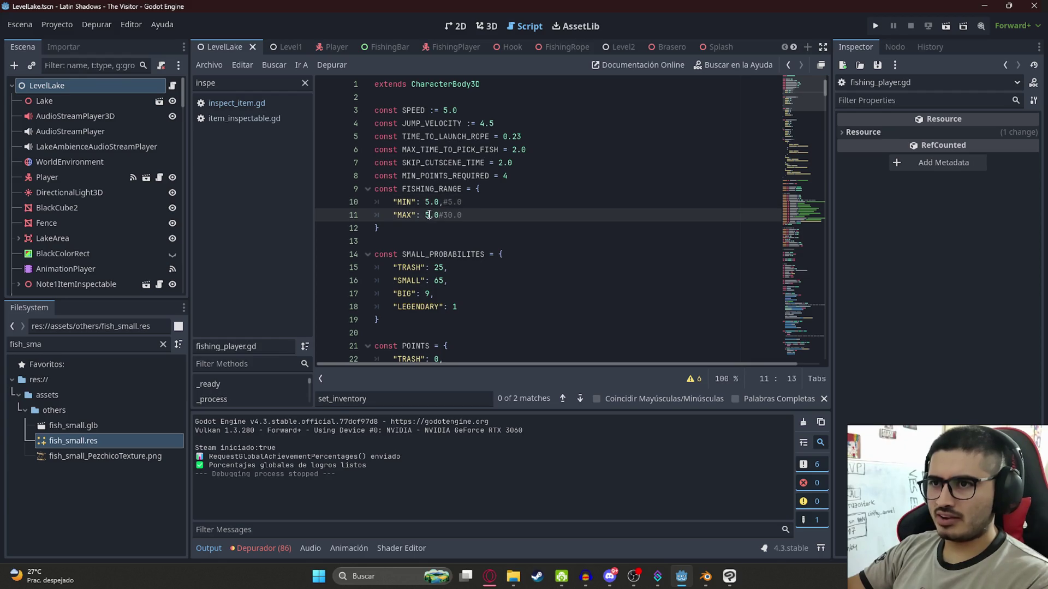
pyautogui.write('30')
pyautogui.hotkey('ctrl', 's')
pyautogui.rightClick(231, 48)
pyautogui.click(268, 136)
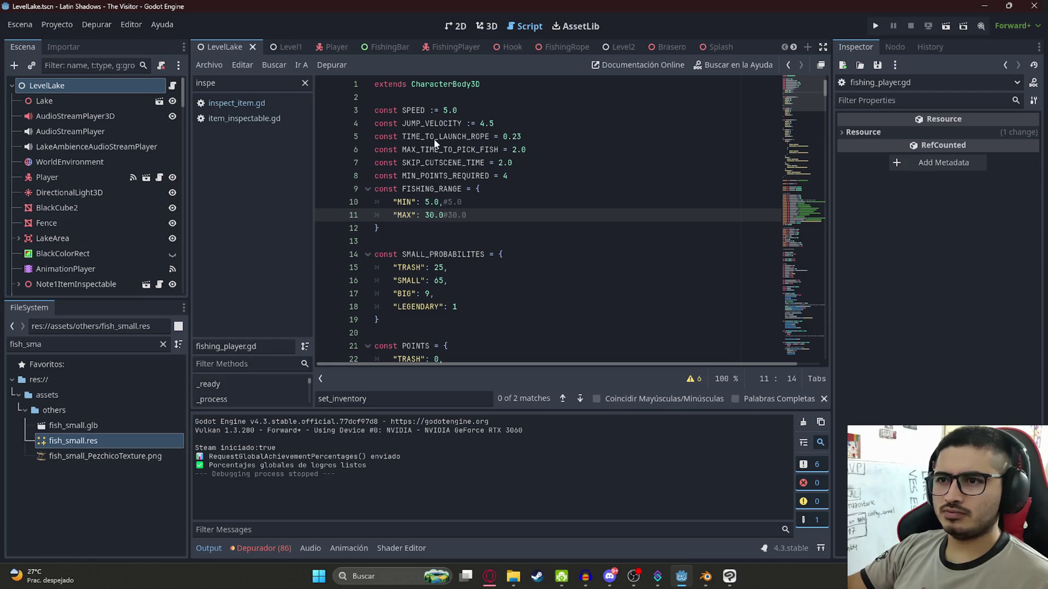
# Launch the game and walk along the dirt path to the end of the pier
pyautogui.press('F5')
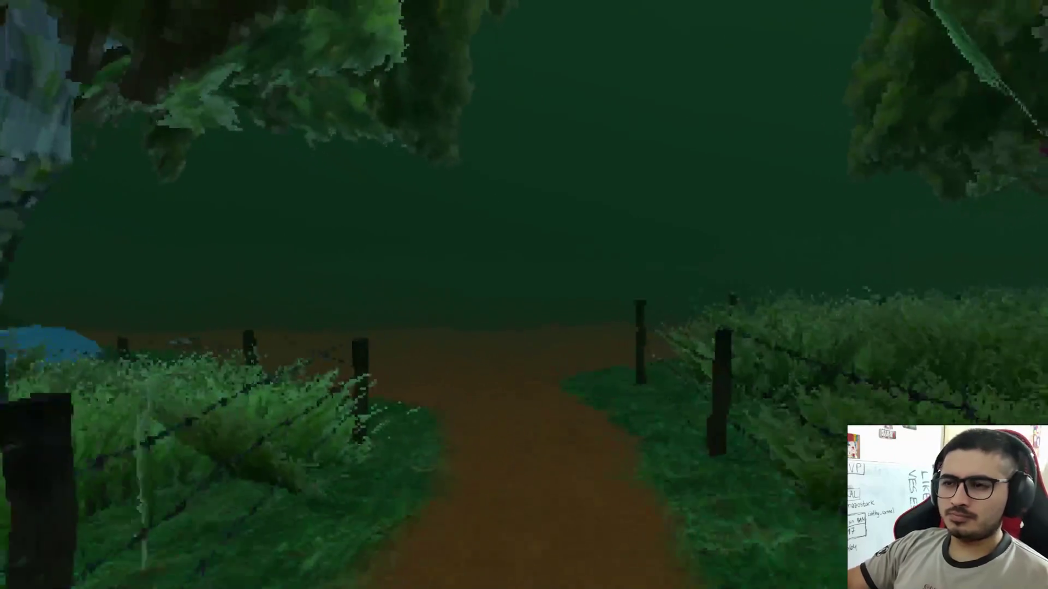
pyautogui.press('w')
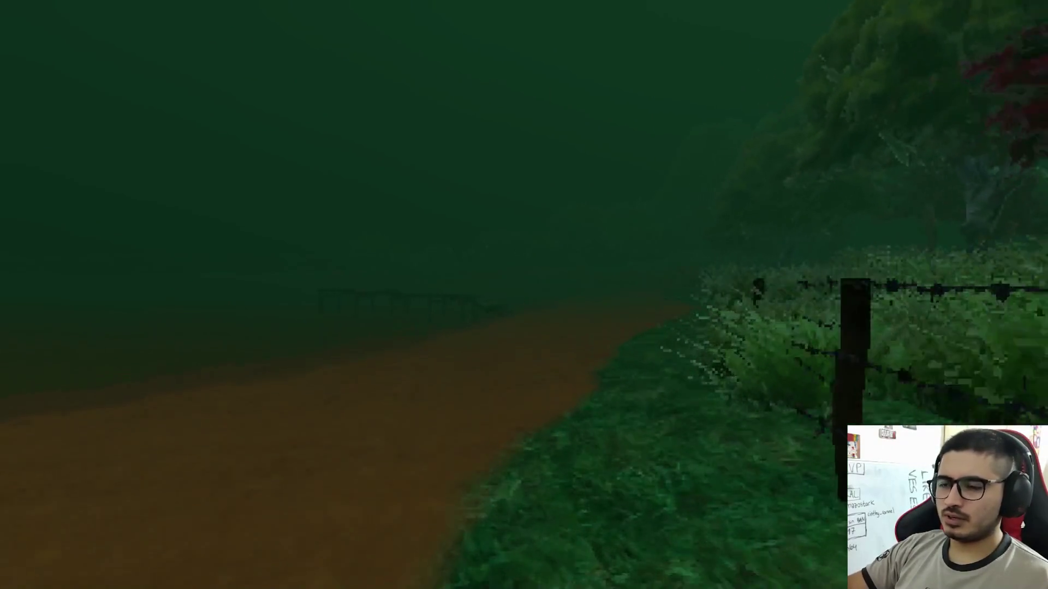
pyautogui.press('w')
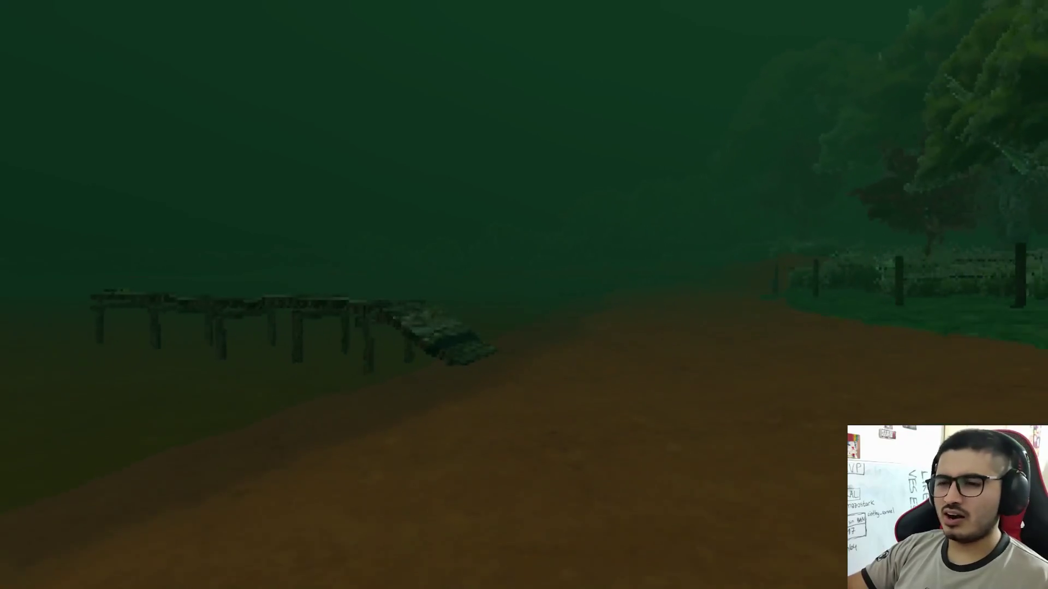
pyautogui.press('w')
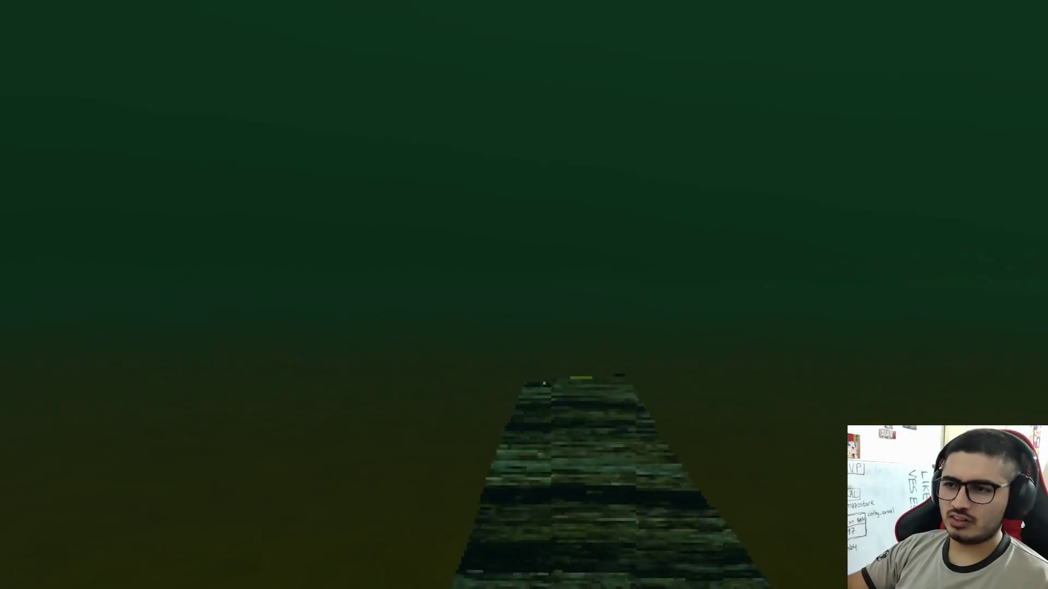
pyautogui.press('w')
# Take up the fishing rod with Pescar and cast the line into the lake
pyautogui.press('e')
pyautogui.click(431, 487)
pyautogui.click(524, 294)
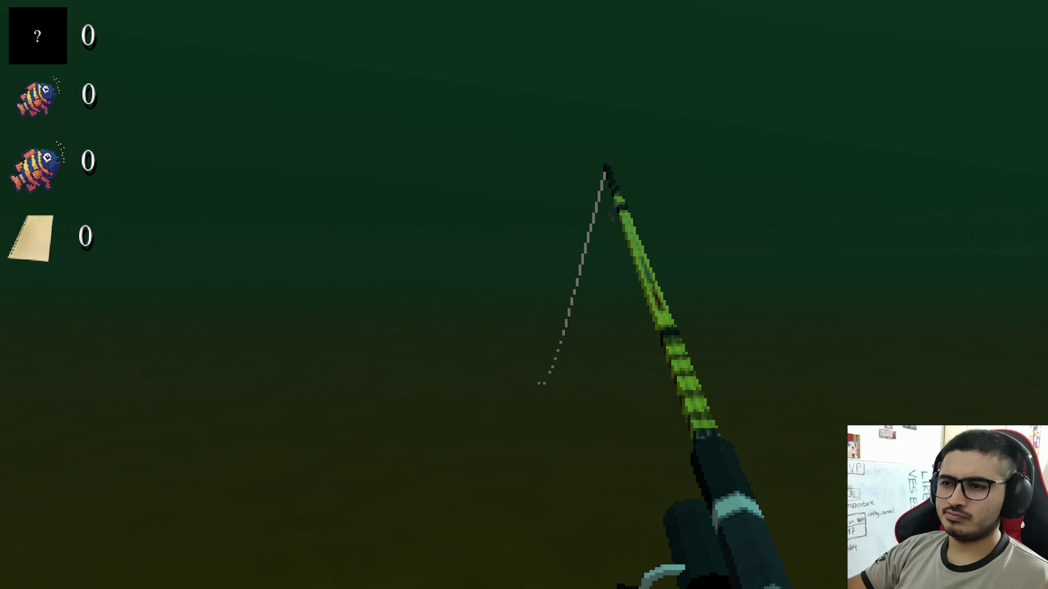
# Stop the game and set FISHING_RANGE in fishing_player.gd to MIN 3.0 and MAX 15.0
pyautogui.press('F8')
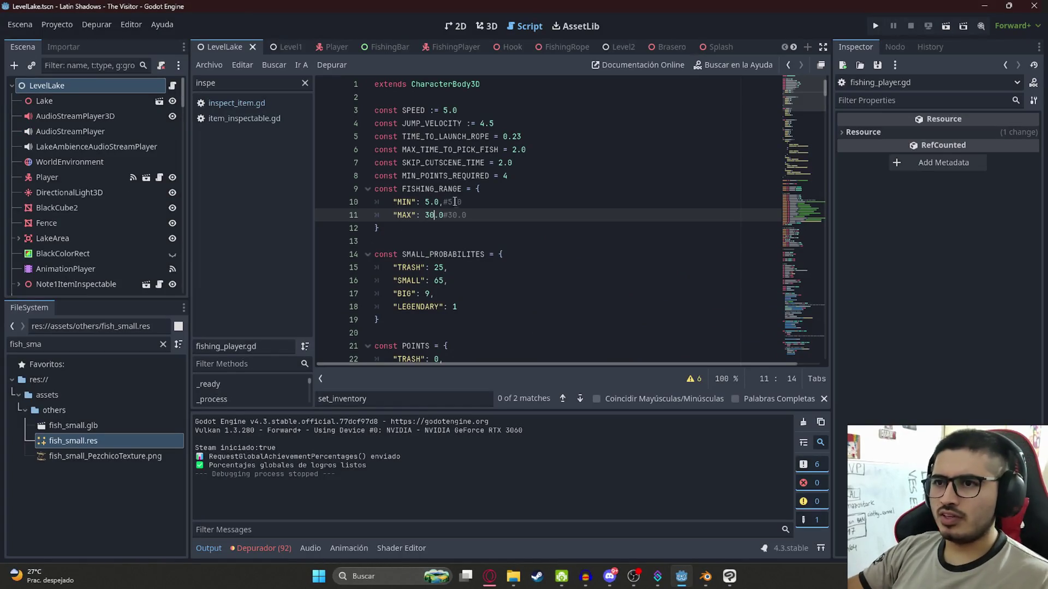
pyautogui.click(432, 202)
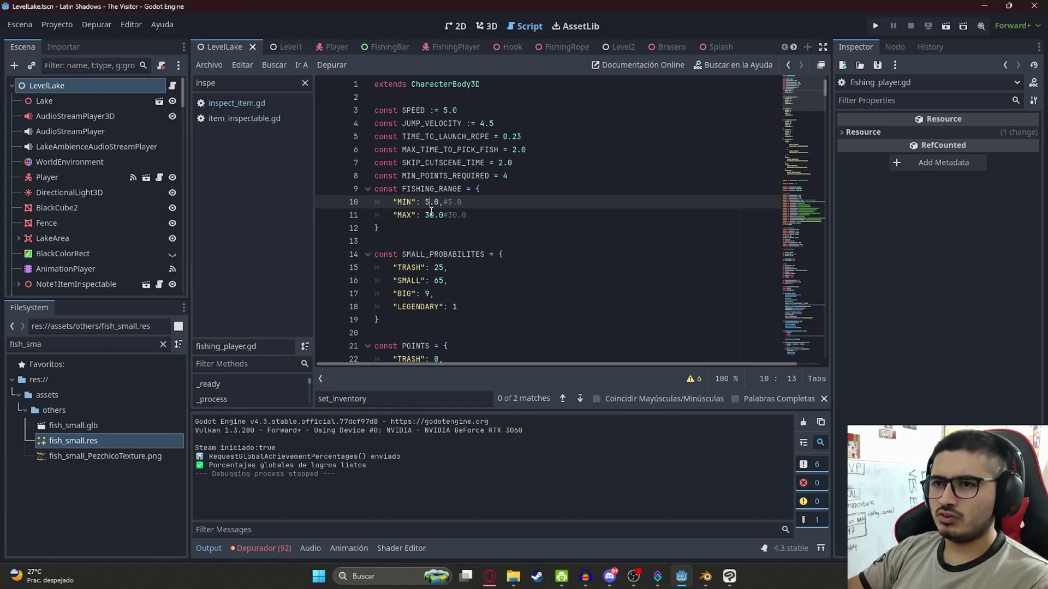
pyautogui.doubleClick(430, 215)
pyautogui.write('15')
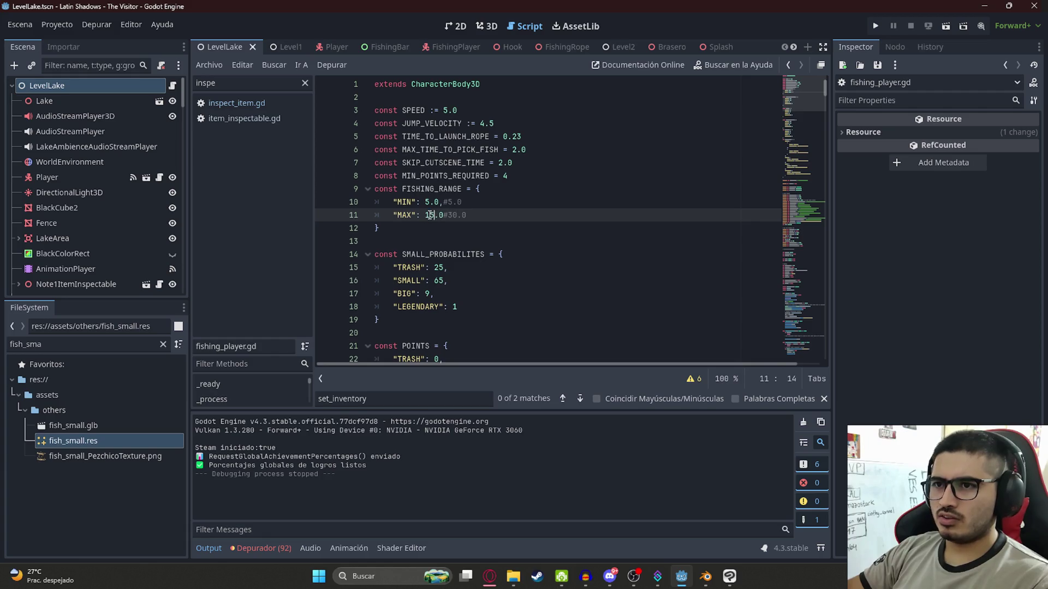
pyautogui.rightClick(233, 48)
pyautogui.moveTo(435, 215); pyautogui.dragTo(402, 176)
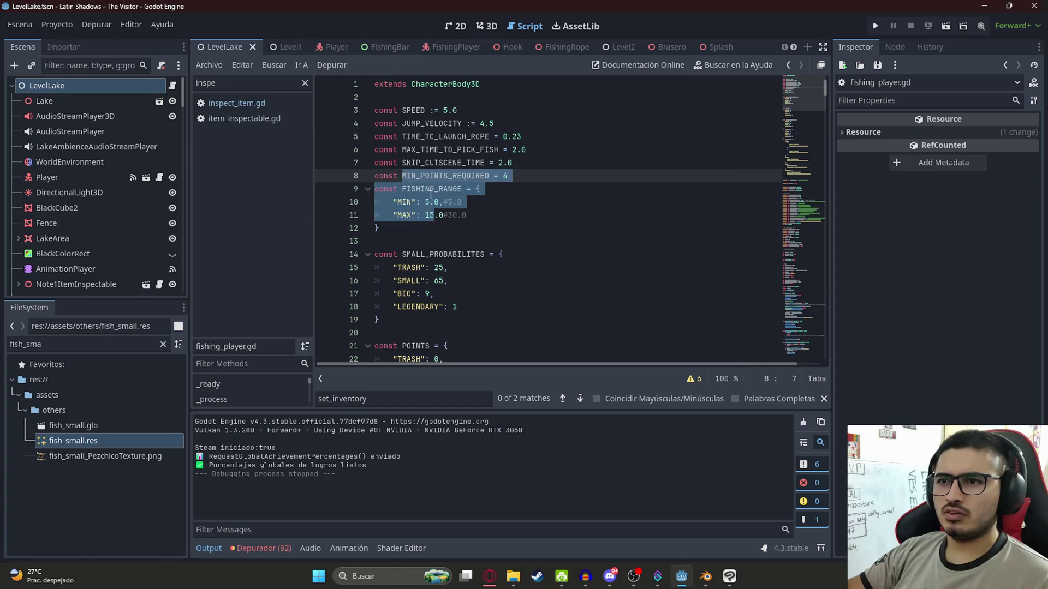
pyautogui.click(430, 203)
pyautogui.write('3')
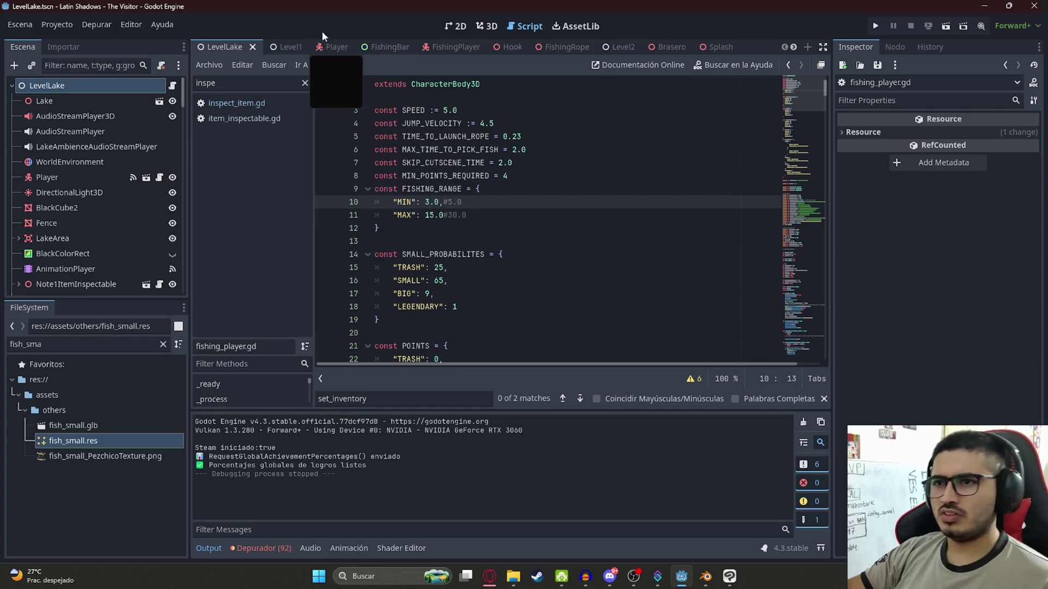
pyautogui.rightClick(227, 46)
pyautogui.click(272, 141)
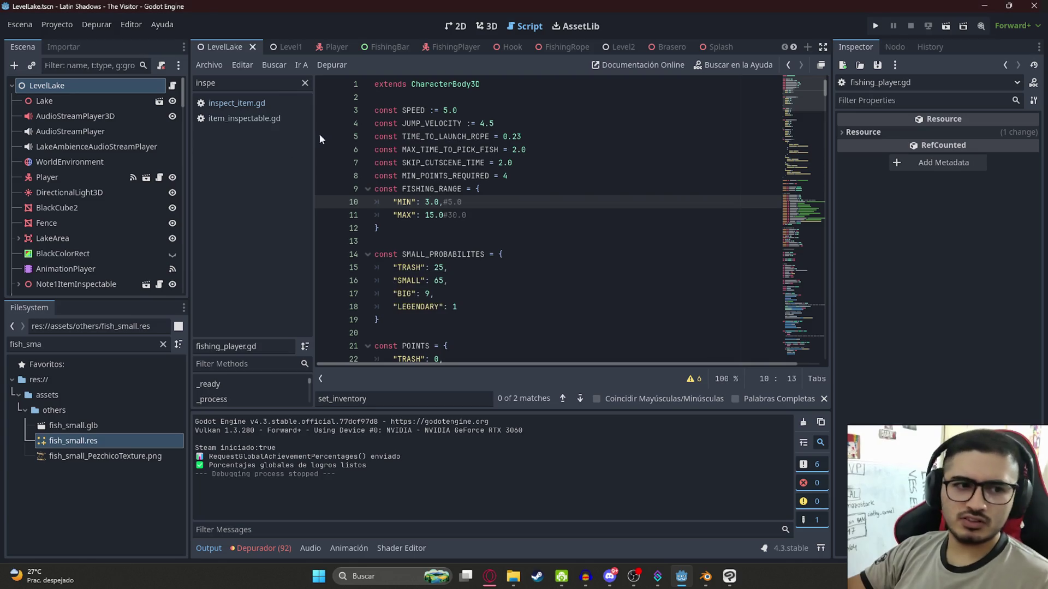
# Relaunch the game, pick up the rod with Pescar, and land a Dorado Grande
pyautogui.press('F5')
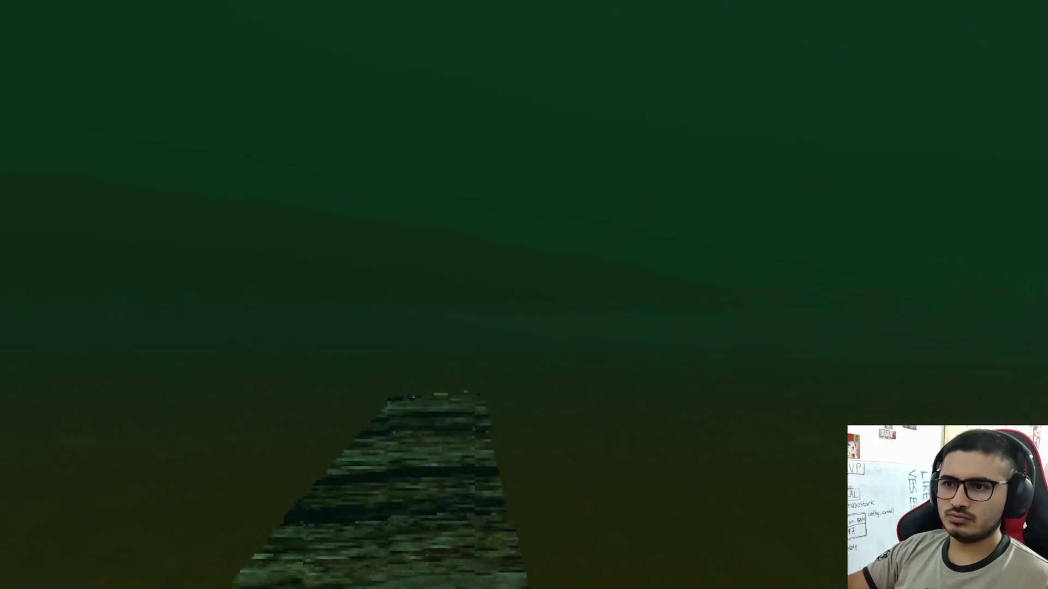
pyautogui.press('e')
pyautogui.click(371, 514)
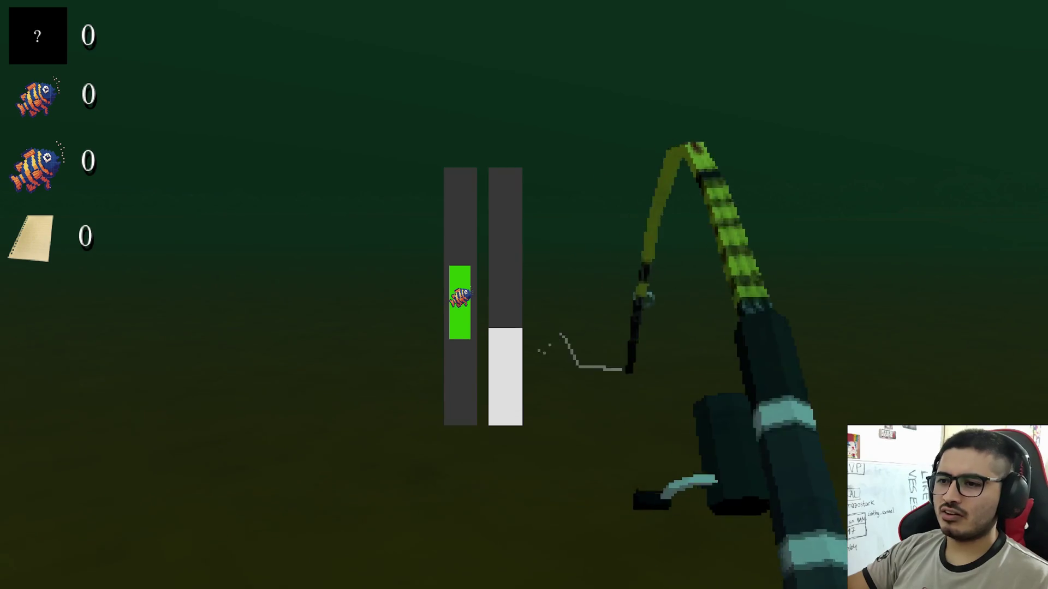
pyautogui.press('space')
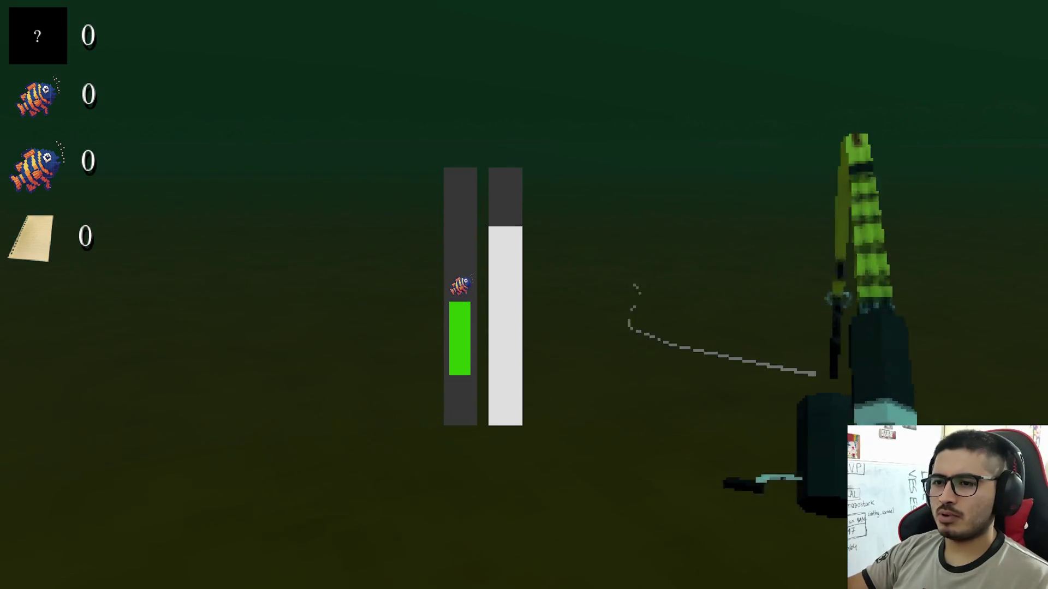
pyautogui.press('space')
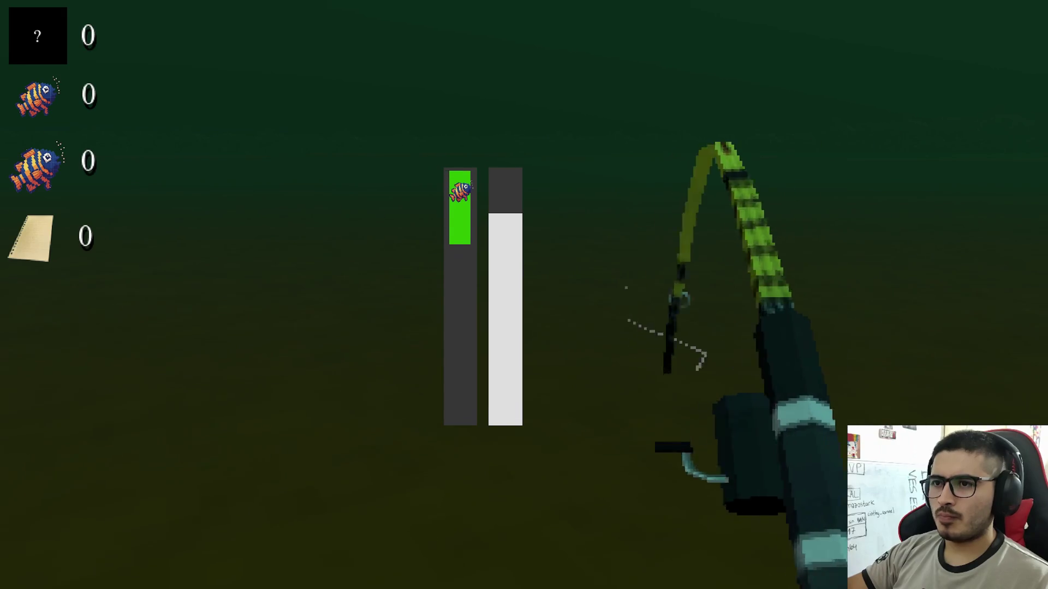
pyautogui.press('space')
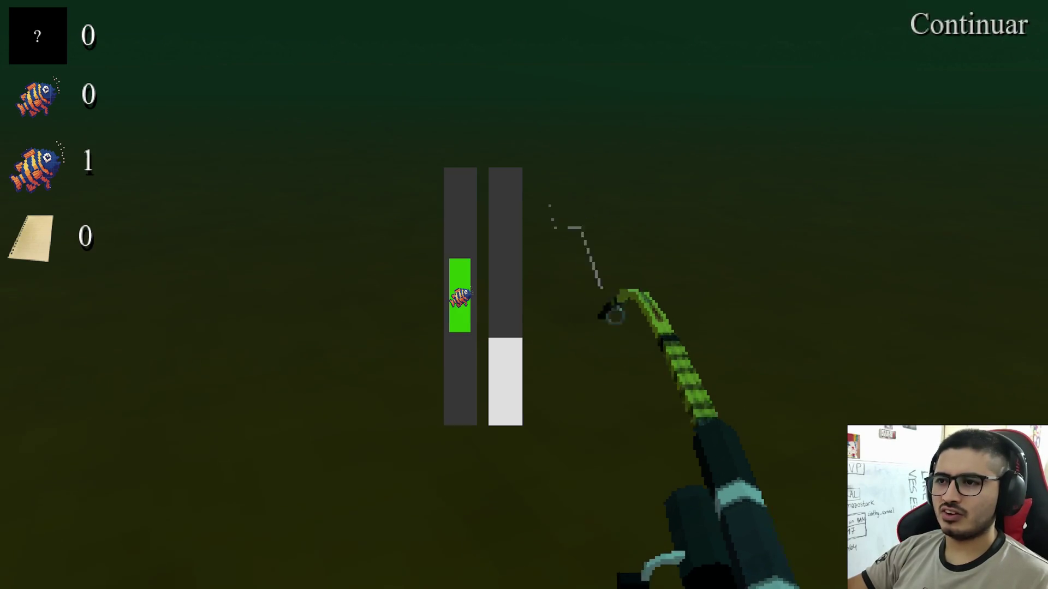
# Reel in a small fish and then a bag with the catch bar
pyautogui.press('space')
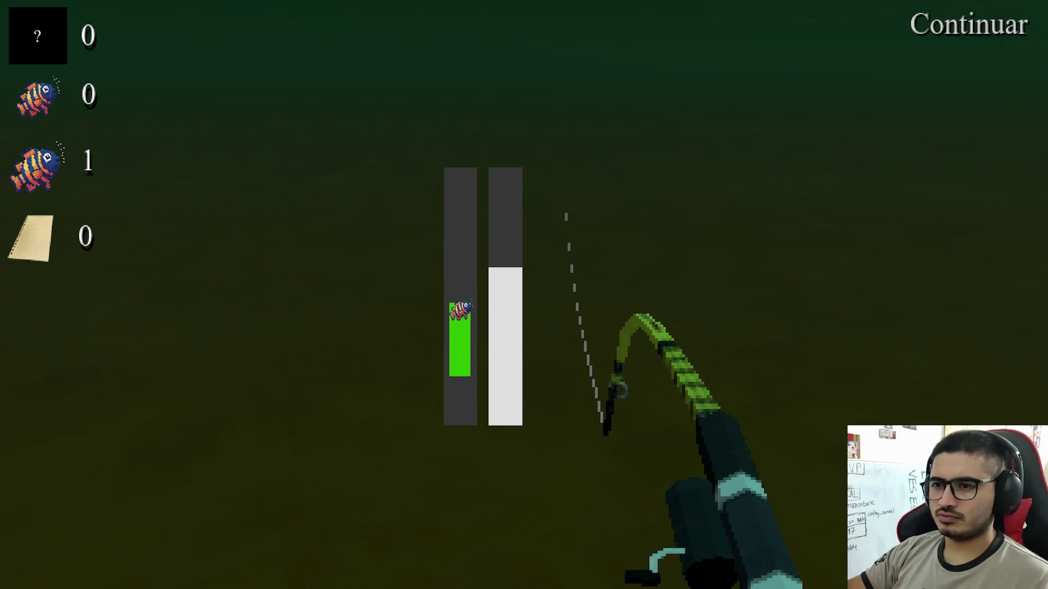
pyautogui.press('space')
pyautogui.press('space')
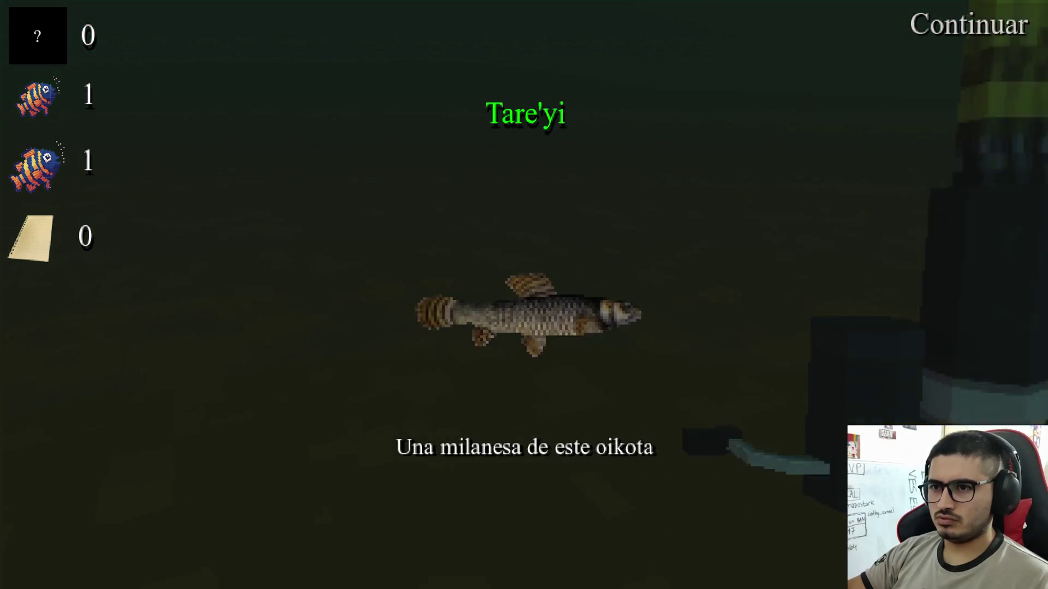
pyautogui.press('space')
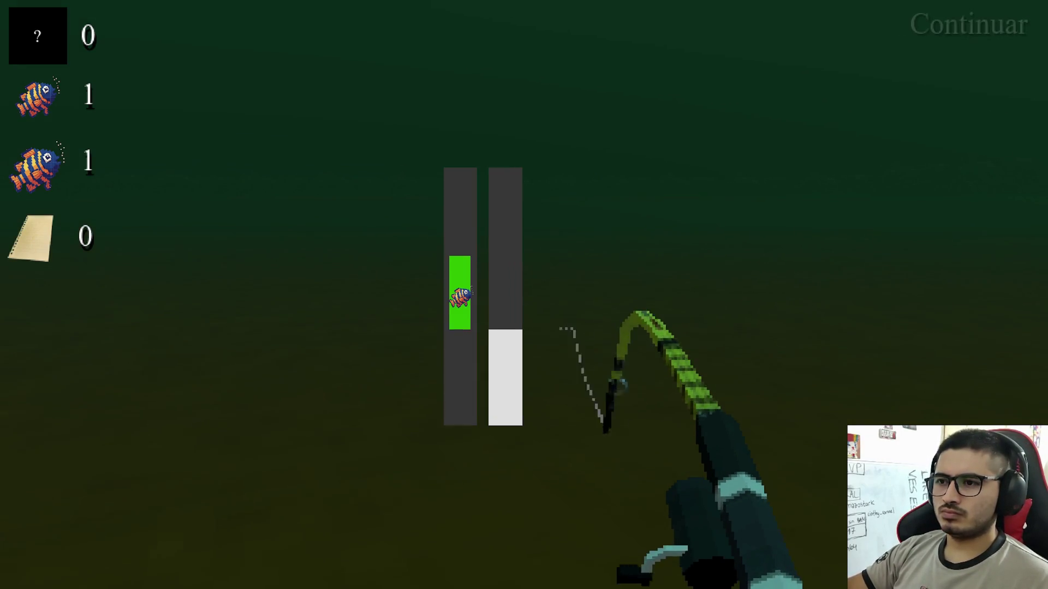
pyautogui.press('space')
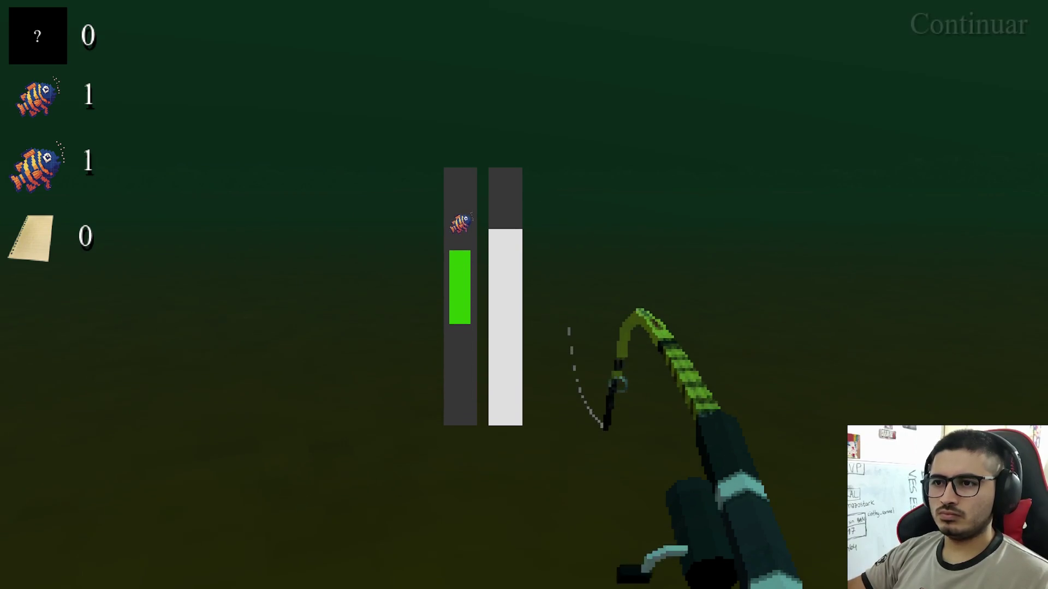
pyautogui.press('space')
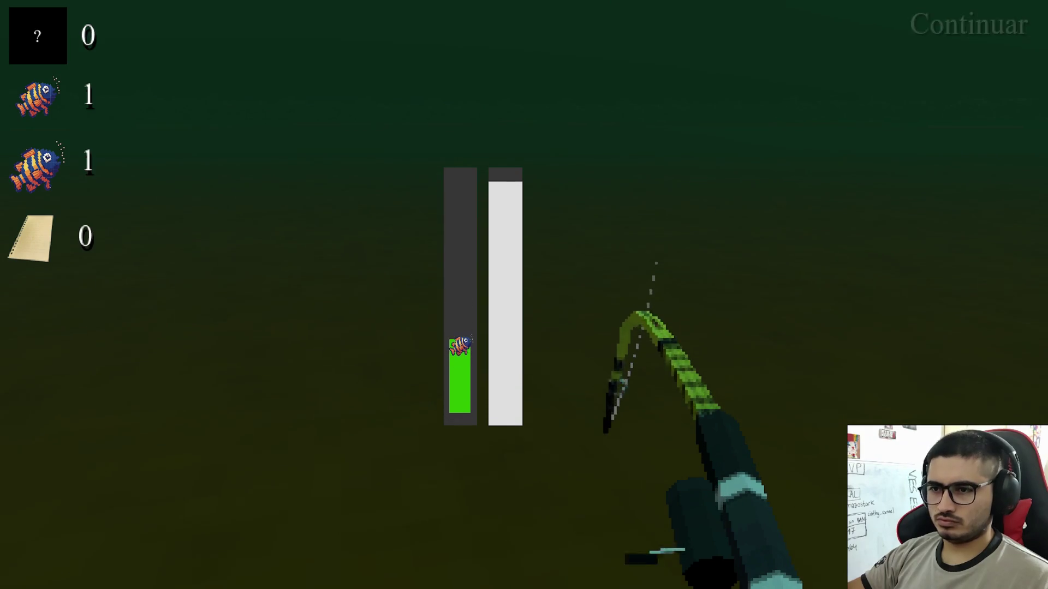
pyautogui.press('space')
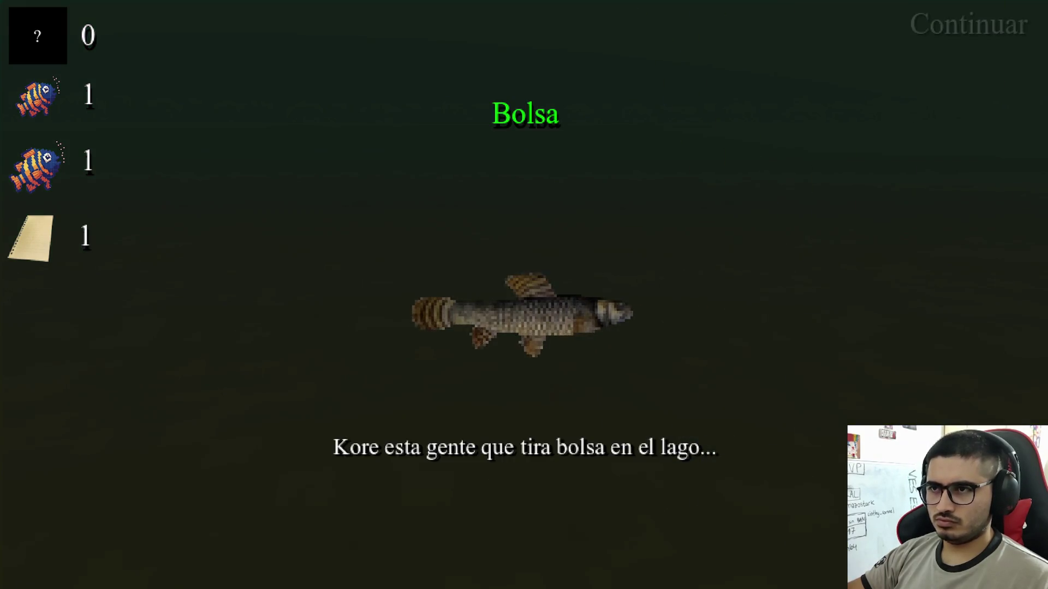
pyautogui.press('space')
pyautogui.press('space')
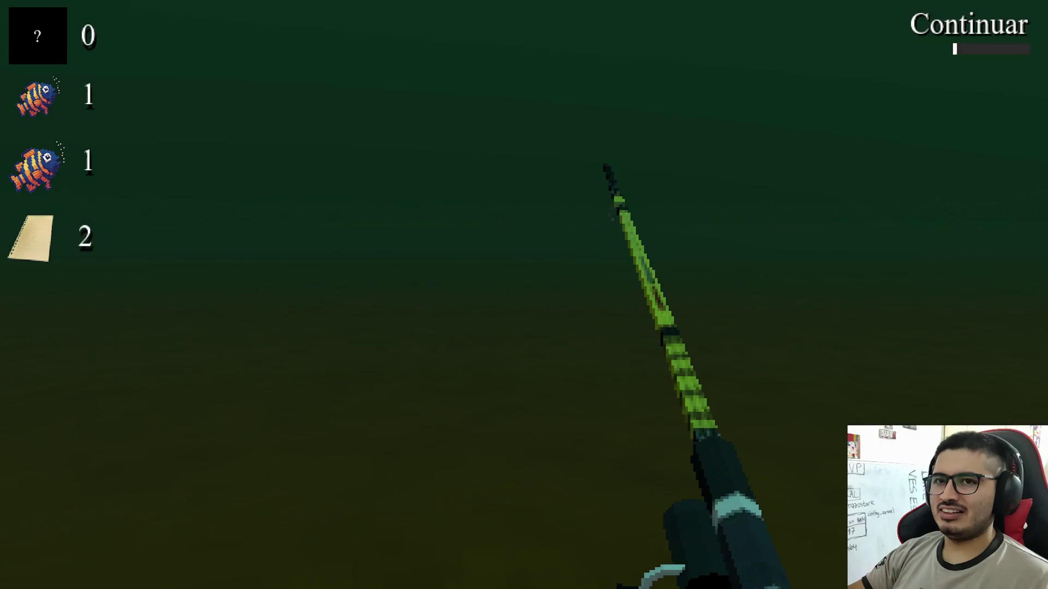
# Cast, reel in and land another fish, keeping the catch bar on it
pyautogui.click(523, 294)
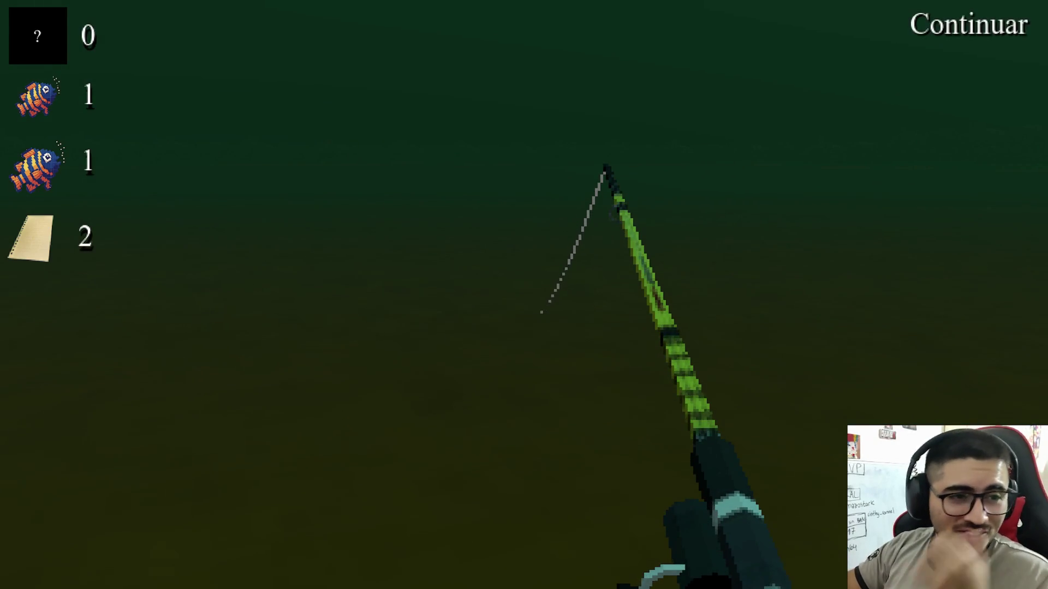
pyautogui.click(524, 295)
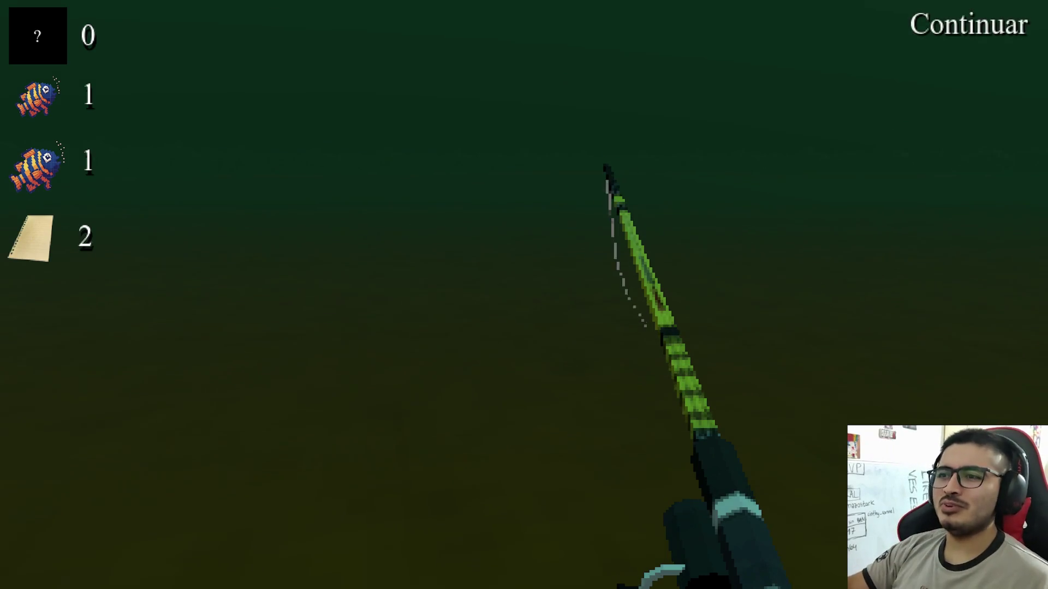
pyautogui.click(524, 295)
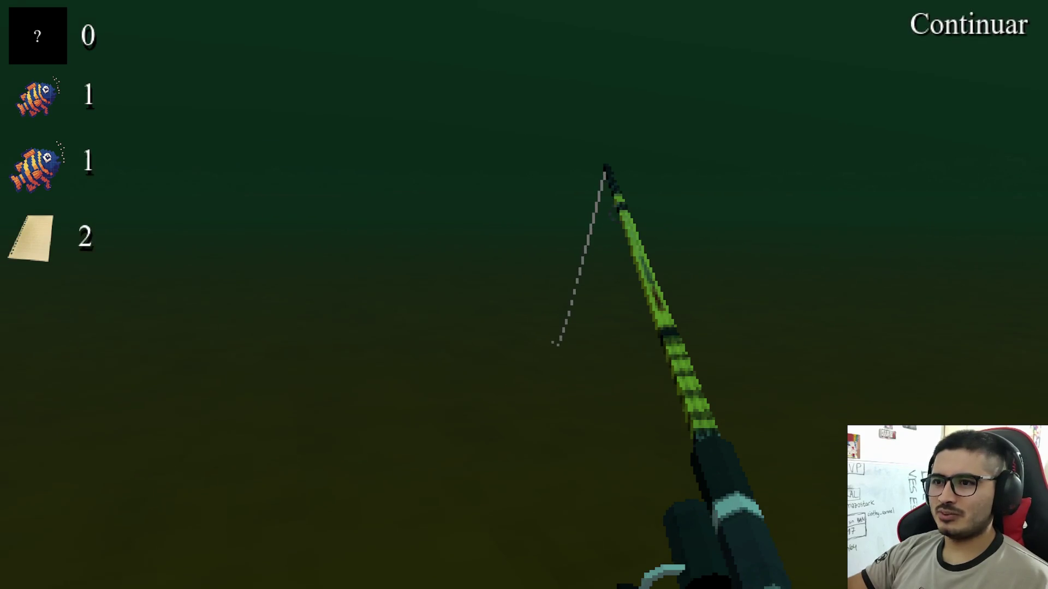
pyautogui.click(524, 295)
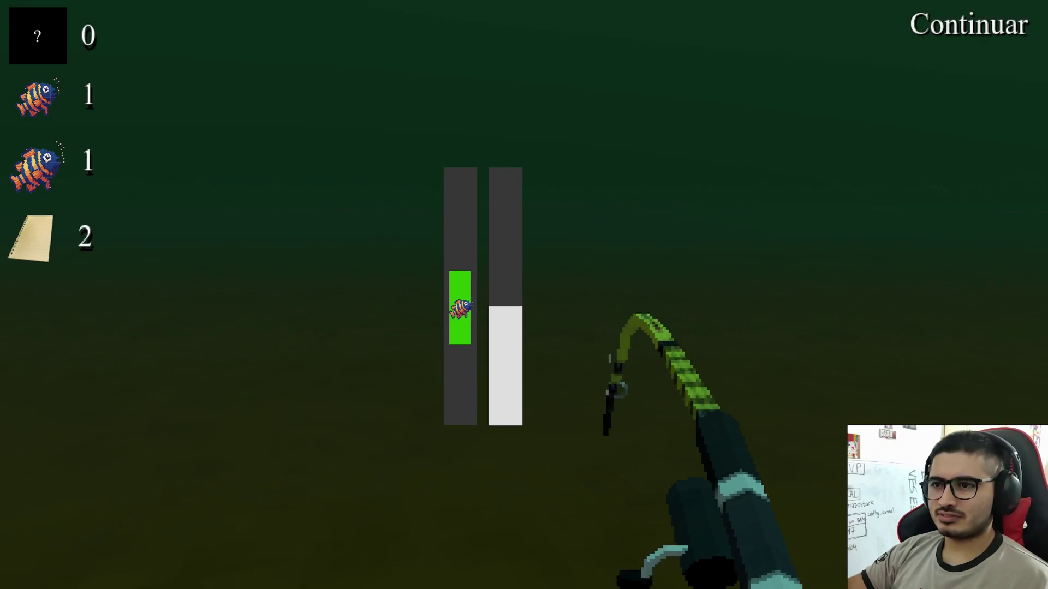
pyautogui.click(524, 295)
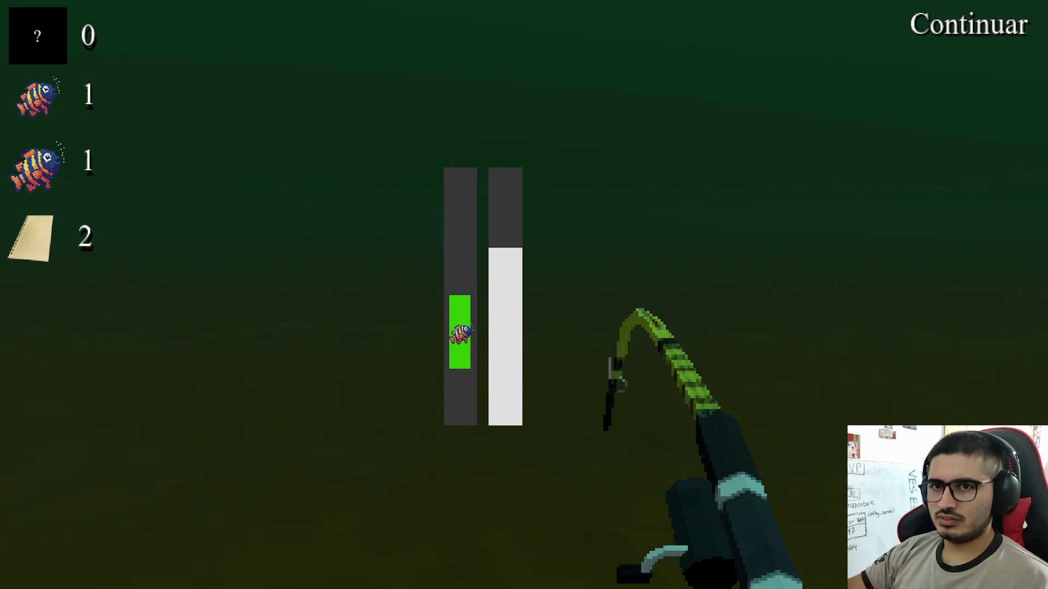
pyautogui.click(524, 295)
pyautogui.click(524, 295)
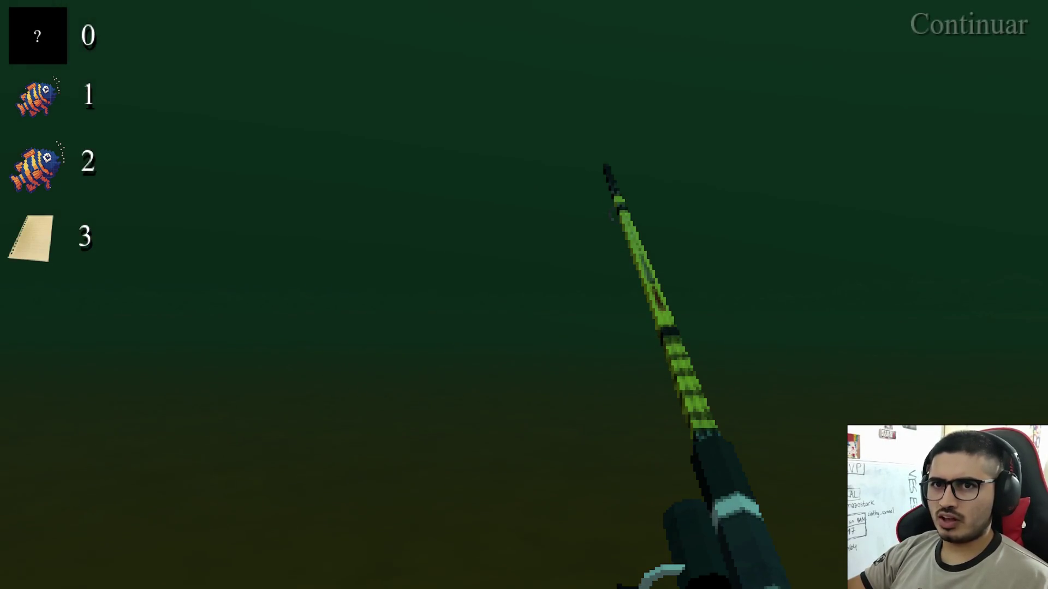
# Try the Continuar skip, cast once more, and stop the game with F8
pyautogui.press('space')
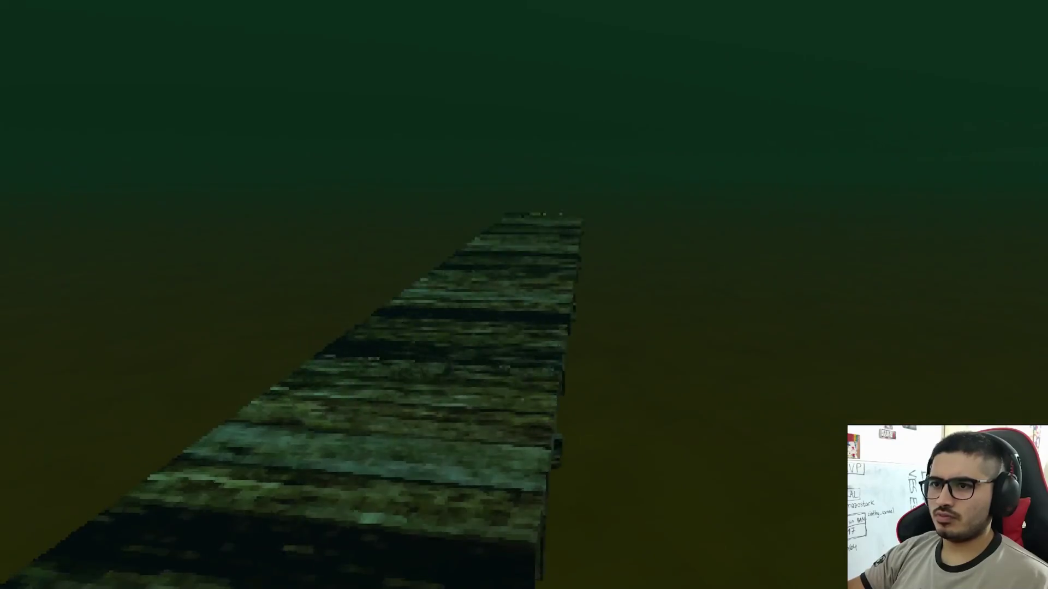
pyautogui.press('space')
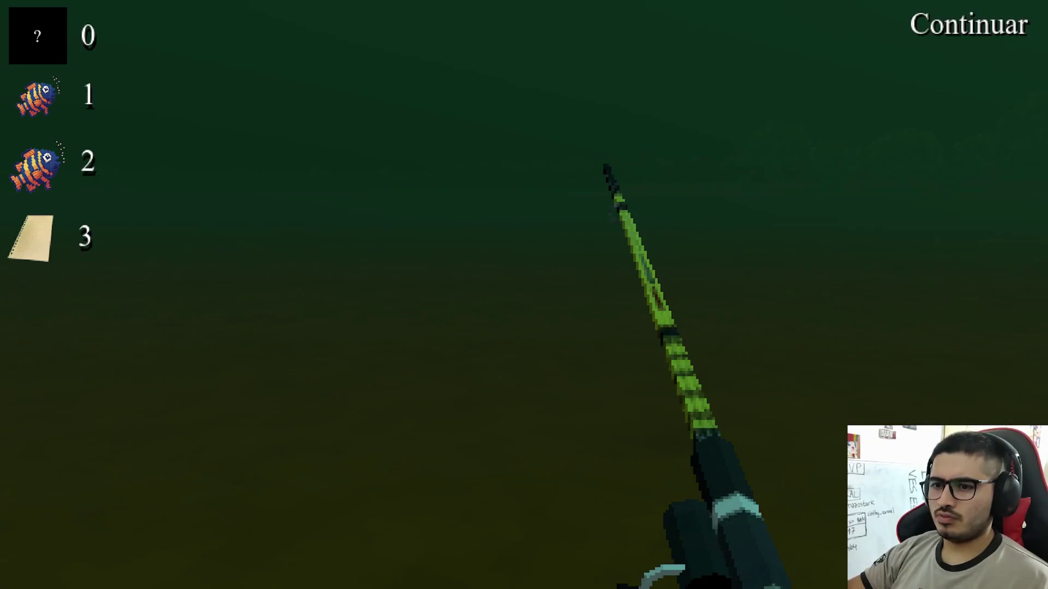
pyautogui.press('space')
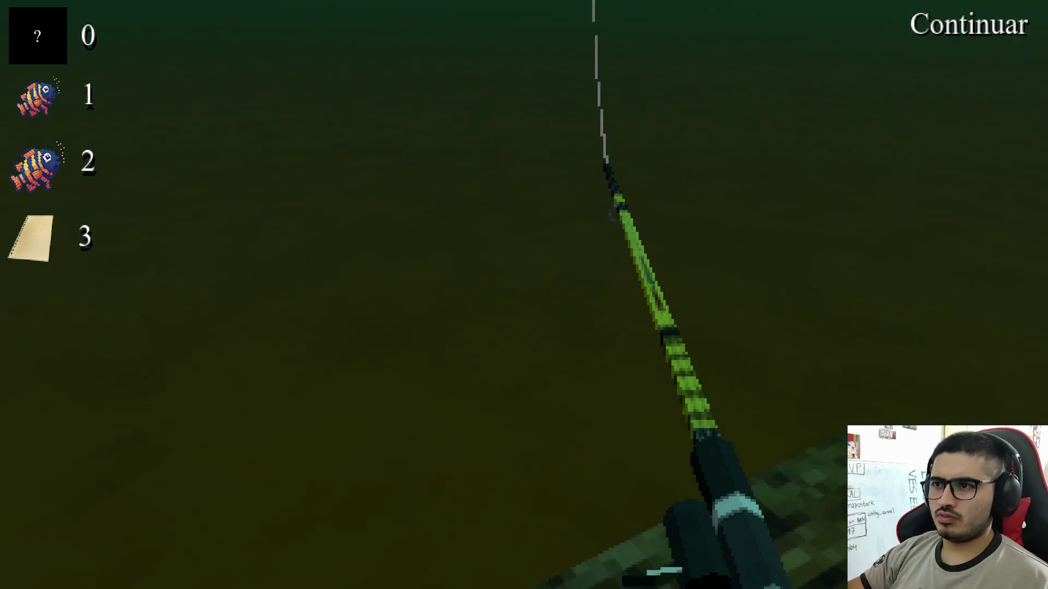
pyautogui.press('space')
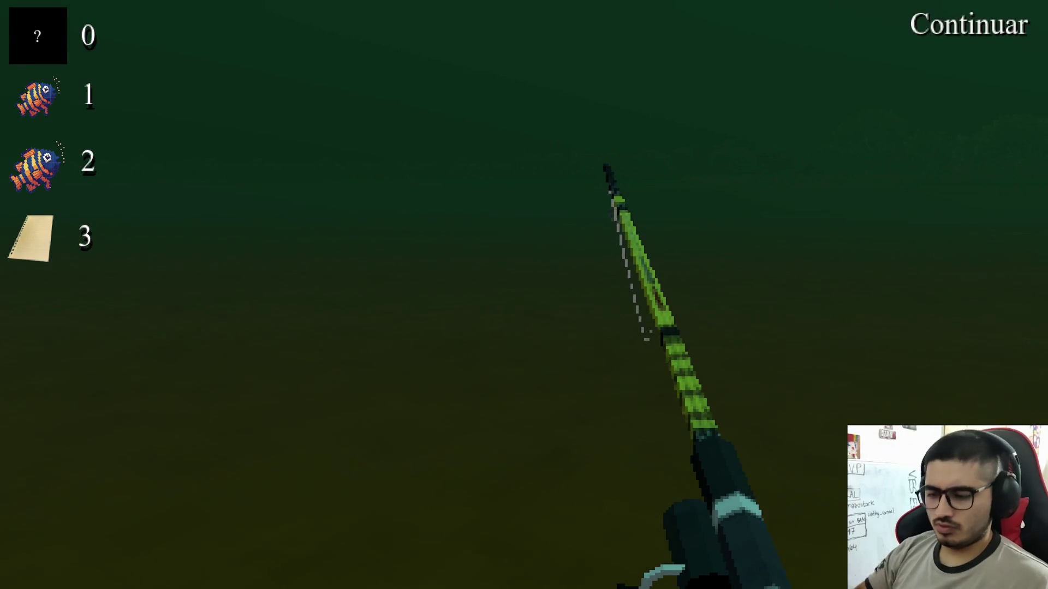
pyautogui.press('F8')
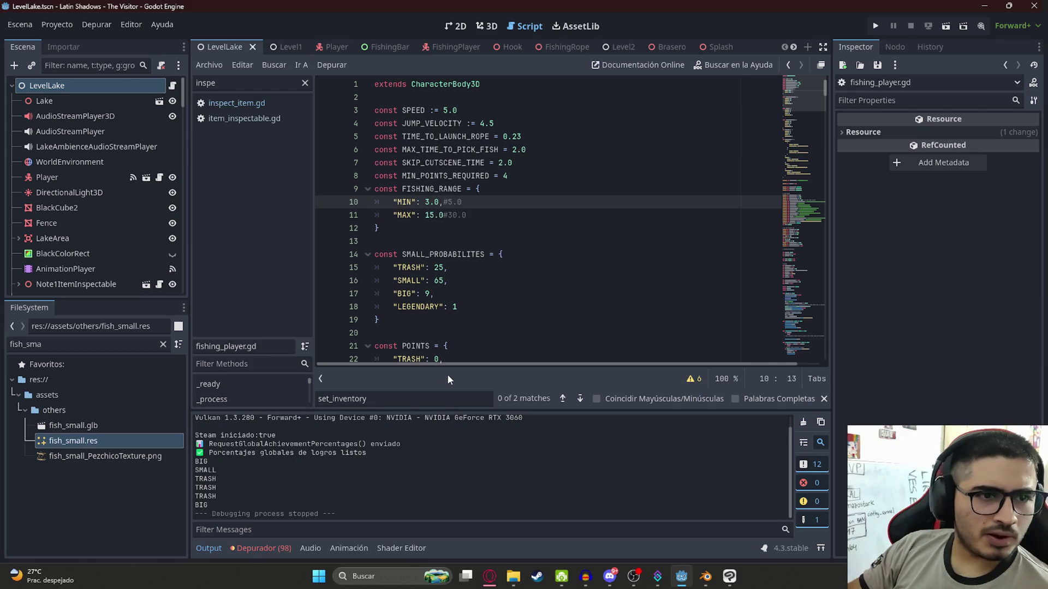
# Review FISHING_RANGE, MIN_POINTS_REQUIRED and the POINTS sum lines in process_skip
pyautogui.click(491, 224)
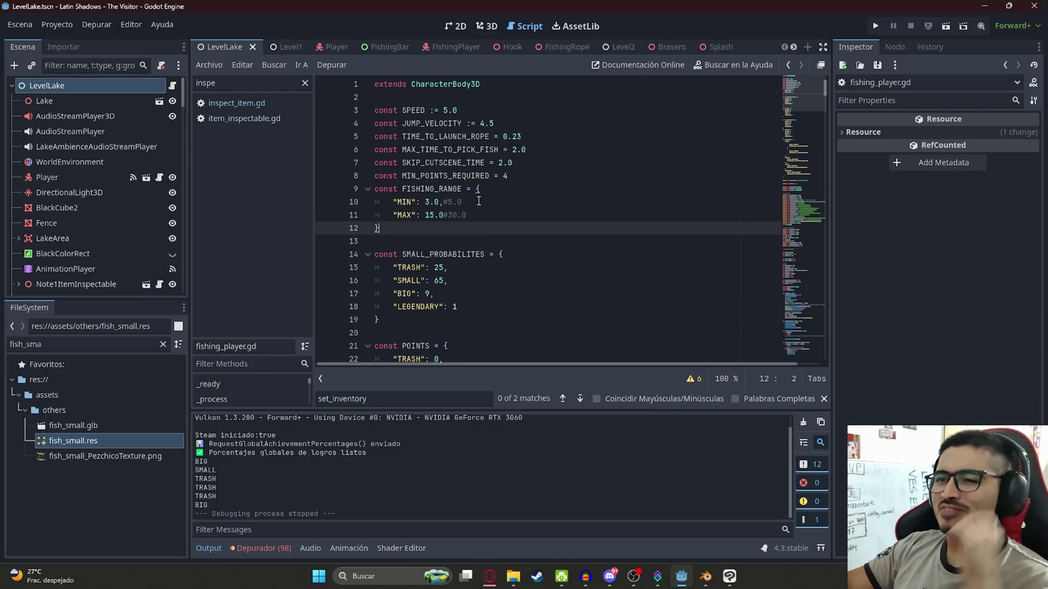
pyautogui.click(454, 215)
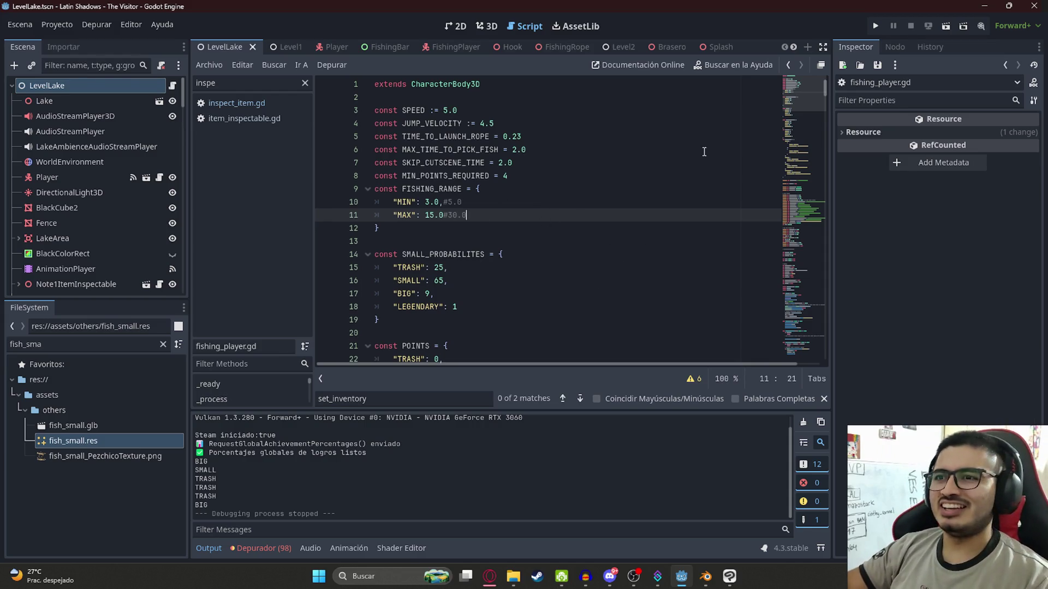
pyautogui.click(668, 182)
pyautogui.click(447, 178)
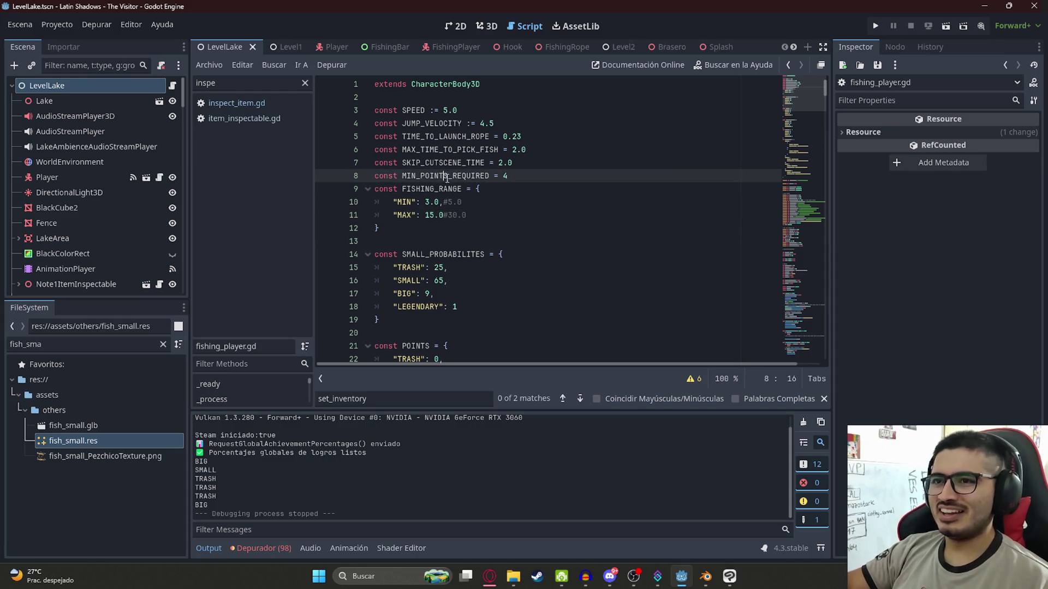
pyautogui.doubleClick(448, 175)
pyautogui.scroll(-2, 428, 229)
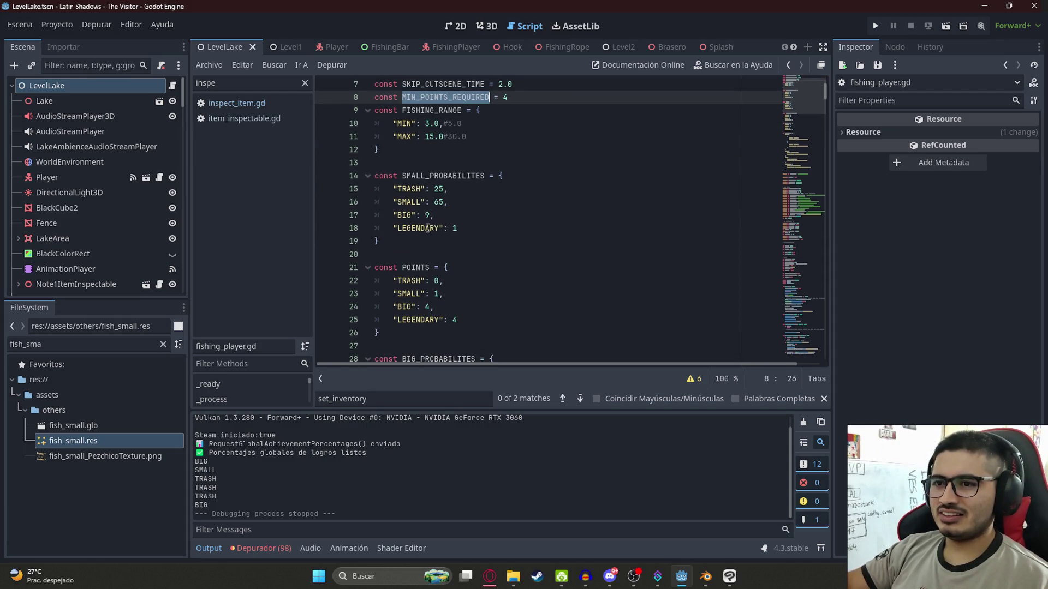
pyautogui.doubleClick(409, 280)
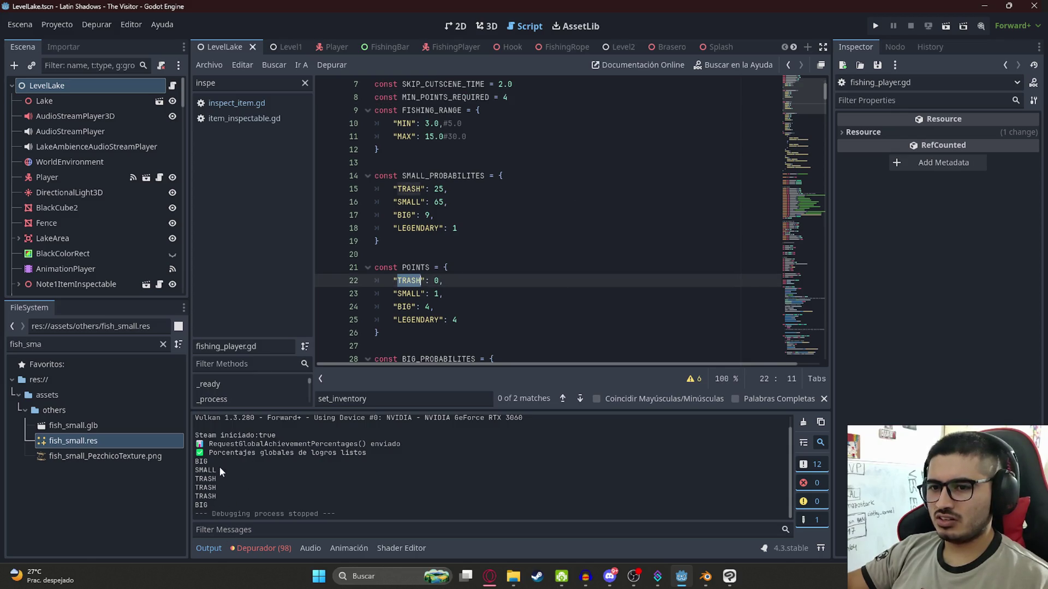
pyautogui.moveTo(208, 509); pyautogui.dragTo(211, 483)
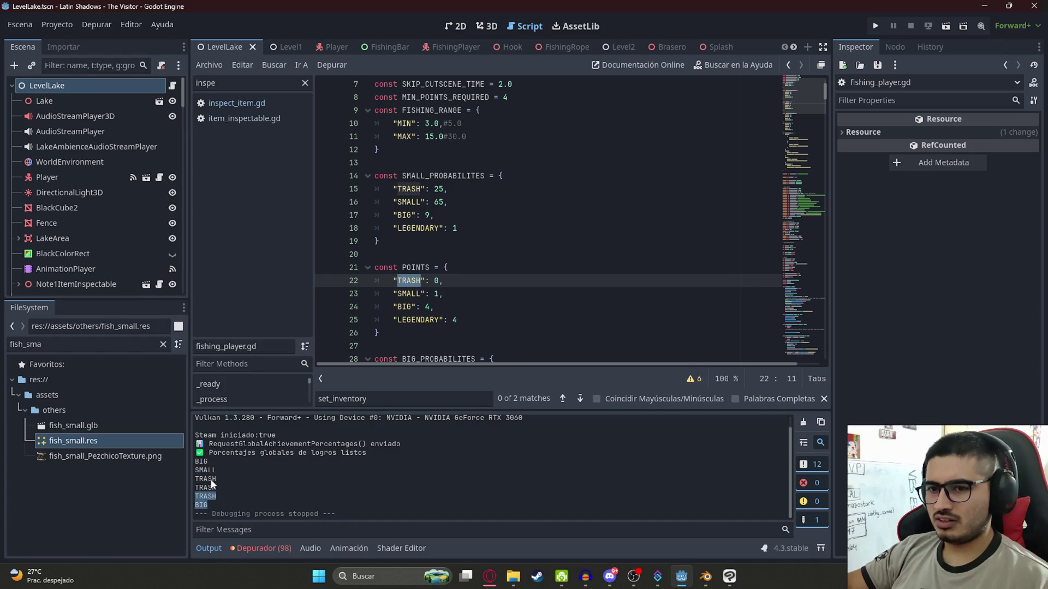
pyautogui.click(526, 269)
pyautogui.moveTo(802, 115); pyautogui.dragTo(796, 363)
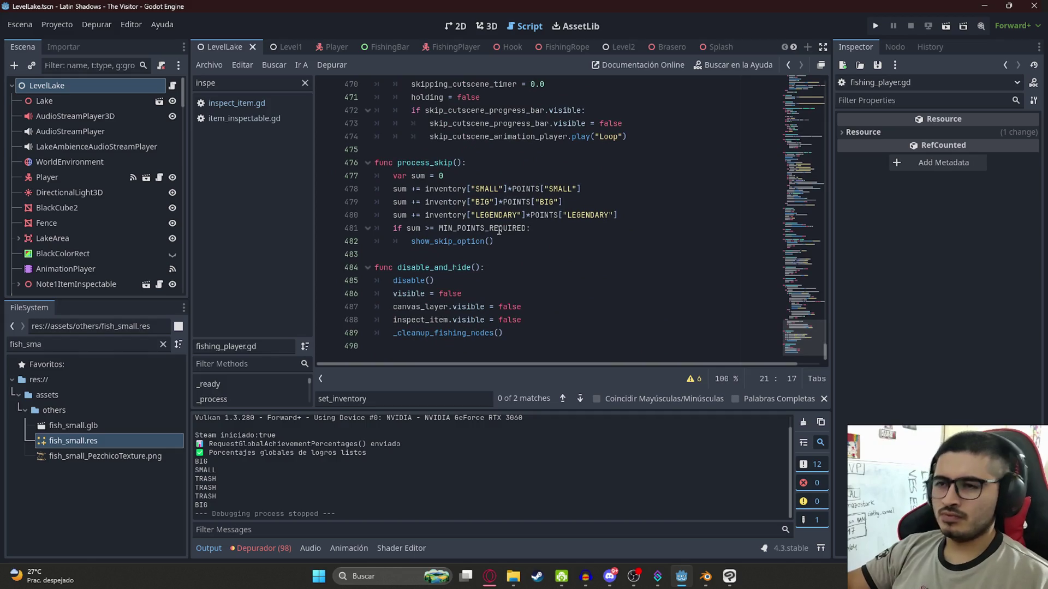
pyautogui.click(583, 191)
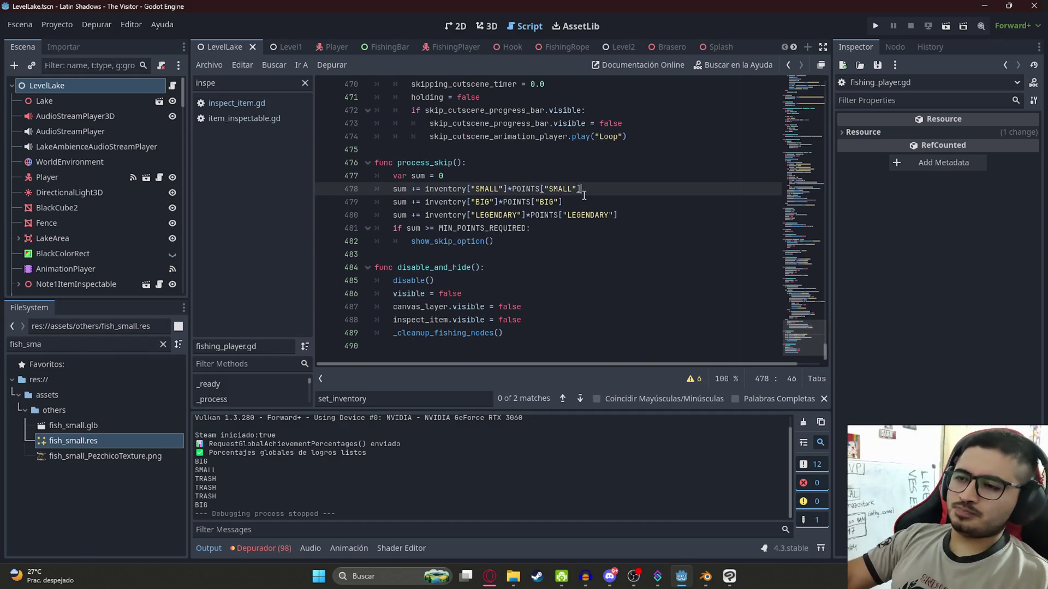
pyautogui.click(425, 177)
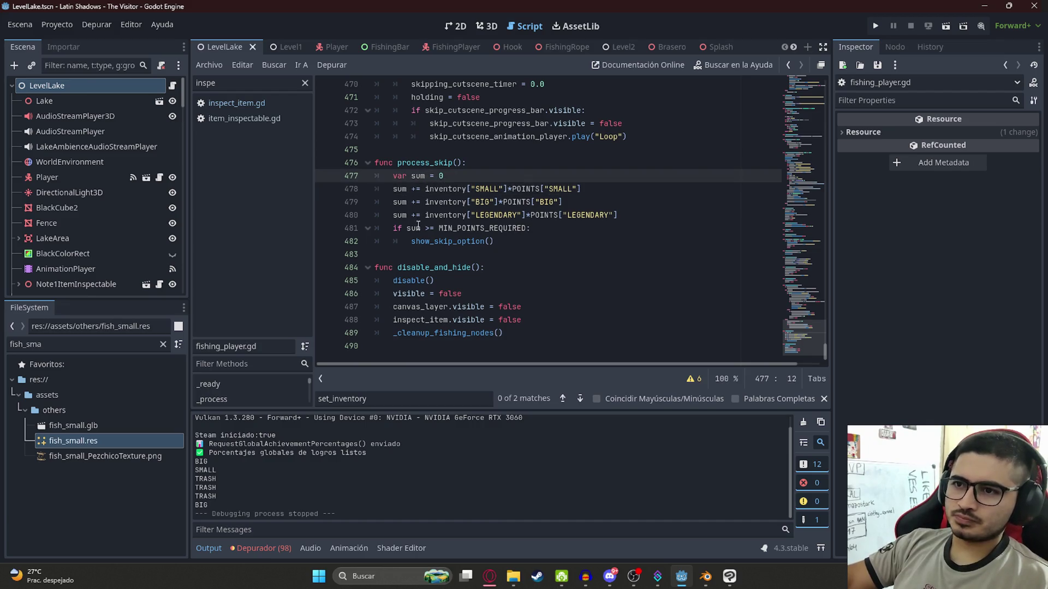
pyautogui.doubleClick(418, 228)
# Add print(inventory) after the LEGENDARY sum line and run the game
pyautogui.click(628, 211)
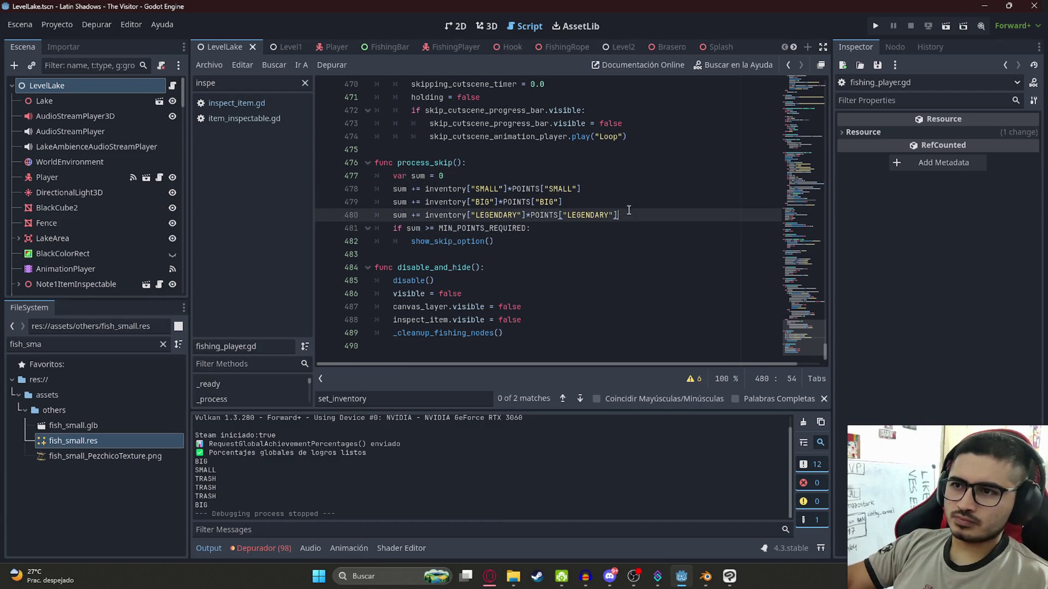
pyautogui.press('Return')
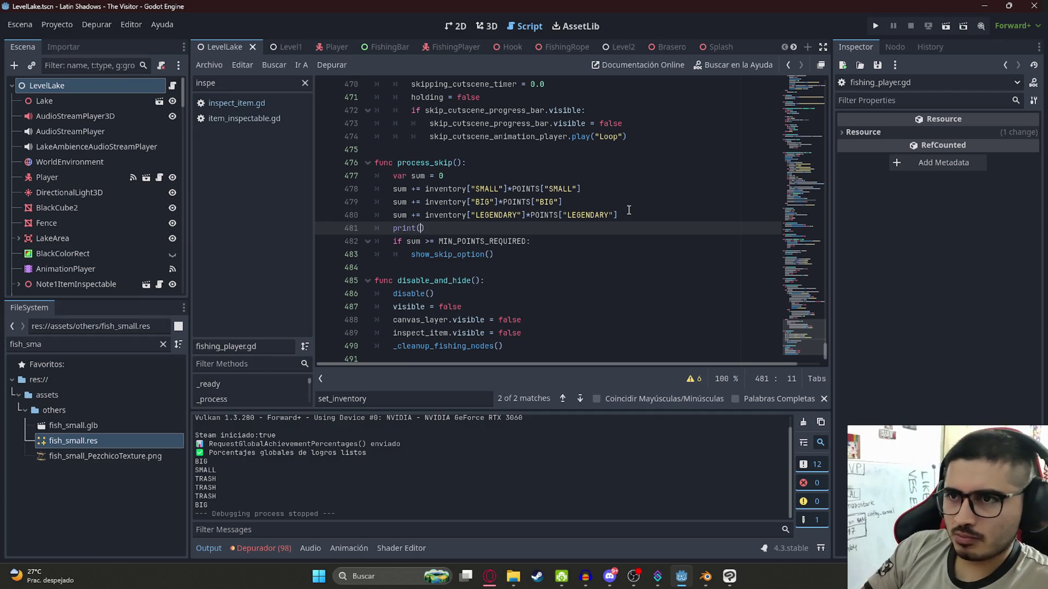
pyautogui.write('inventory')
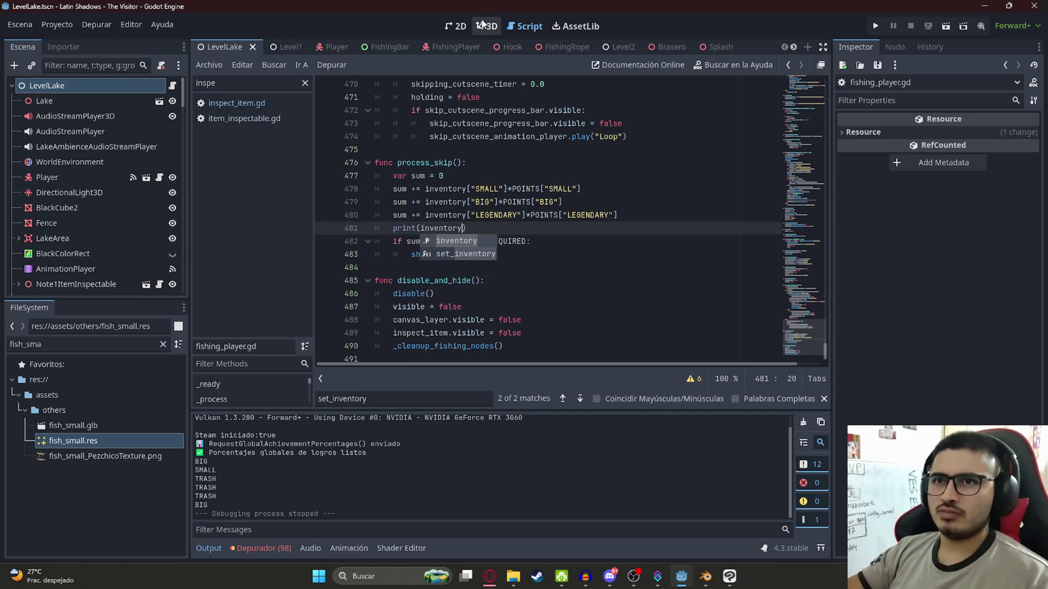
pyautogui.rightClick(227, 49)
pyautogui.click(327, 101)
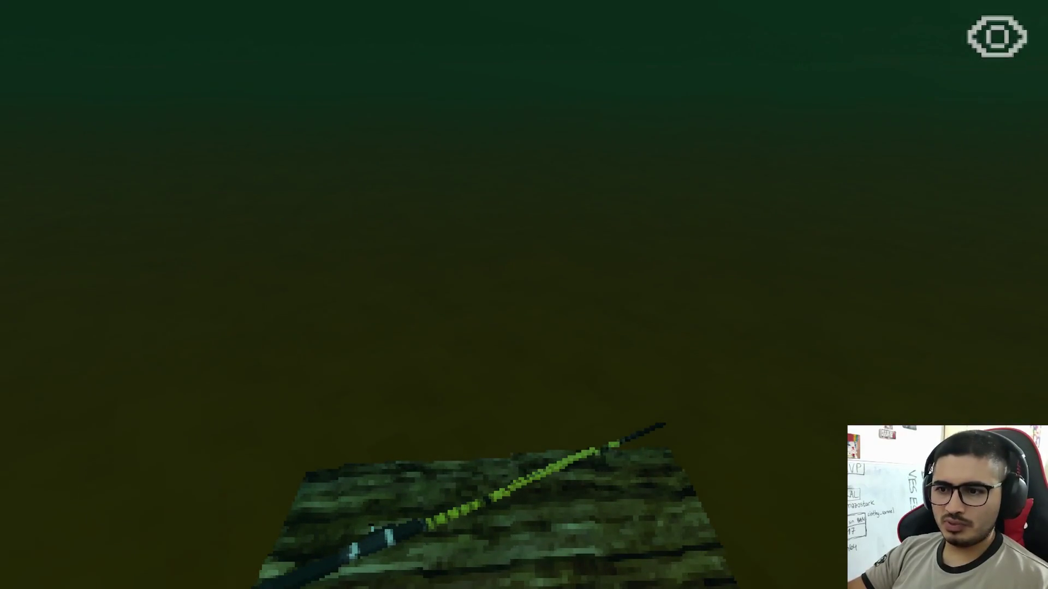
# Take the pier rod with Pescar and land a Tare'yi, raising the first fish counter to 1
pyautogui.press('super')
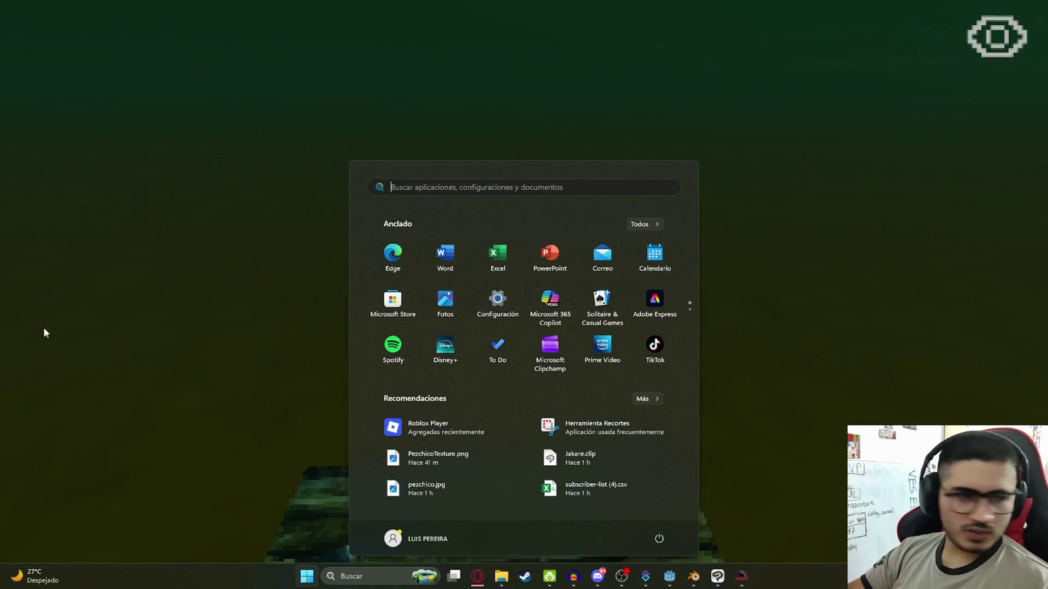
pyautogui.press('super')
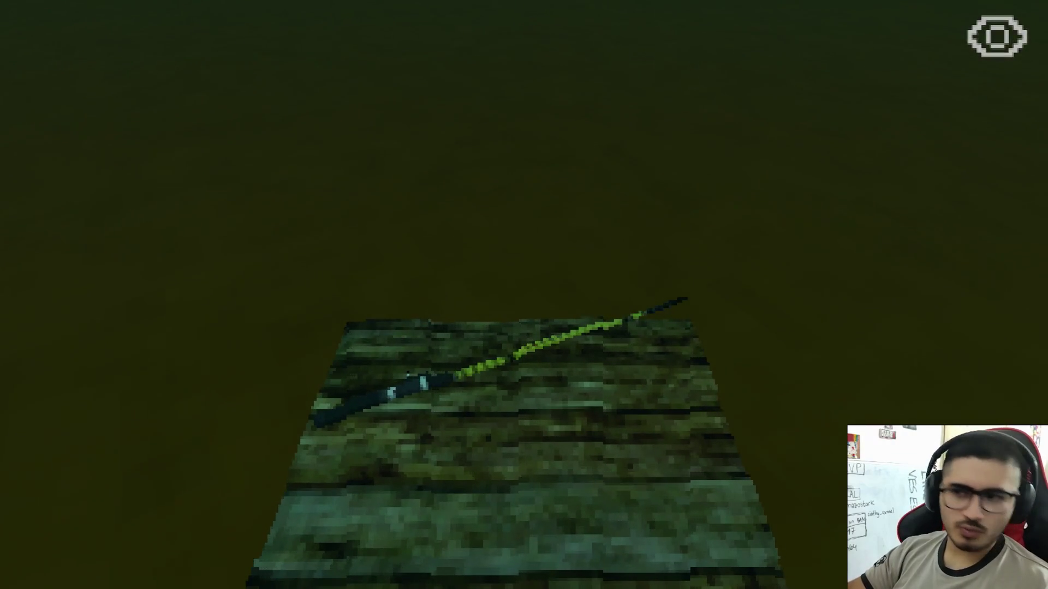
pyautogui.press('e')
pyautogui.click(420, 484)
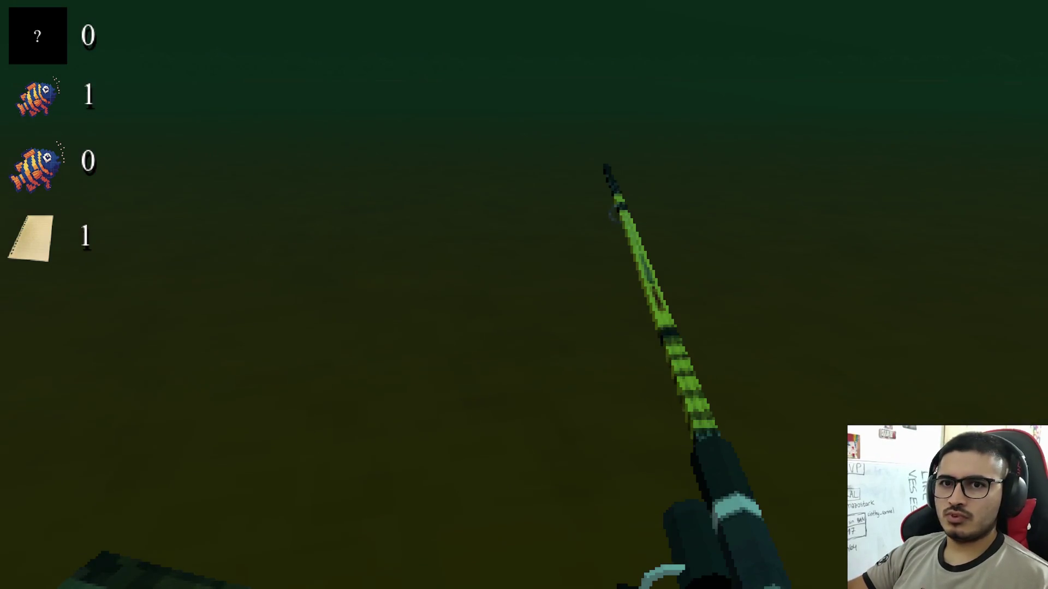
pyautogui.press('super')
# Add a print(sum) line below print(inventory) in process_skip
pyautogui.click(675, 583)
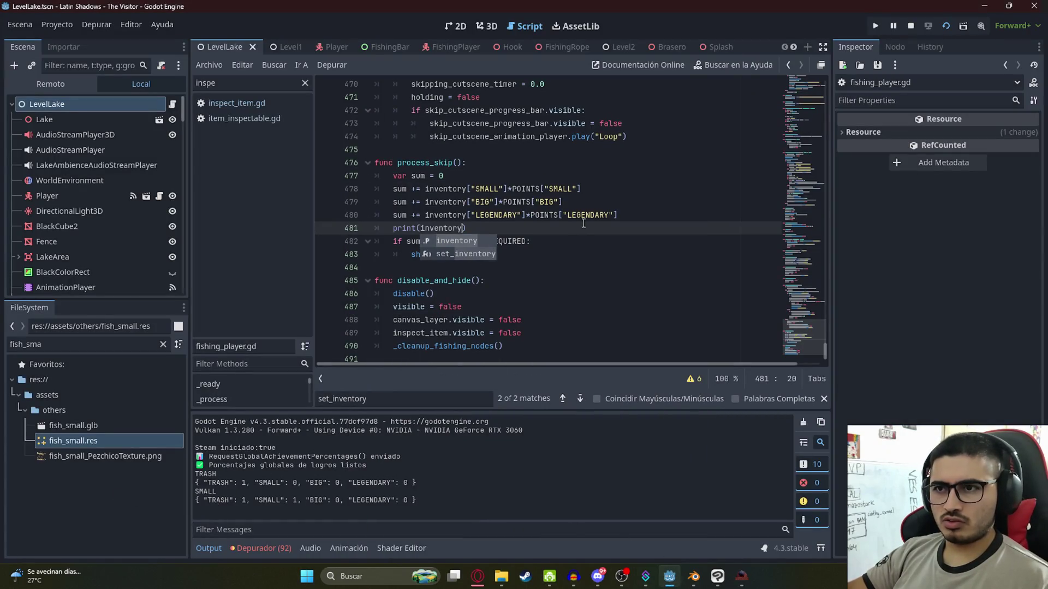
pyautogui.write(')')
pyautogui.click(419, 239)
pyautogui.click(506, 228)
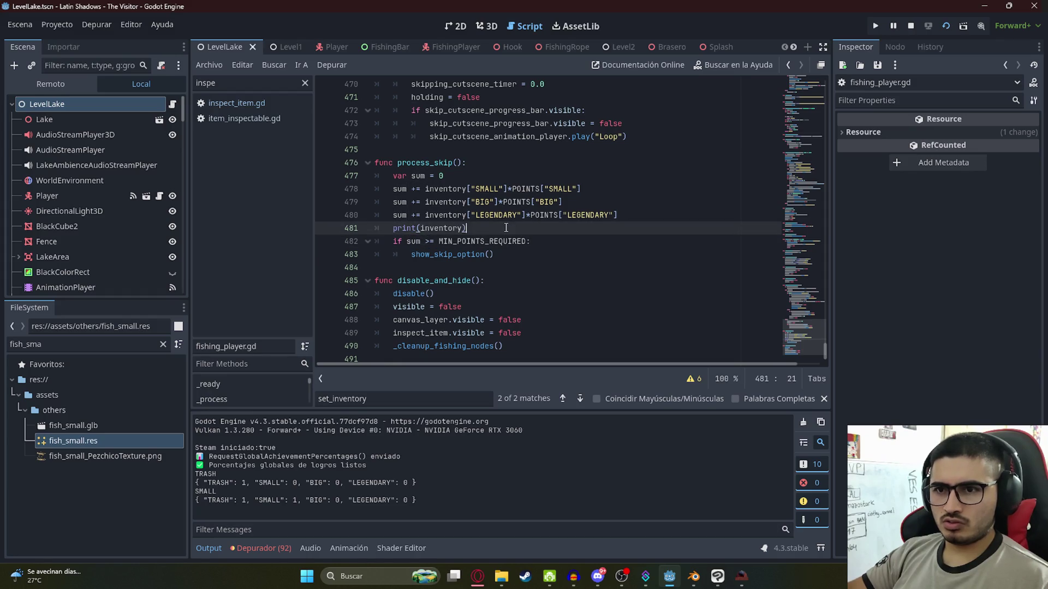
pyautogui.press('Return')
pyautogui.write('print(sum')
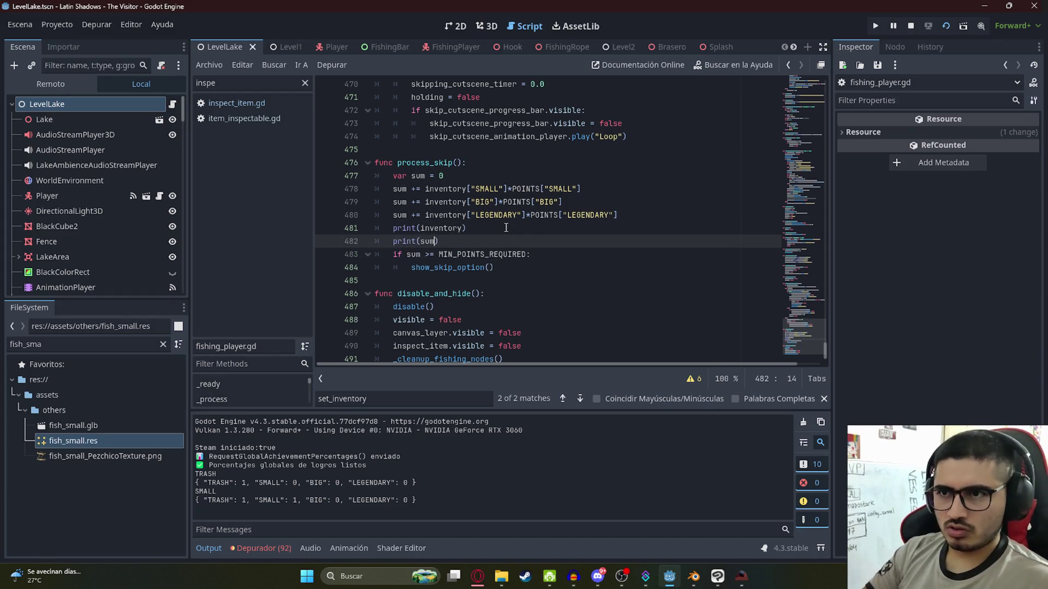
# Rerun the game and catch a Dorado Grande so Continuar shows
pyautogui.press('F6')
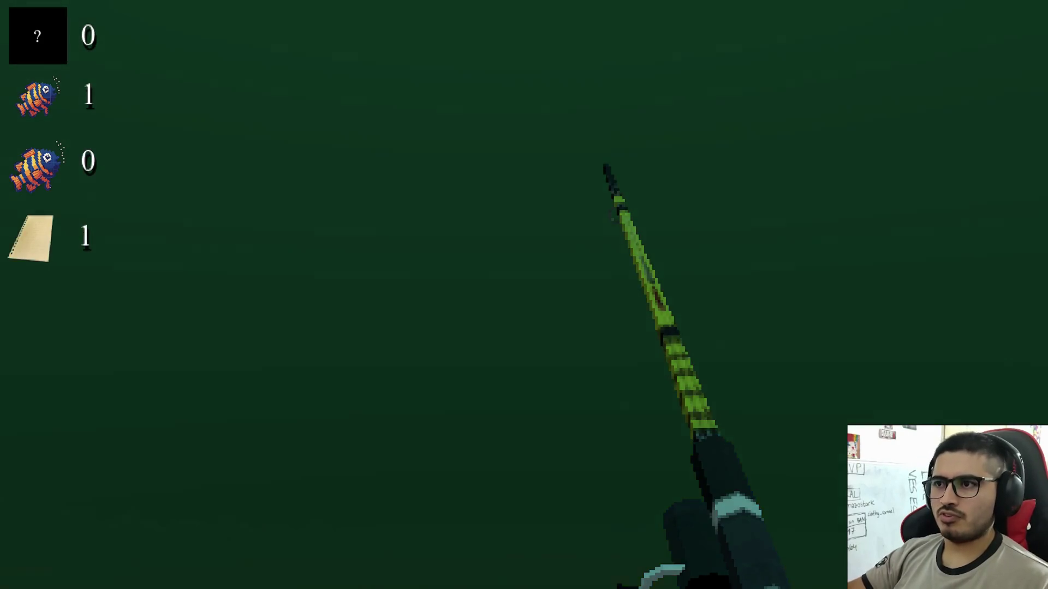
pyautogui.press('space')
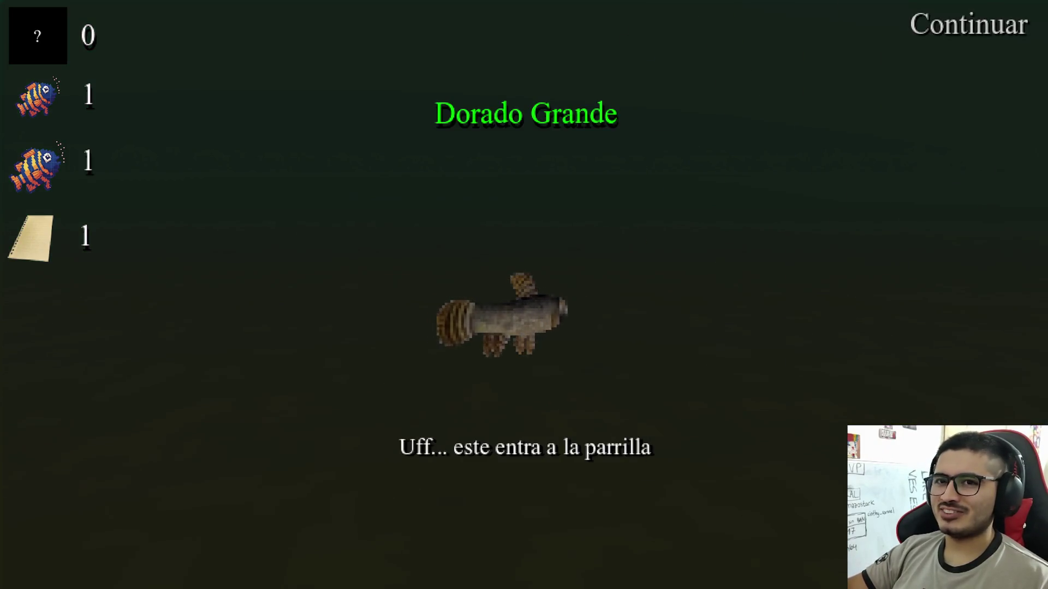
pyautogui.press('super')
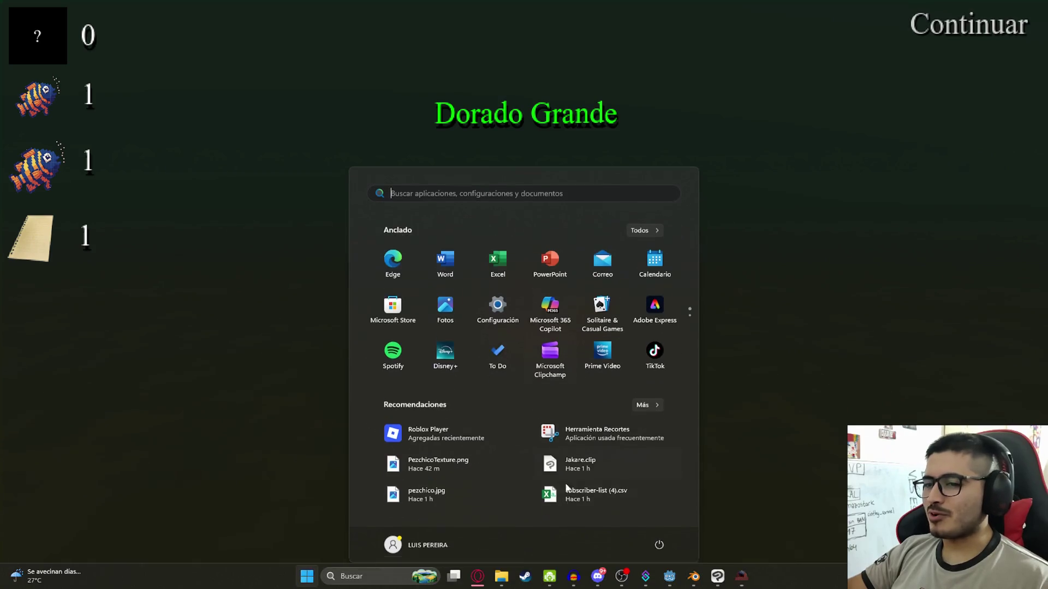
# Compare the printed inventory output against the POINTS sum lines in process_skip
pyautogui.click(669, 576)
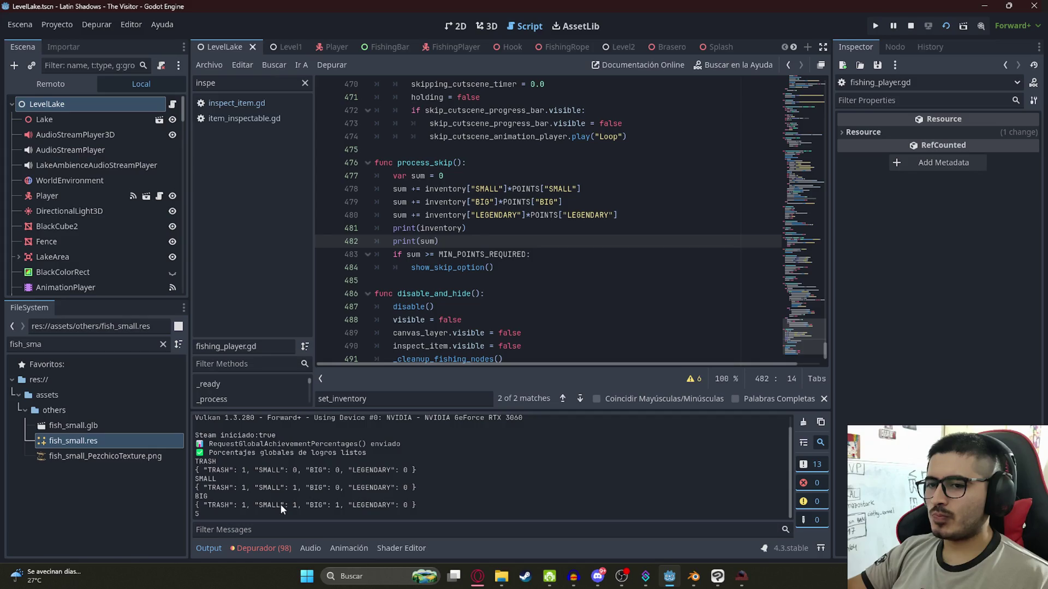
pyautogui.moveTo(234, 507)
pyautogui.mouseDown()
pyautogui.moveTo(297, 506)
pyautogui.moveTo(252, 507)
pyautogui.mouseUp()
pyautogui.click(343, 506)
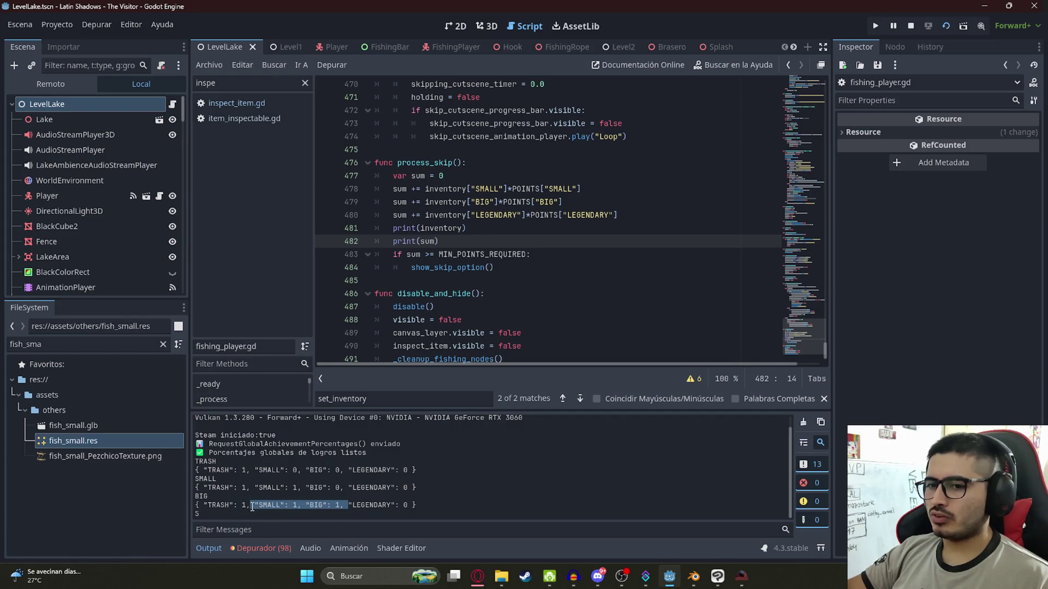
pyautogui.doubleClick(219, 506)
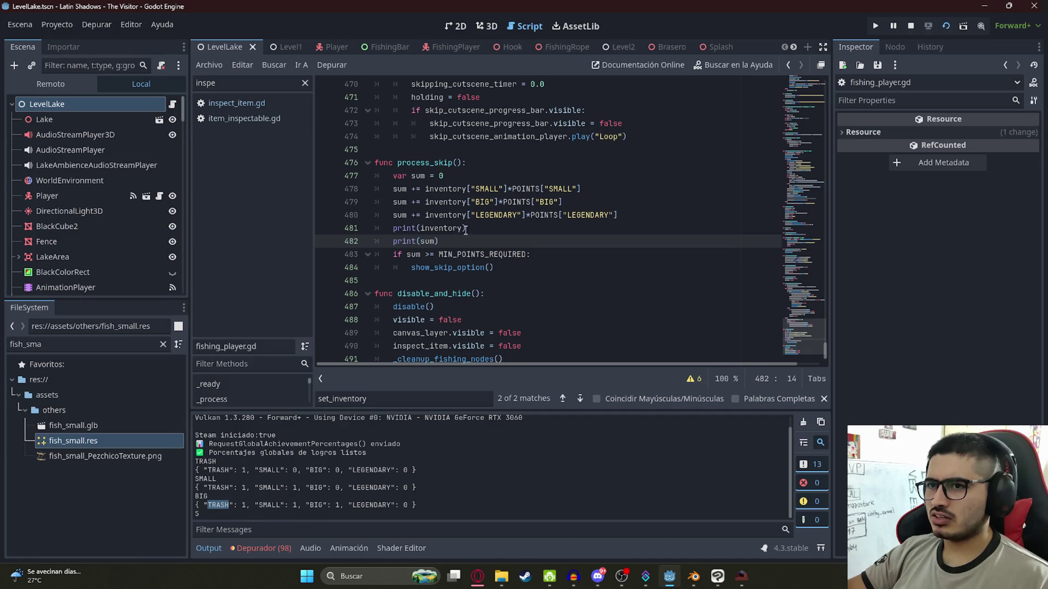
pyautogui.click(489, 190)
pyautogui.doubleClick(558, 188)
pyautogui.click(541, 202)
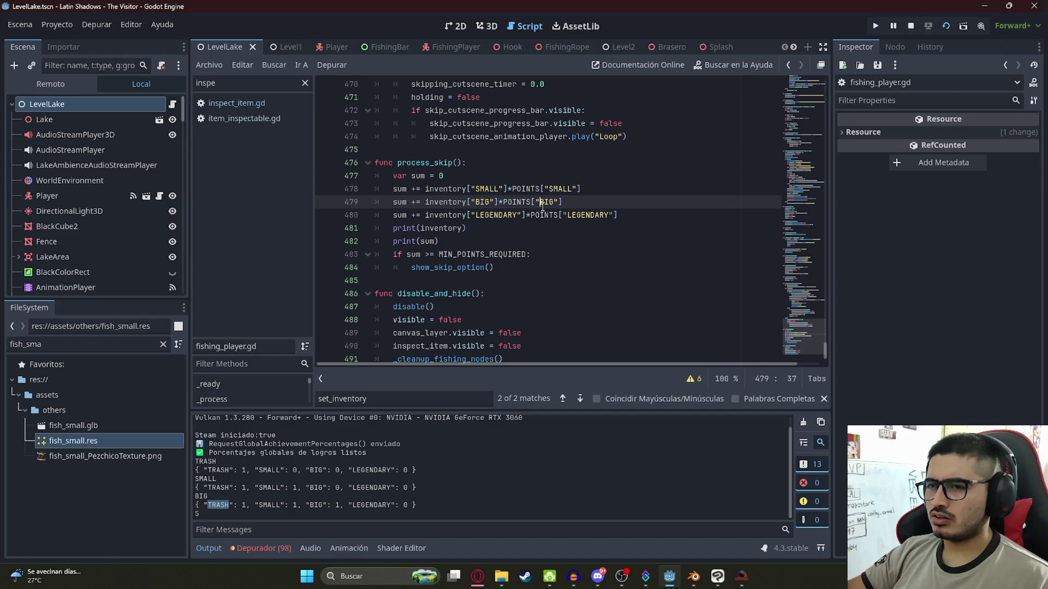
pyautogui.doubleClick(552, 214)
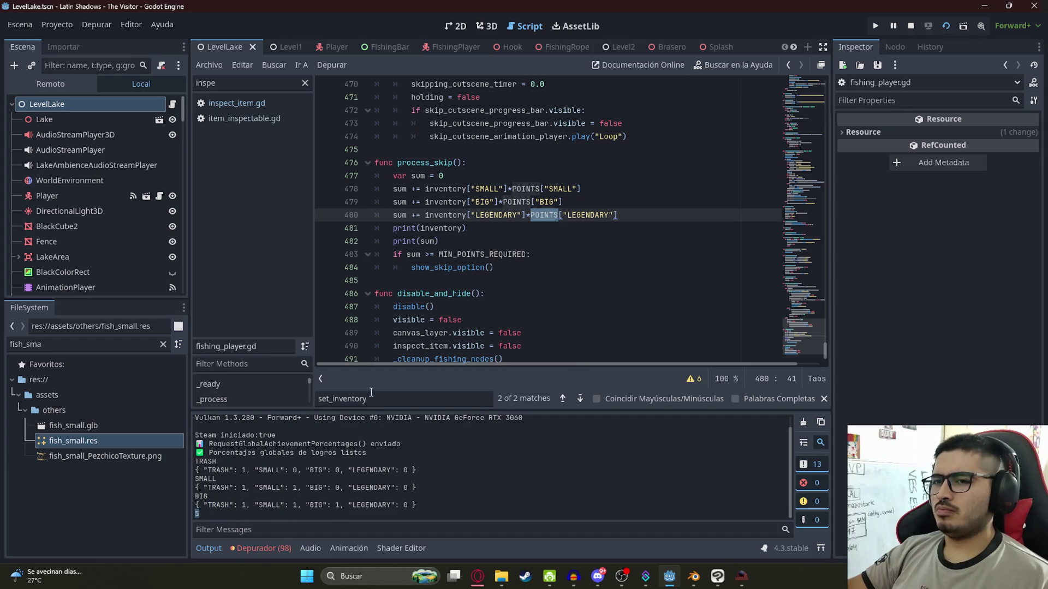
pyautogui.click(495, 283)
# Change the POINTS table's BIG value from 4 to 2, stop the game, and replay LevelLake
pyautogui.keyDown('ctrl'); pyautogui.click(519, 203); pyautogui.keyUp('ctrl')
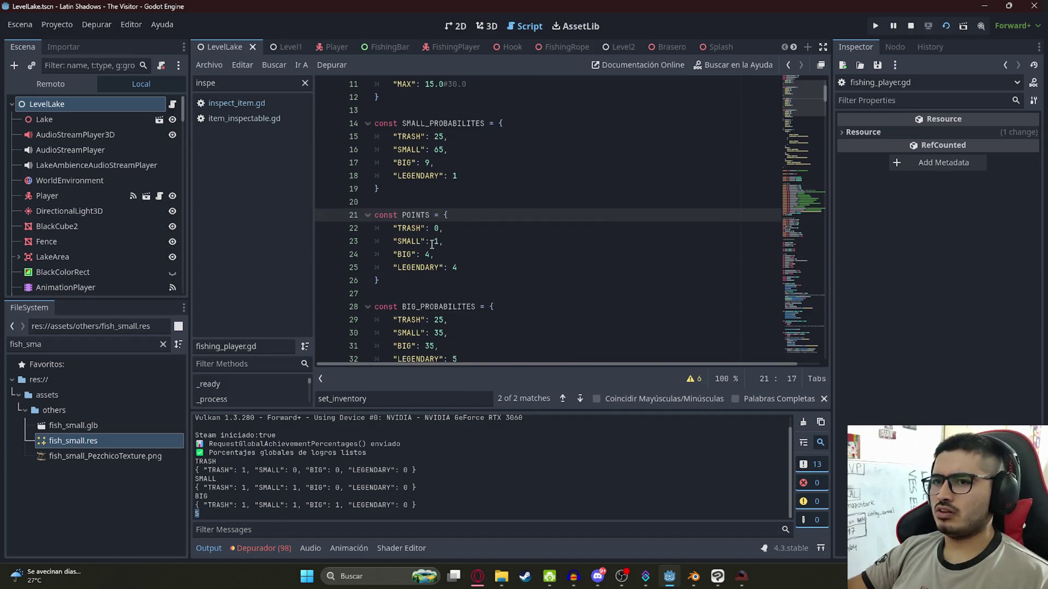
pyautogui.moveTo(425, 255); pyautogui.dragTo(434, 254)
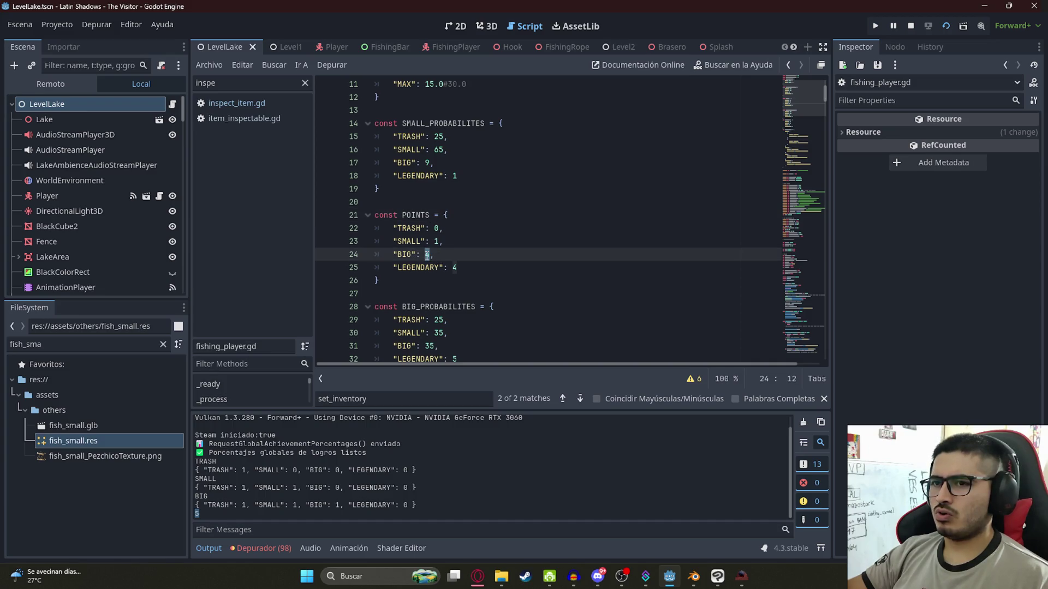
pyautogui.write('2')
pyautogui.press('Escape')
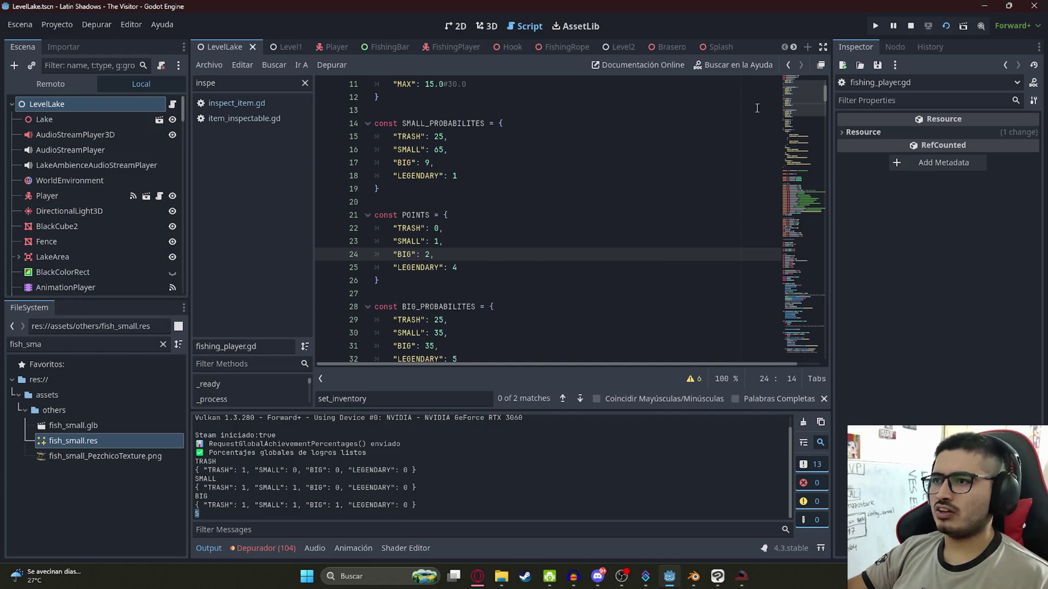
pyautogui.click(912, 27)
pyautogui.rightClick(228, 46)
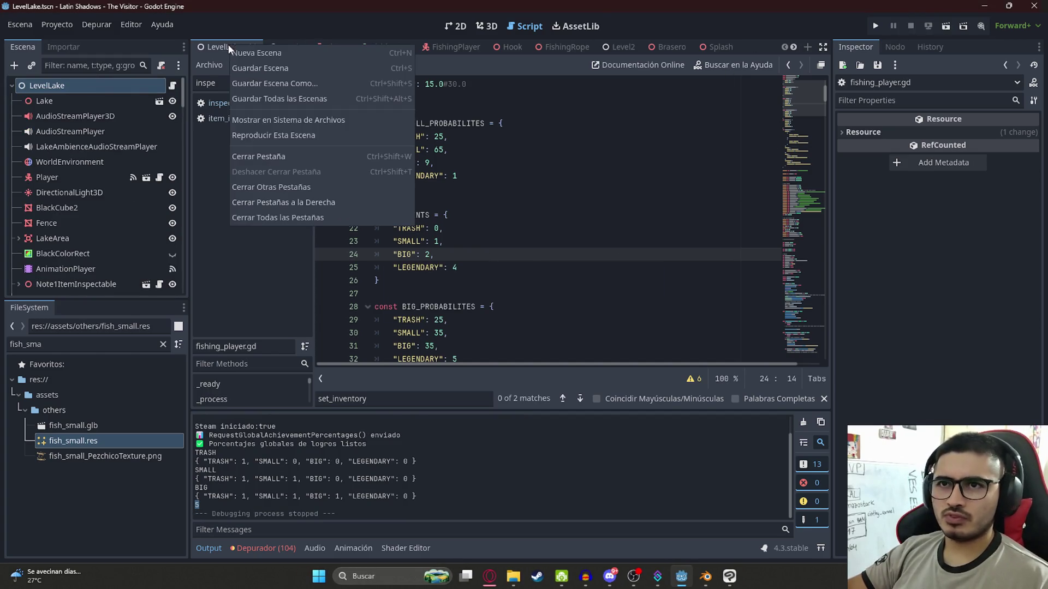
pyautogui.click(271, 137)
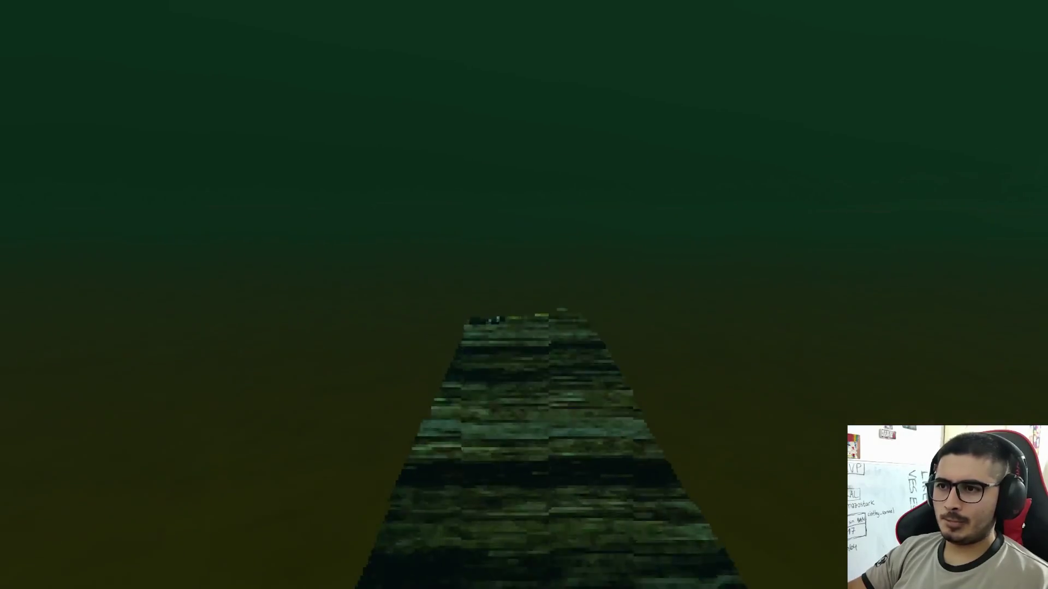
# Pause the game and start a Google stopwatch in a new browser tab
pyautogui.press('Escape')
pyautogui.press('super')
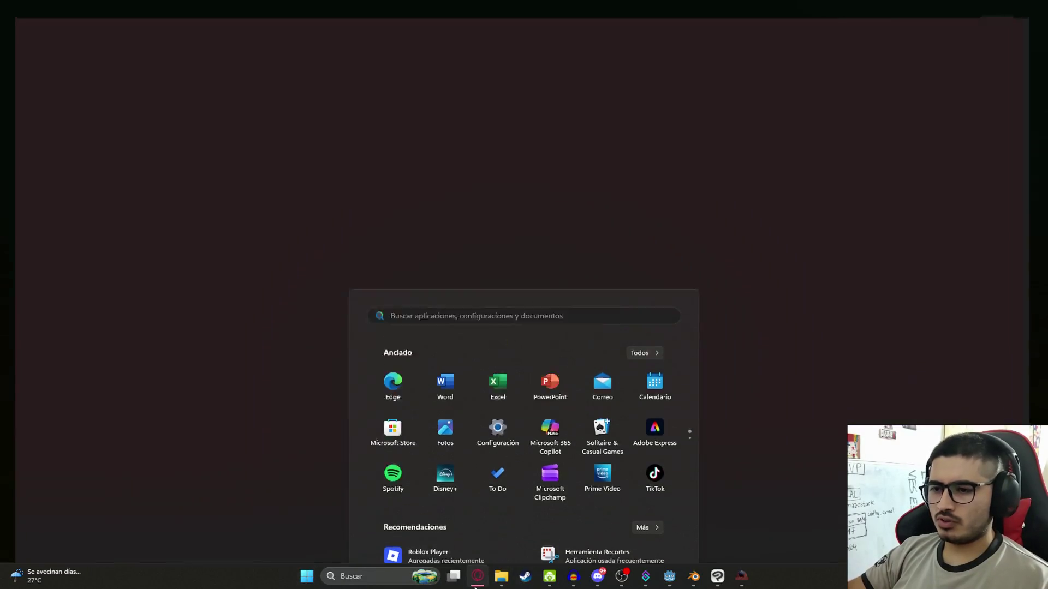
pyautogui.press('super')
pyautogui.click(575, 12)
pyautogui.write('c')
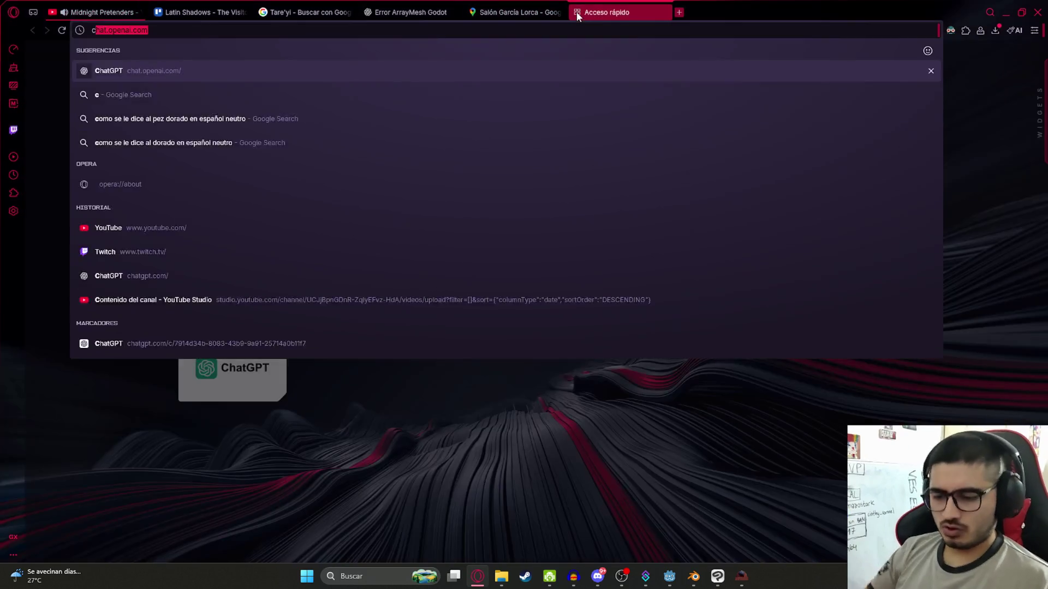
pyautogui.write('animeflv')
pyautogui.press('Return')
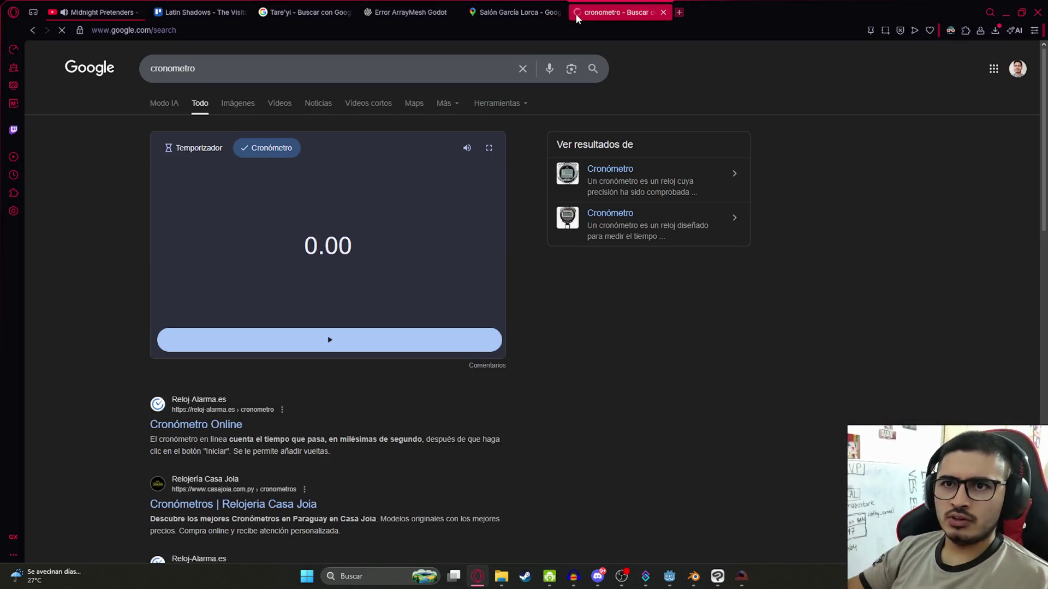
pyautogui.click(433, 341)
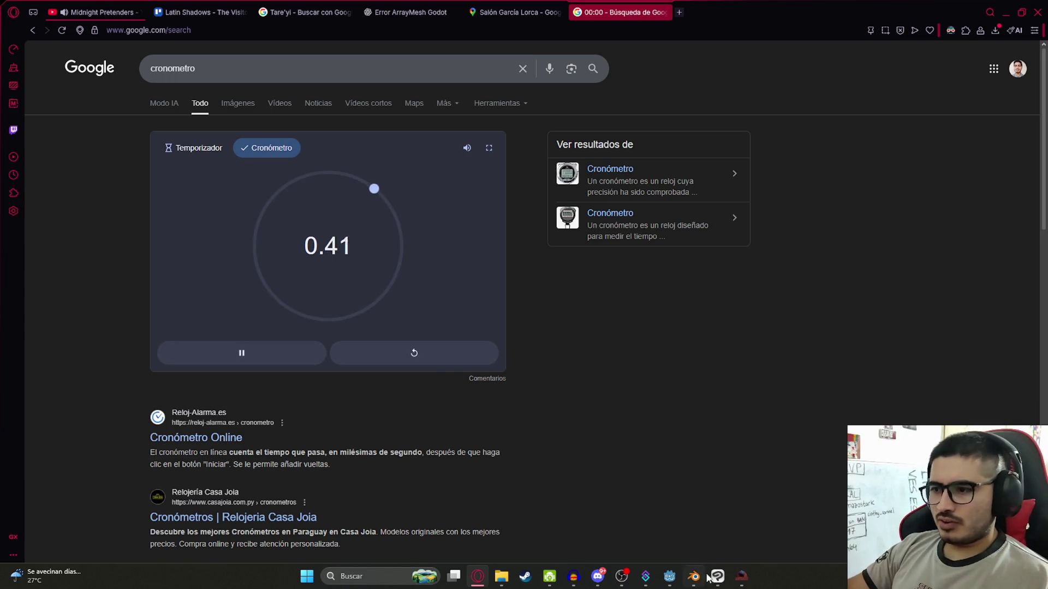
# Return to the game, resume it, and inspect the fishing rod on the dock
pyautogui.click(742, 576)
pyautogui.click(548, 142)
pyautogui.click(524, 295)
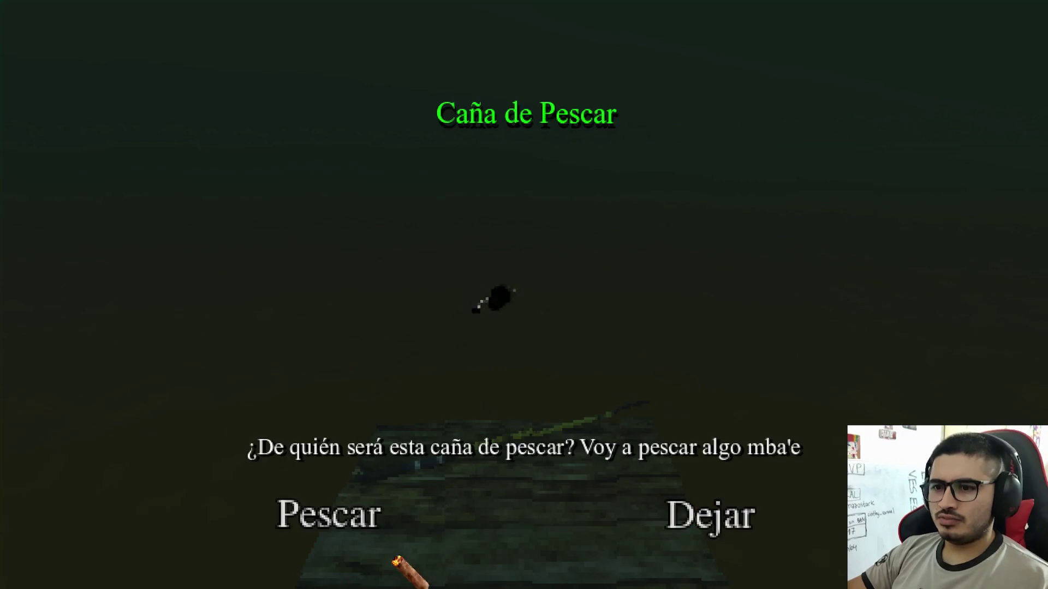
# Start fishing and land a fish, then a Bolsa
pyautogui.click(327, 509)
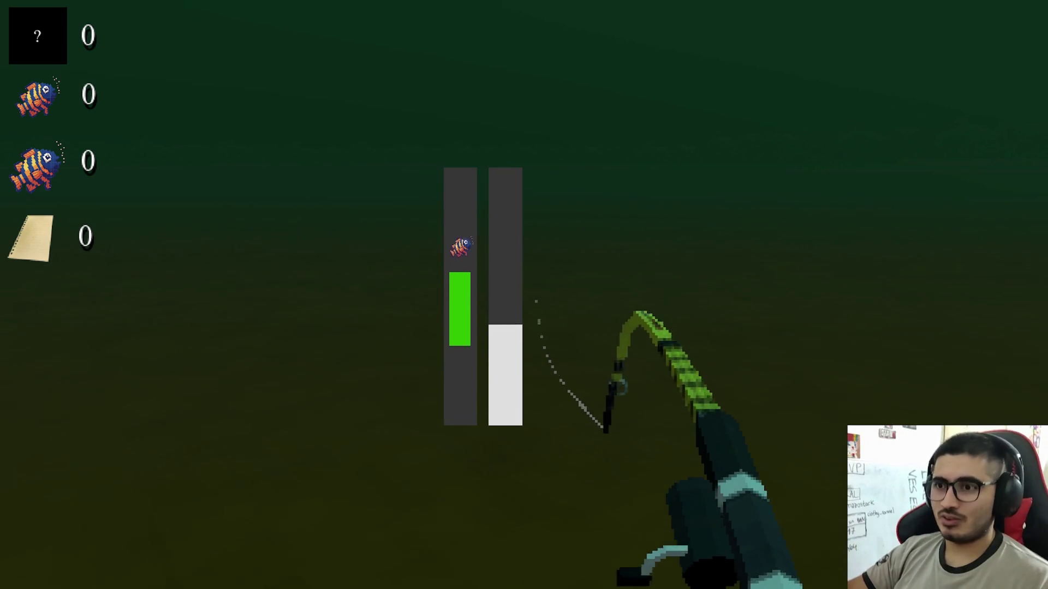
pyautogui.press('space')
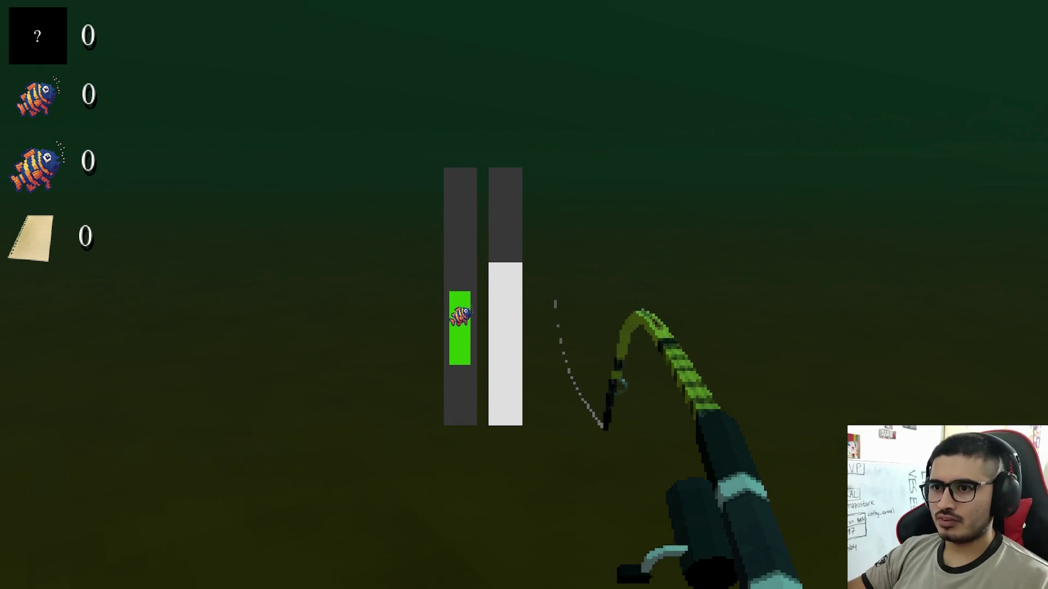
pyautogui.press('space')
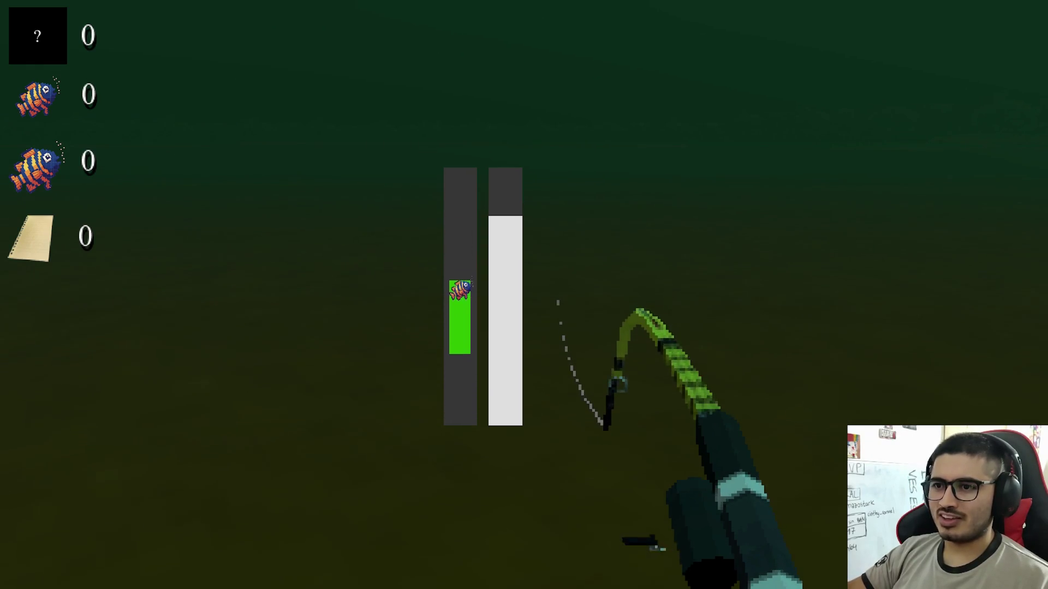
pyautogui.press('space')
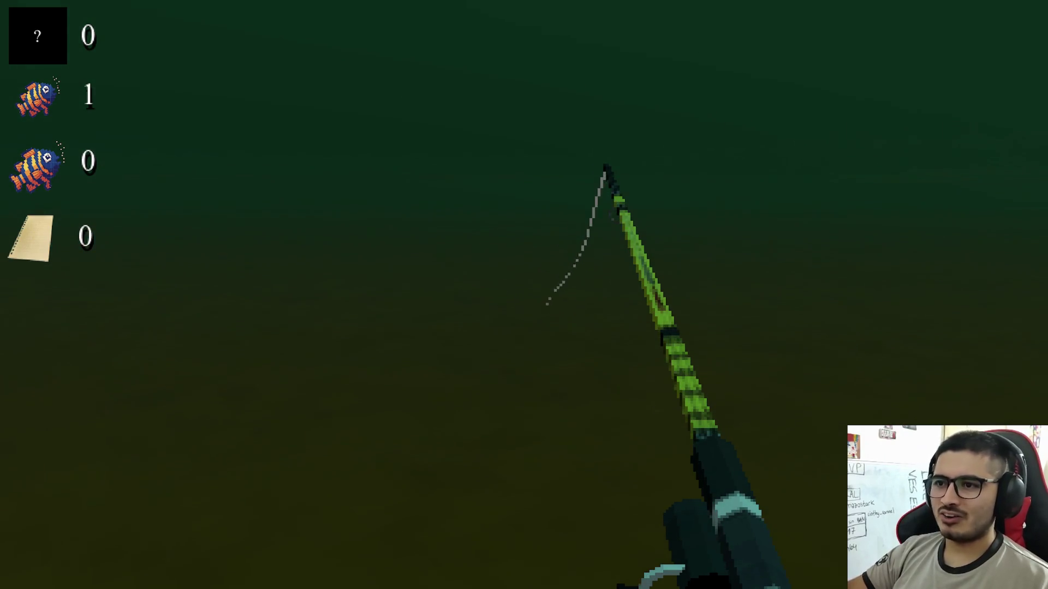
pyautogui.press('space')
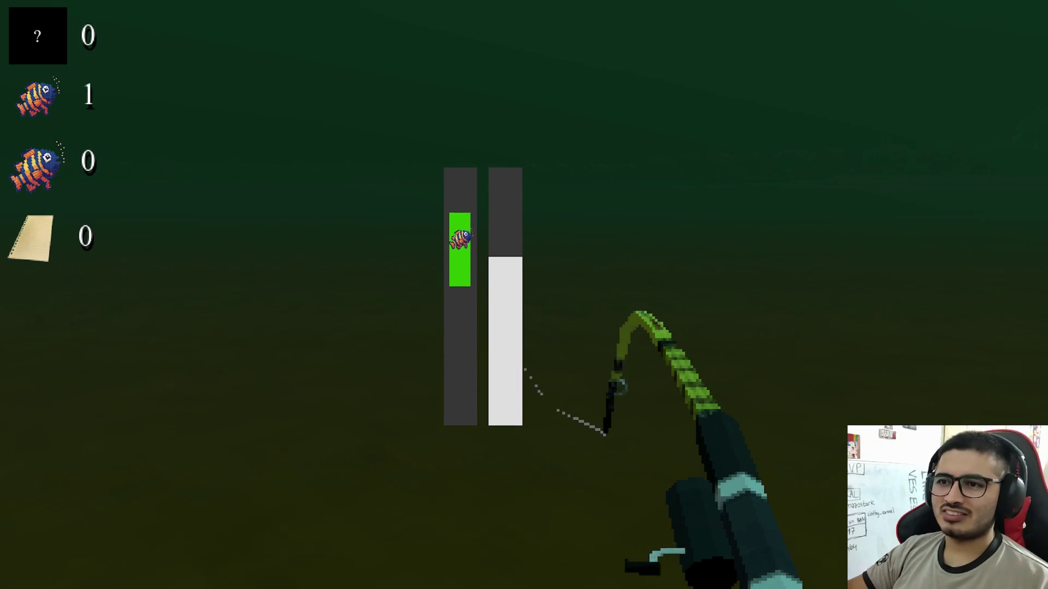
pyautogui.press('space')
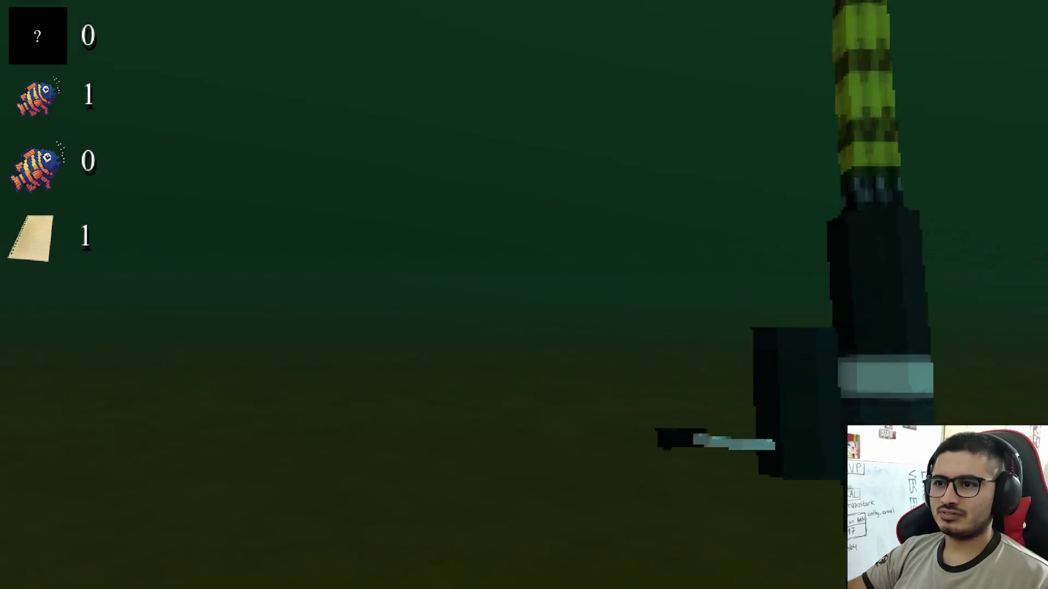
pyautogui.press('space')
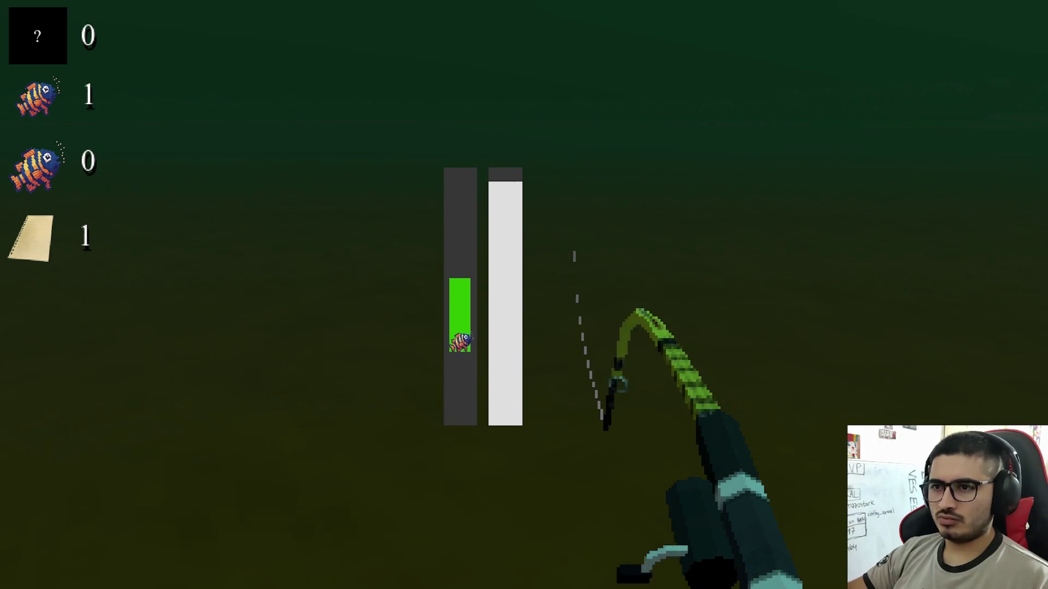
# Land two more catches, the last a Tare'yi bringing small fish to 4, then pause
pyautogui.click(524, 294)
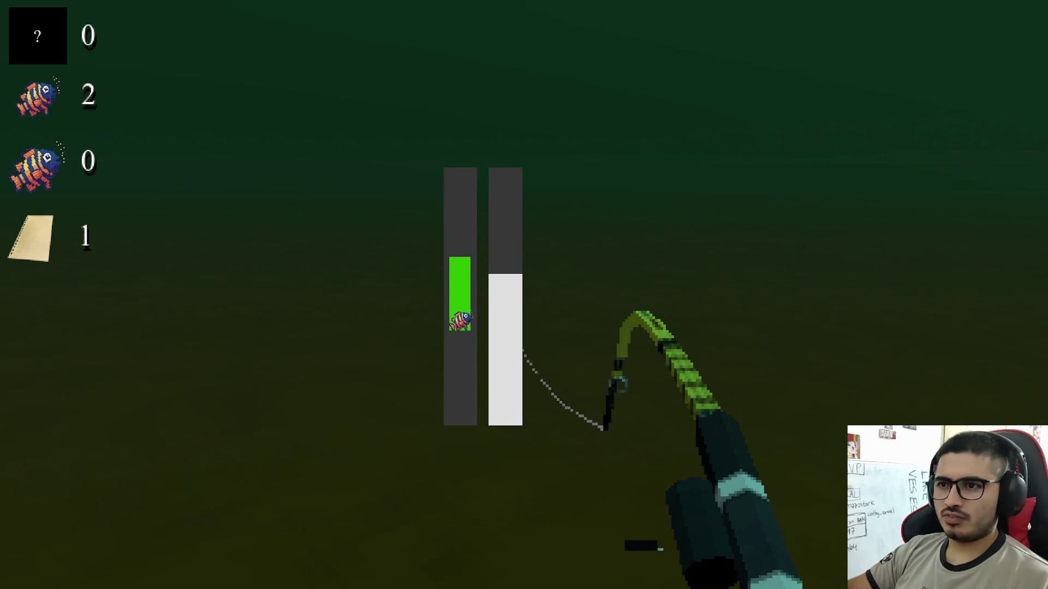
pyautogui.press('space')
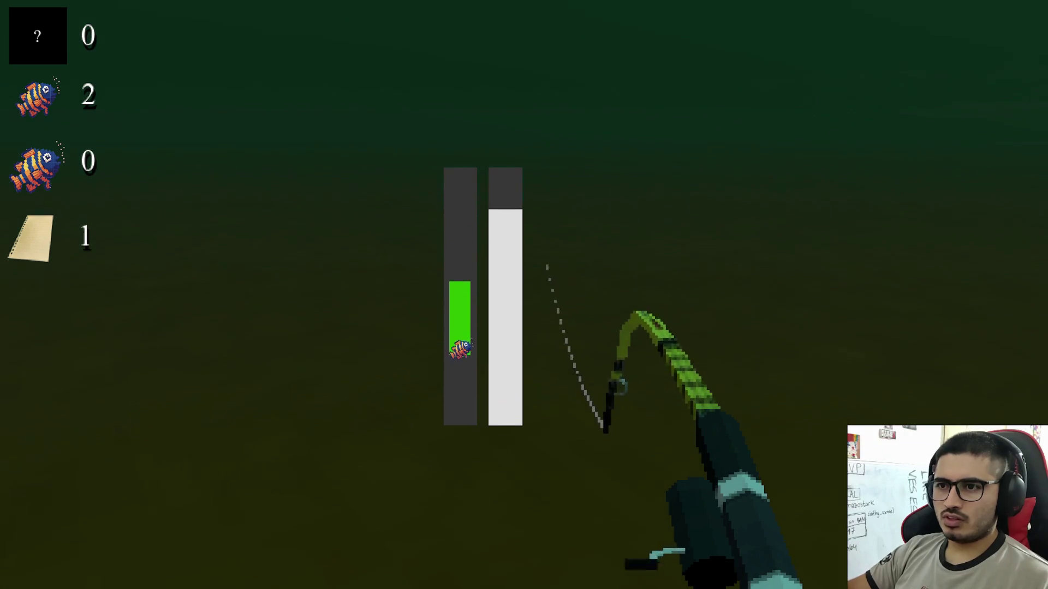
pyautogui.press('space')
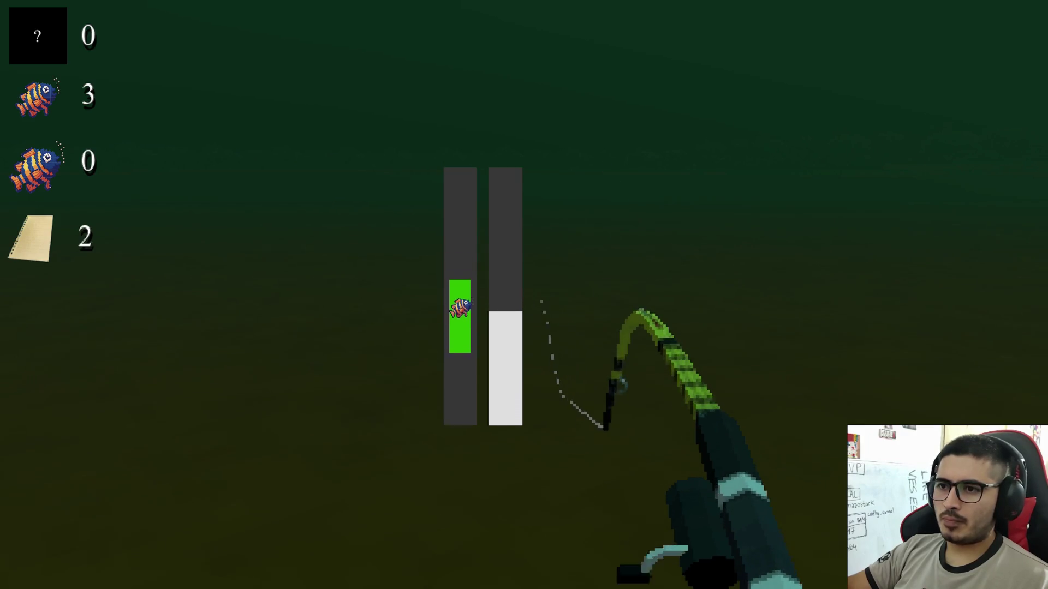
pyautogui.click(524, 294)
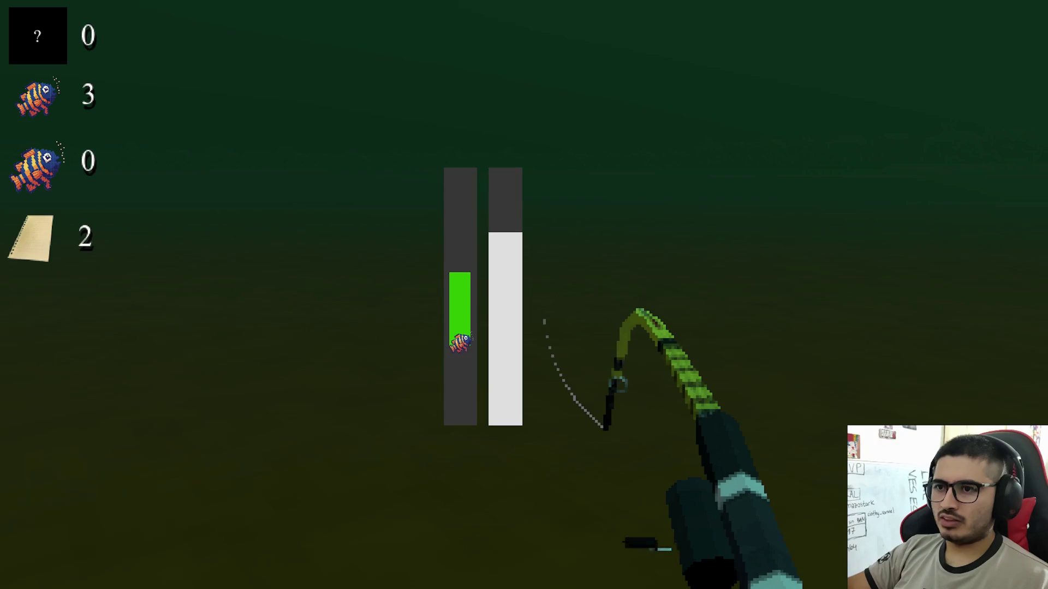
pyautogui.click(524, 295)
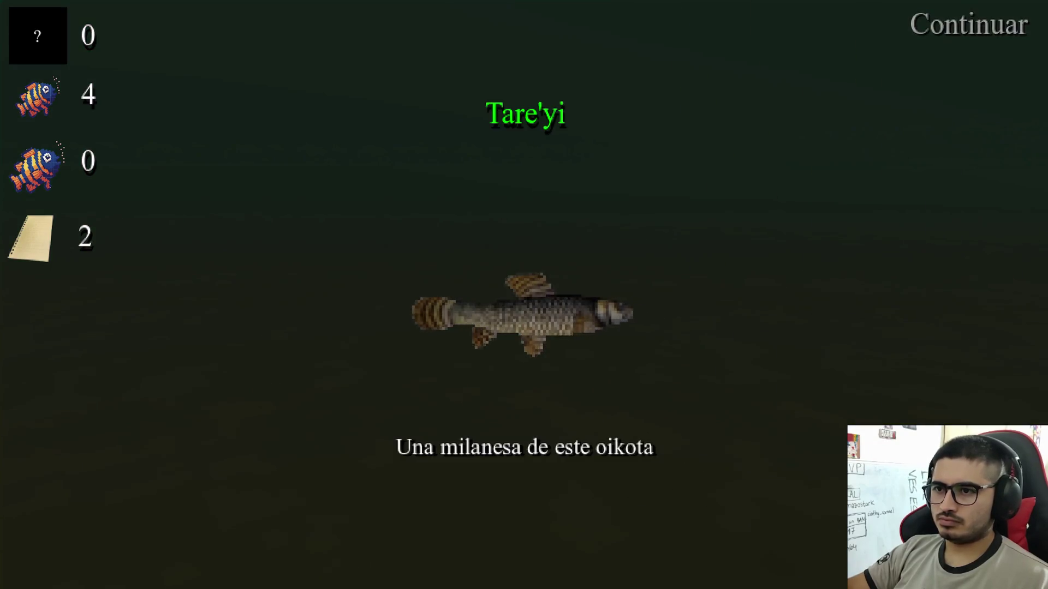
pyautogui.click(524, 295)
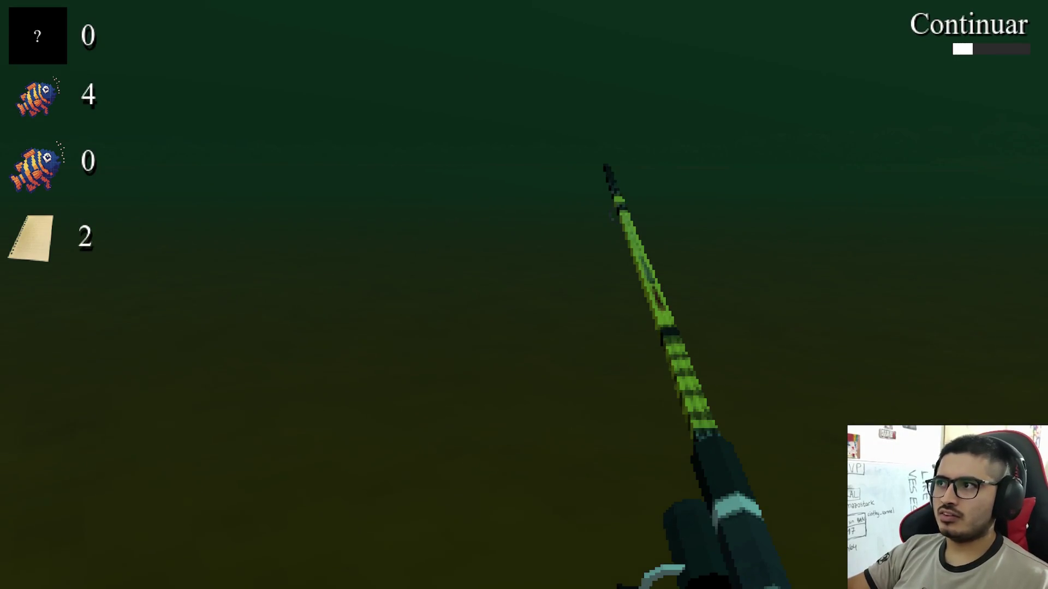
pyautogui.press('Escape')
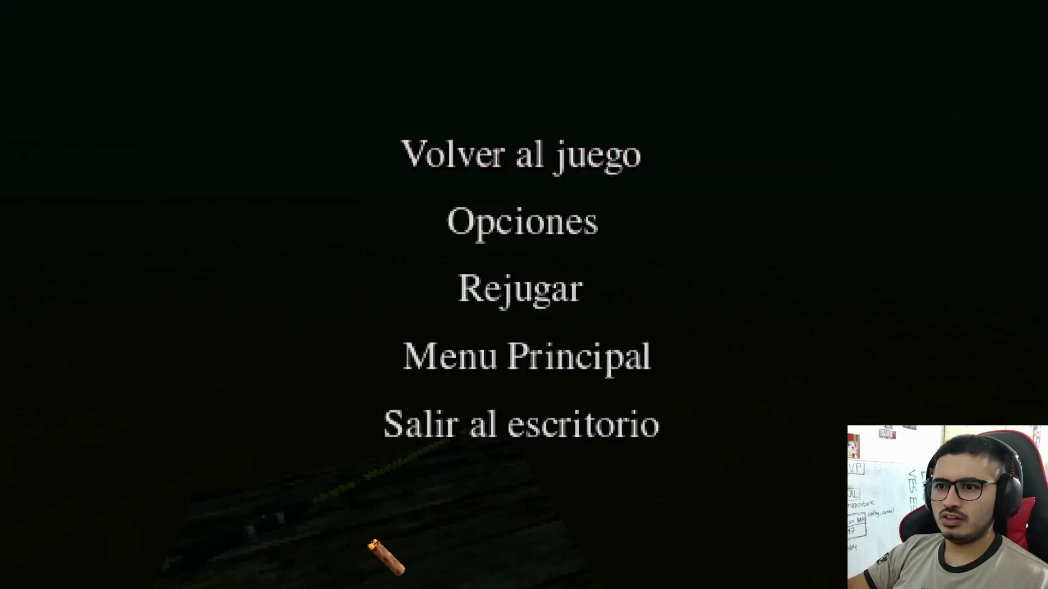
# Stop the Google stopwatch at 1:58.87, then return to the game's pause menu
pyautogui.press('super')
pyautogui.click(477, 576)
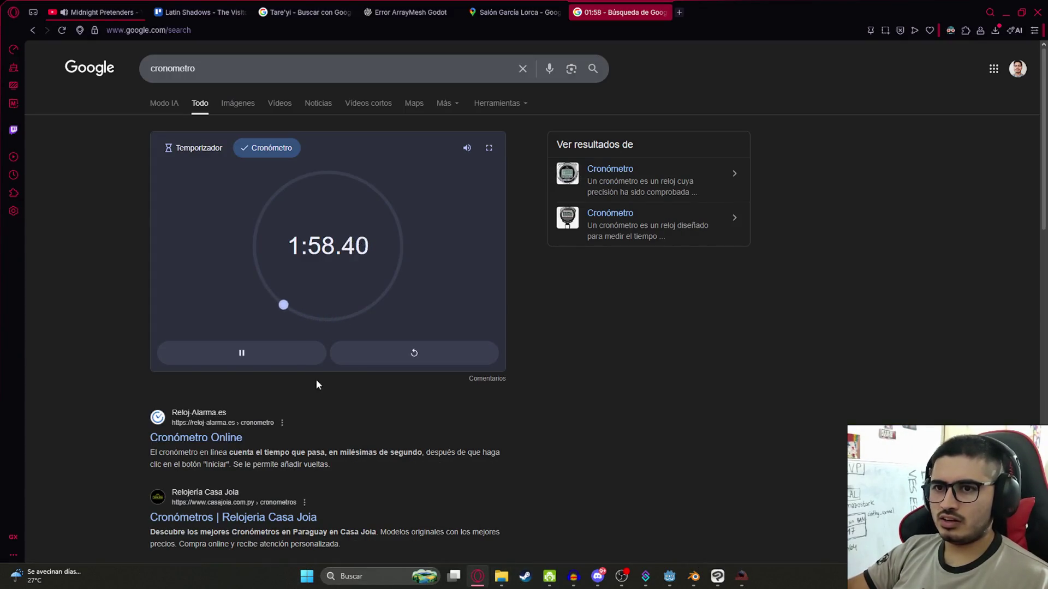
pyautogui.click(260, 355)
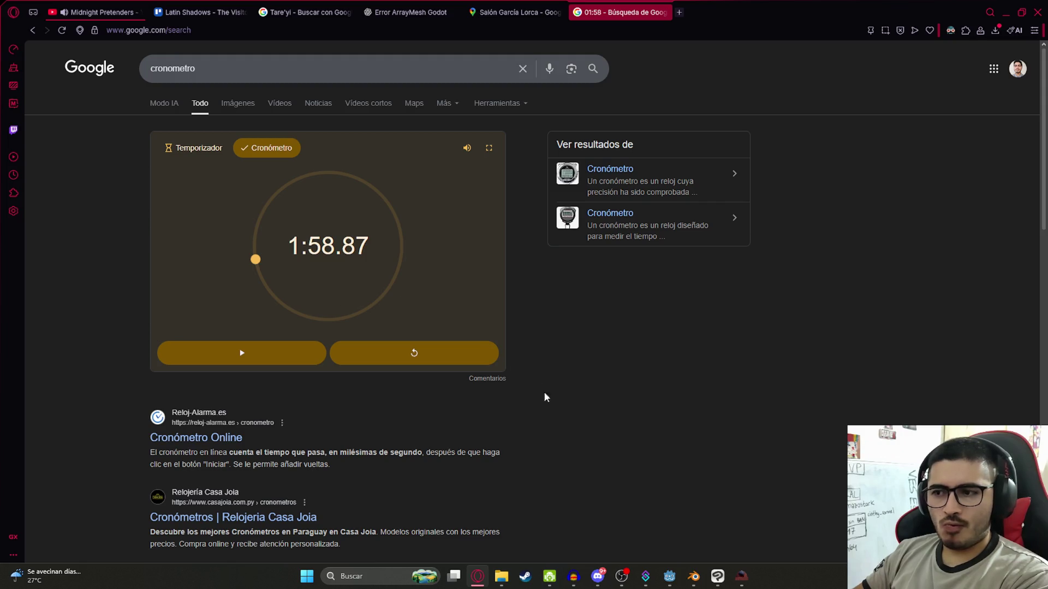
pyautogui.click(737, 586)
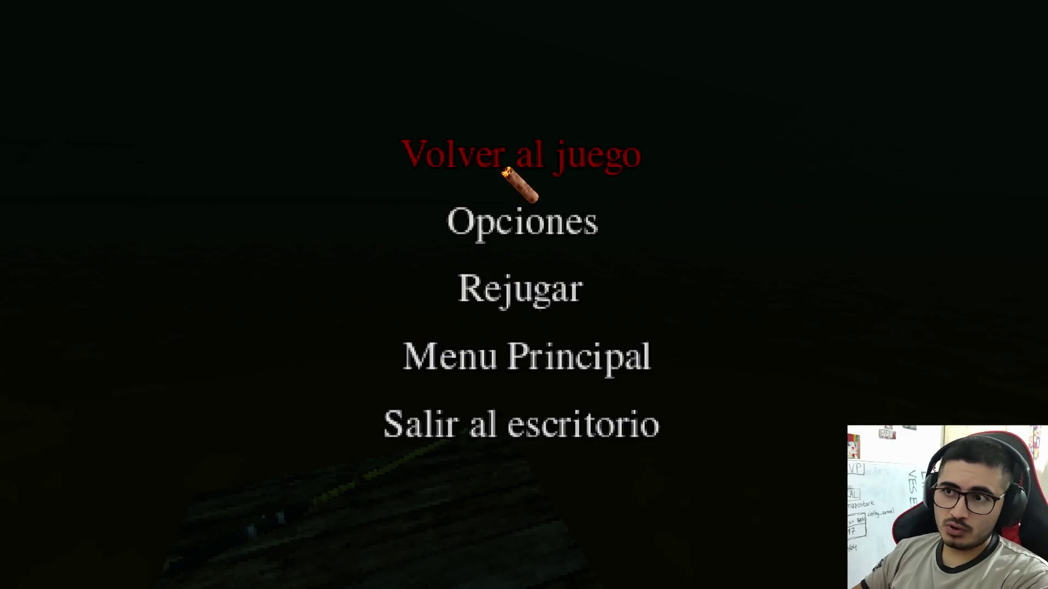
# Resume the game, inspect the fishing rod on the dock, and choose to go fishing
pyautogui.click(503, 164)
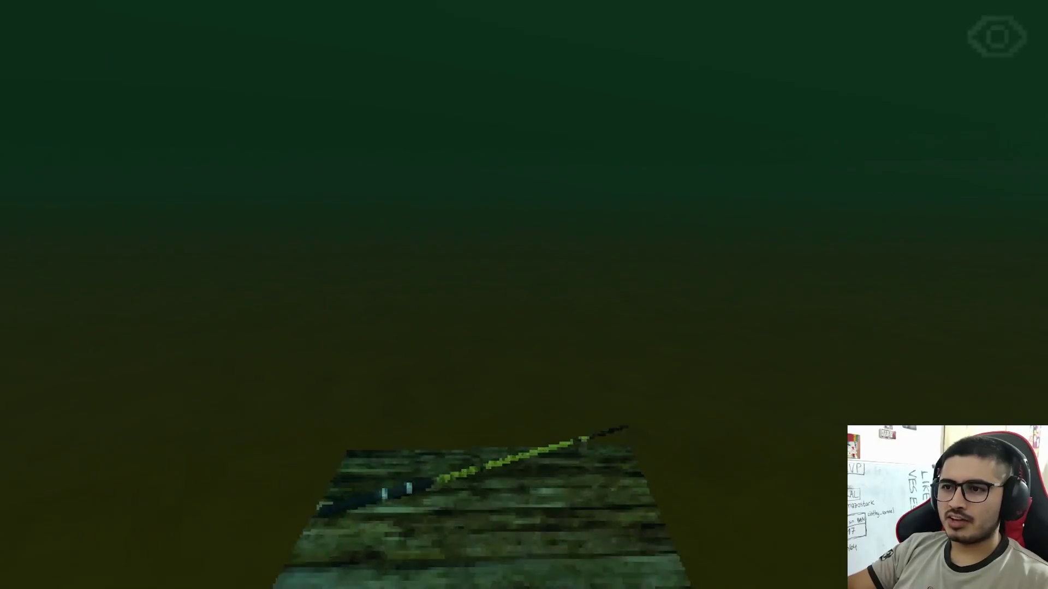
pyautogui.press('e')
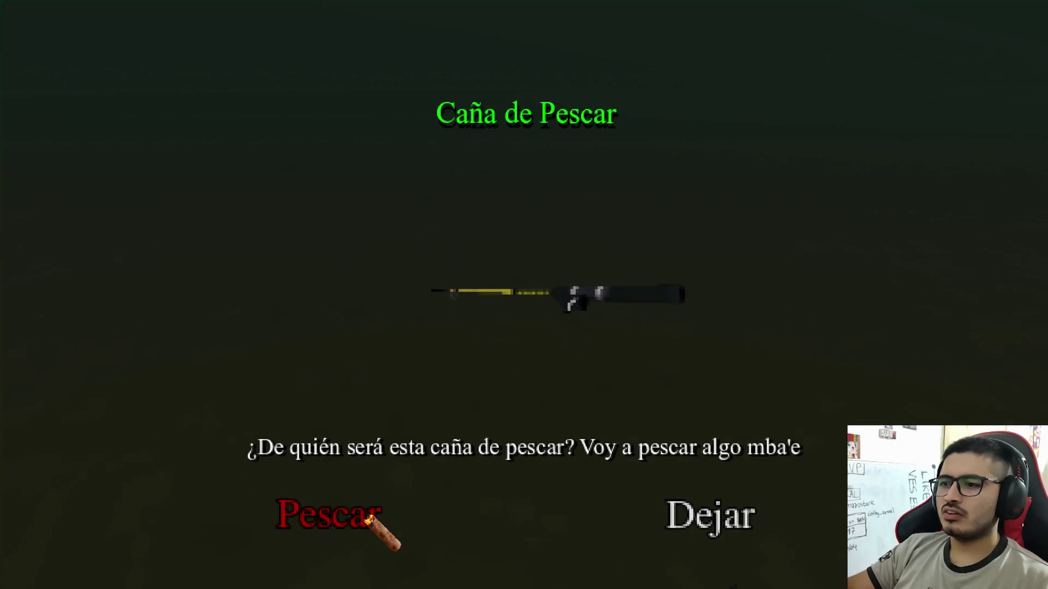
pyautogui.click(369, 517)
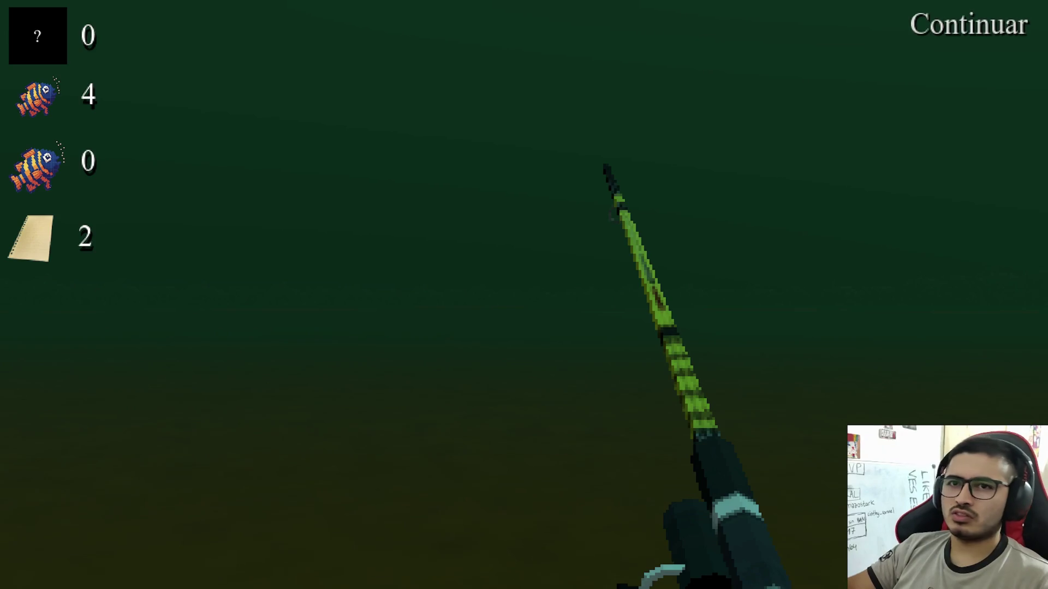
# Cast the line and keep the catch bar over the fish to land it
pyautogui.click(524, 295)
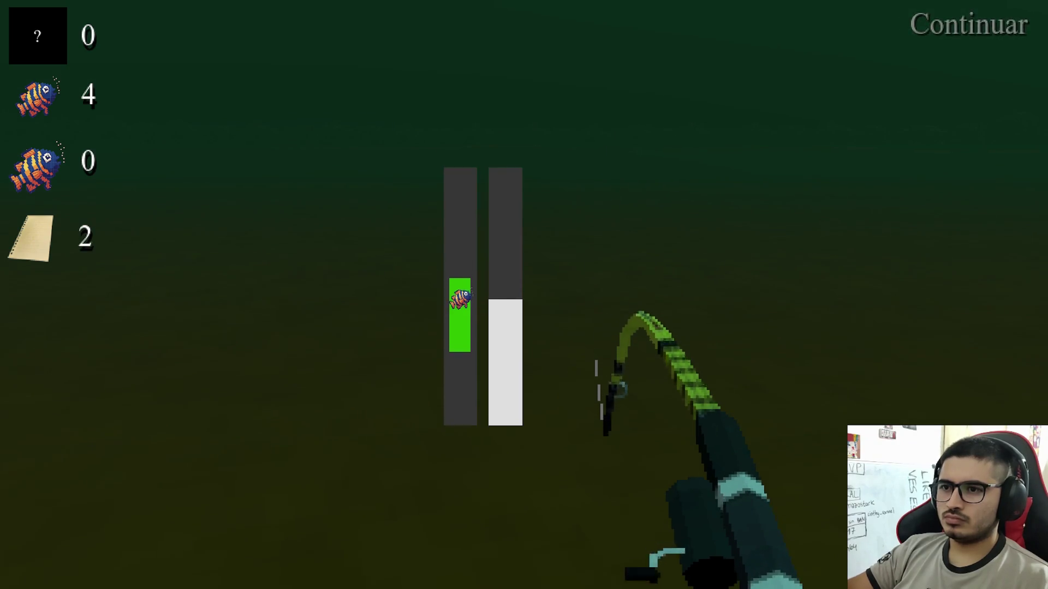
pyautogui.press('space')
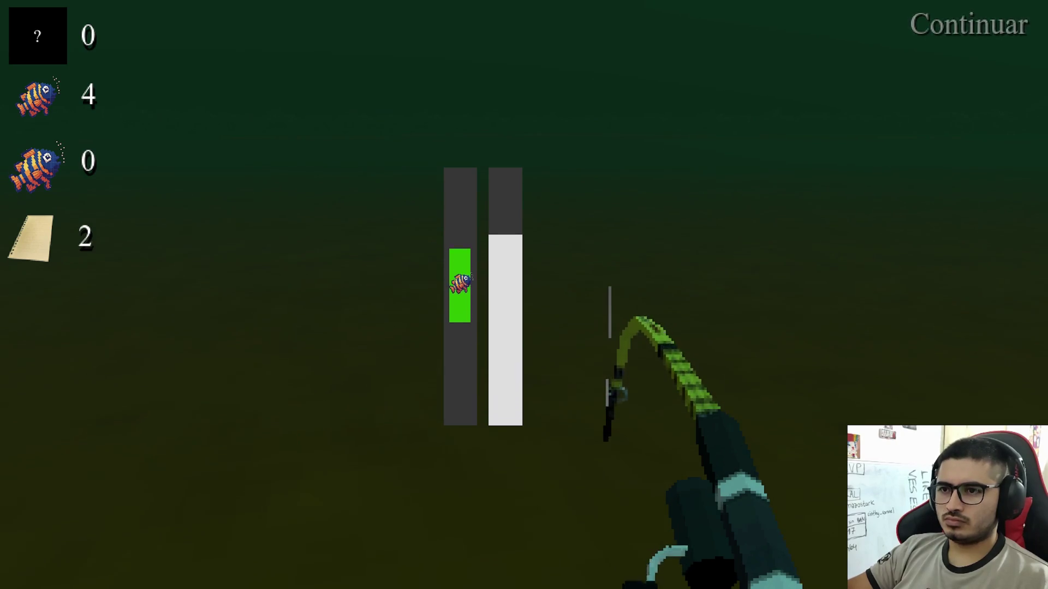
pyautogui.press('space')
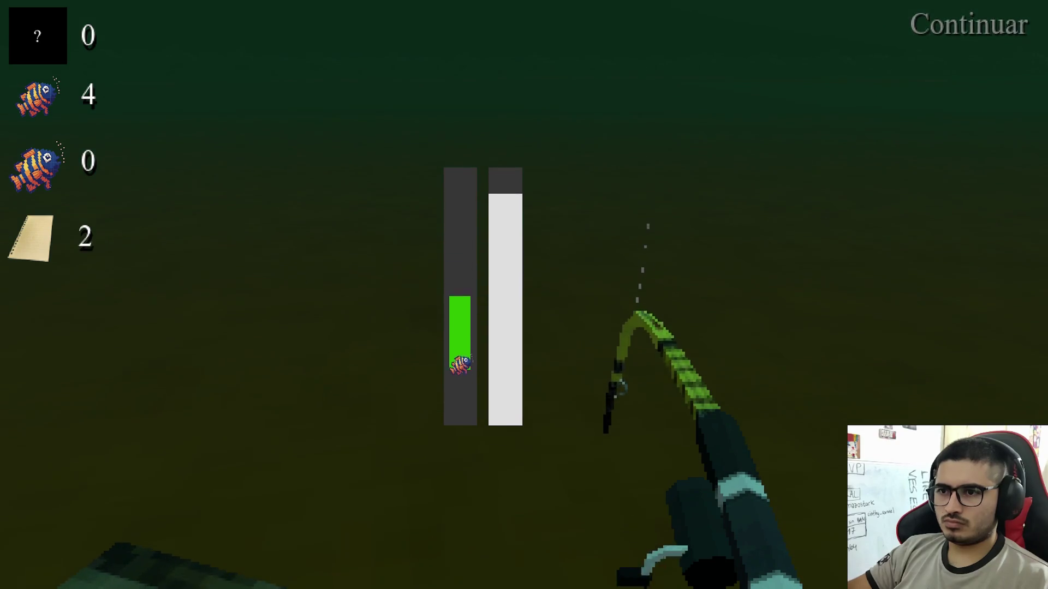
pyautogui.press('space')
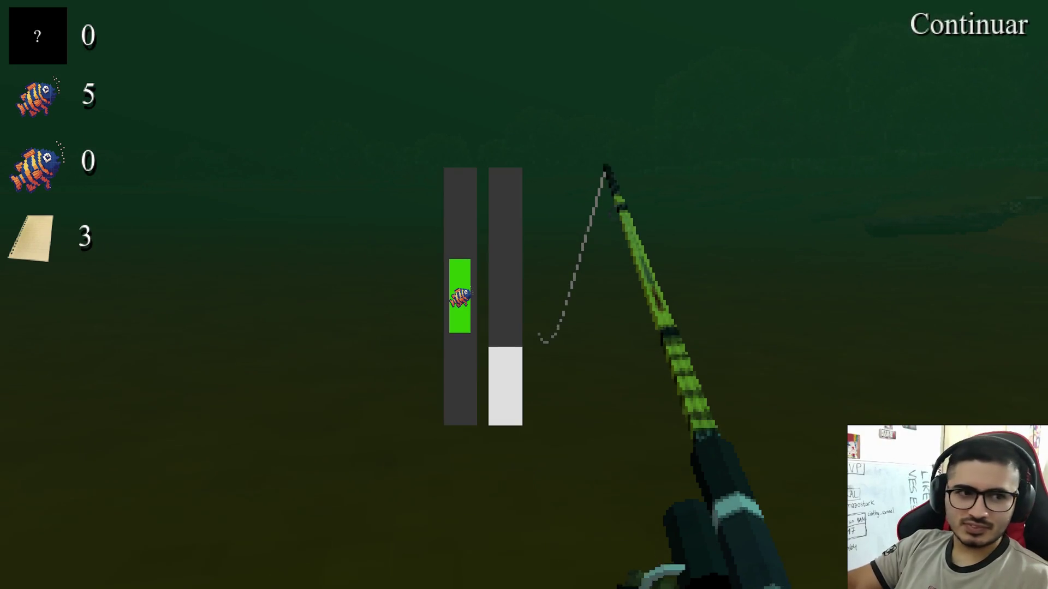
# Land a Tare'yi with the catch bar, raising the small-fish counter to 6
pyautogui.click(524, 295)
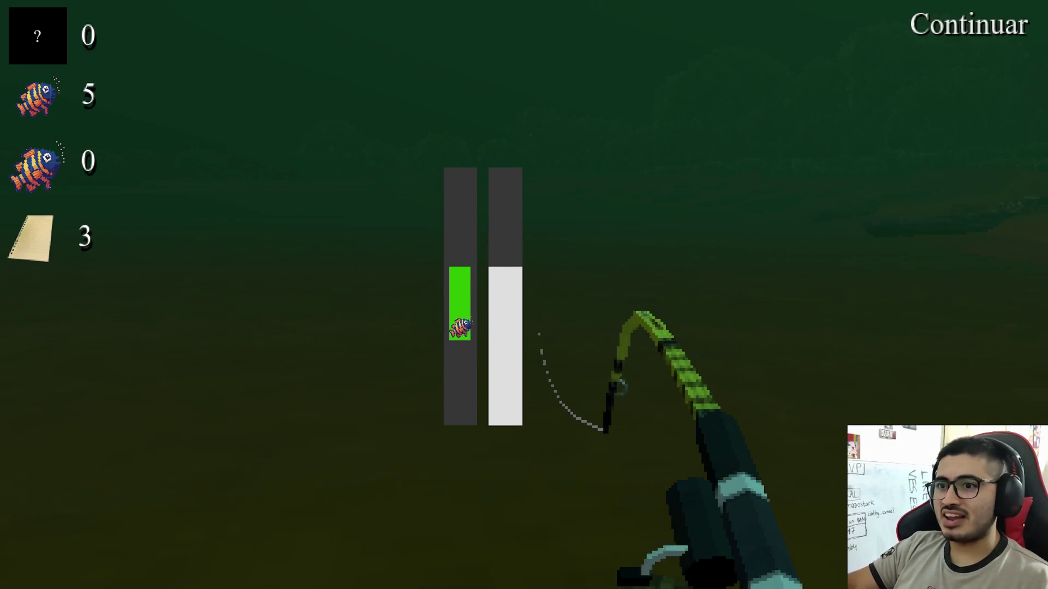
pyautogui.click(523, 295)
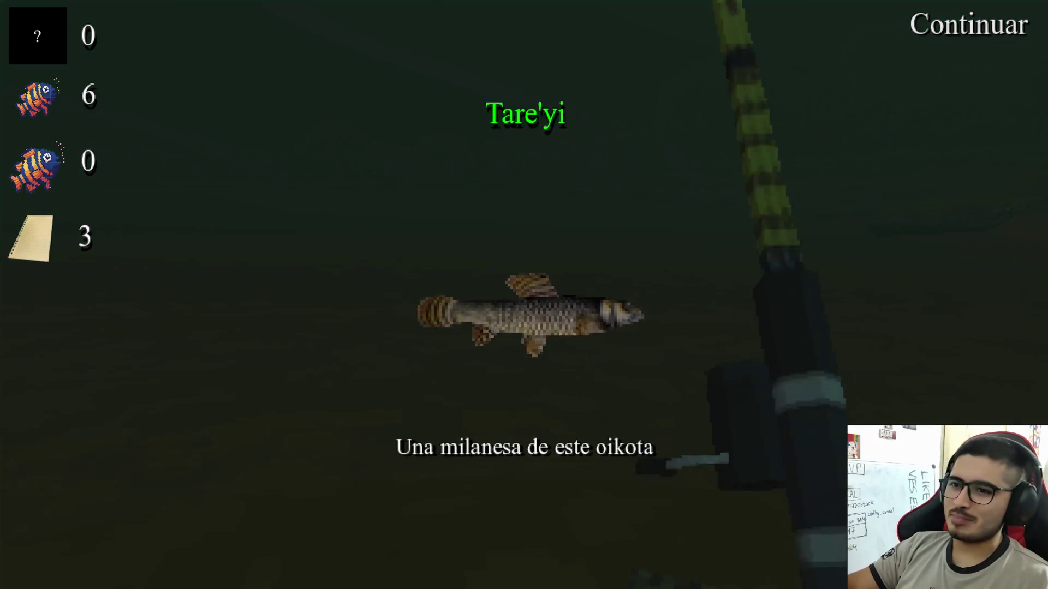
pyautogui.click(524, 294)
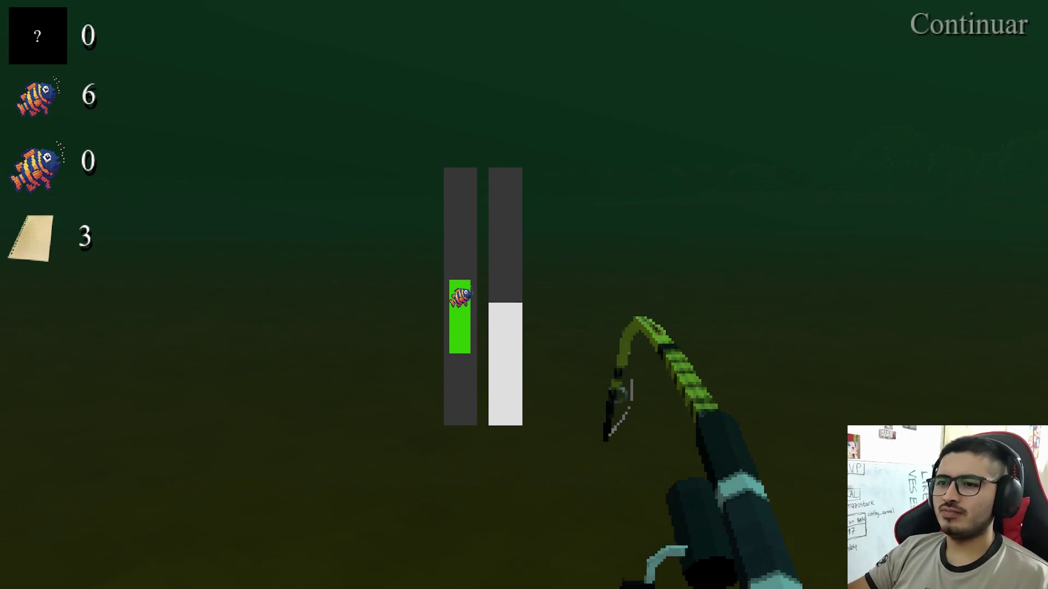
# Catch another note, then land the seventh Tare'yi and cast again
pyautogui.press('space')
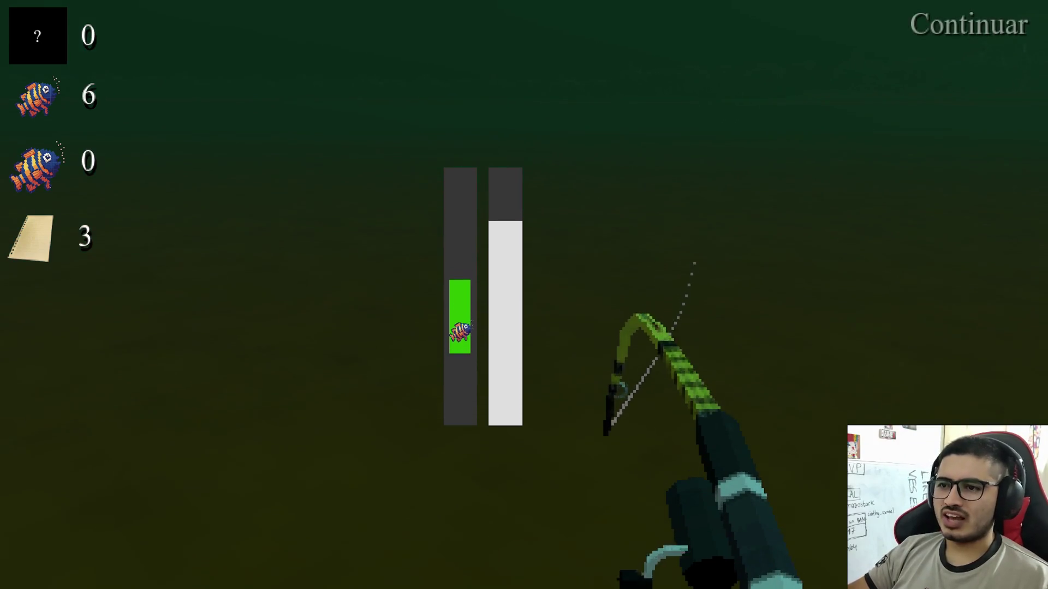
pyautogui.press('space')
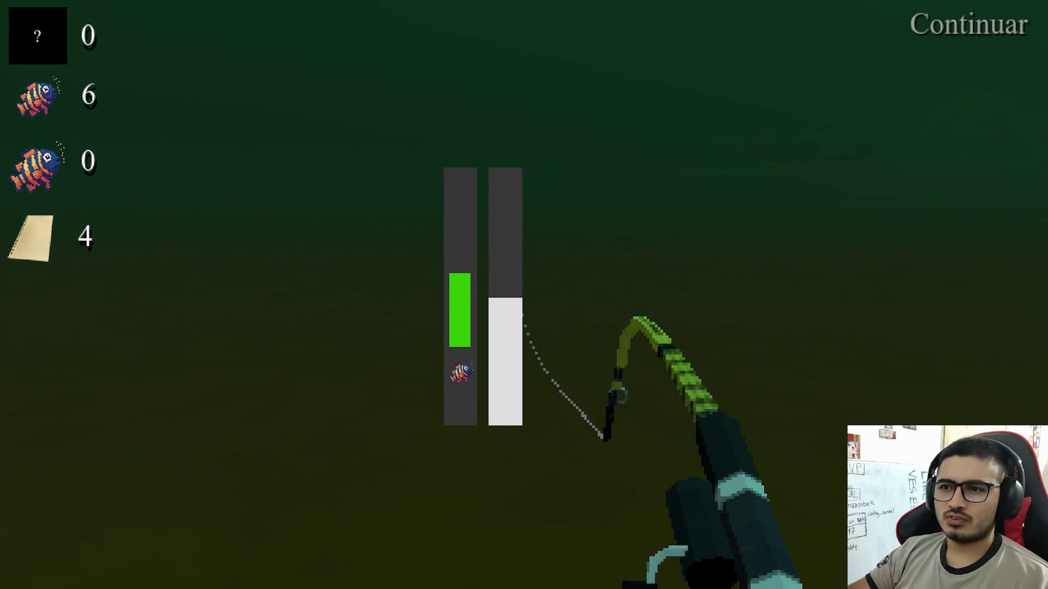
pyautogui.click(524, 295)
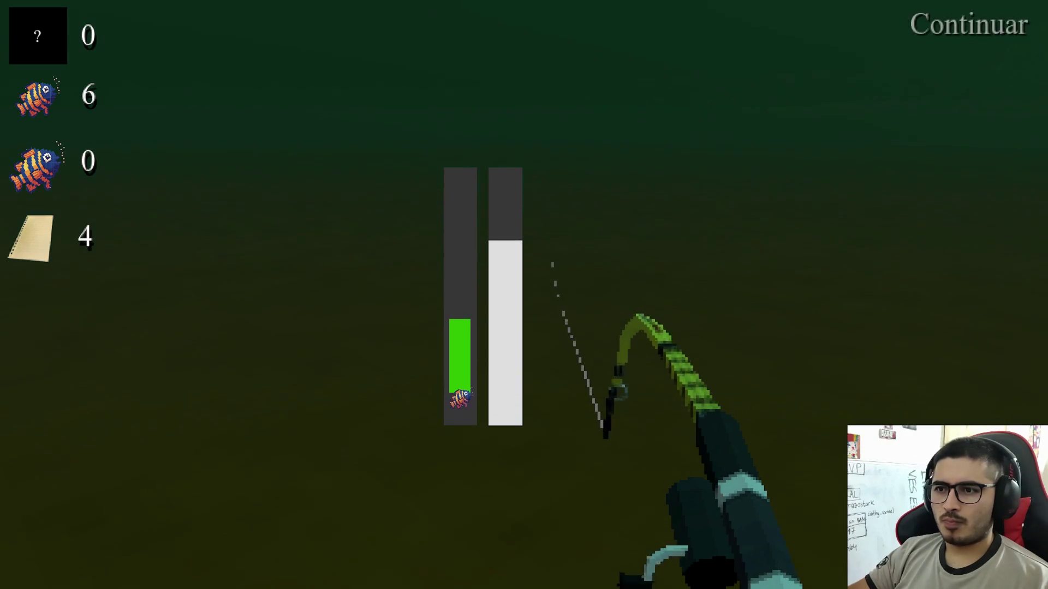
pyautogui.click(524, 295)
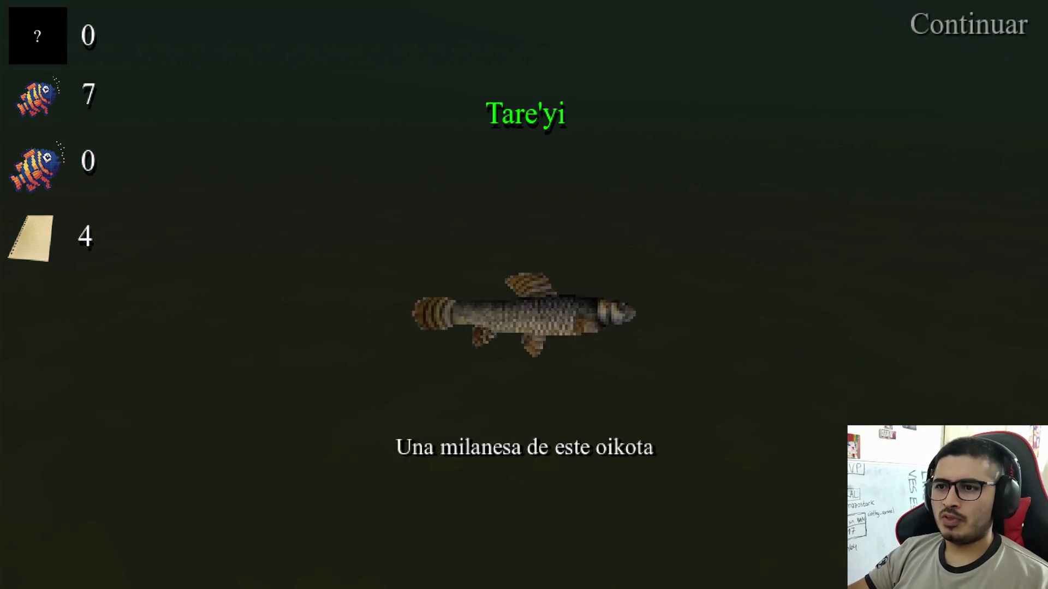
pyautogui.click(524, 295)
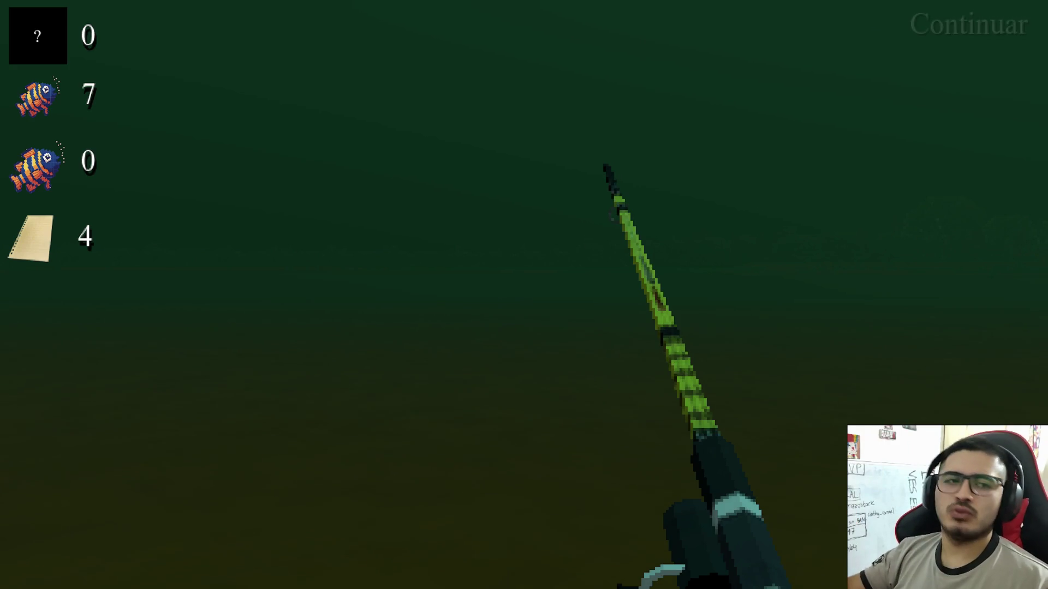
pyautogui.click(524, 295)
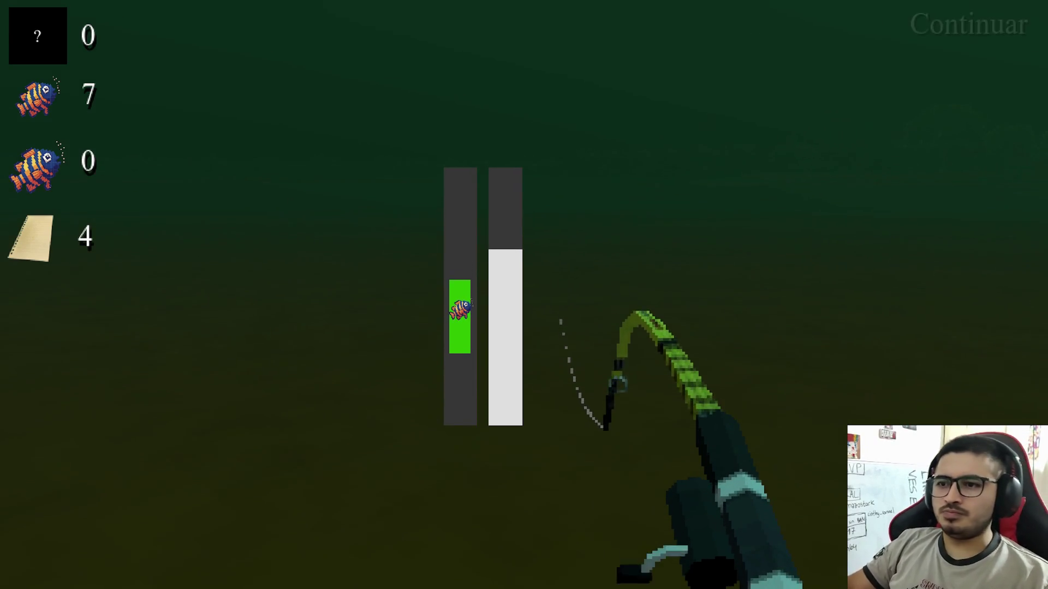
# Complete the next catch to collect a fifth note, then reel in
pyautogui.press('space')
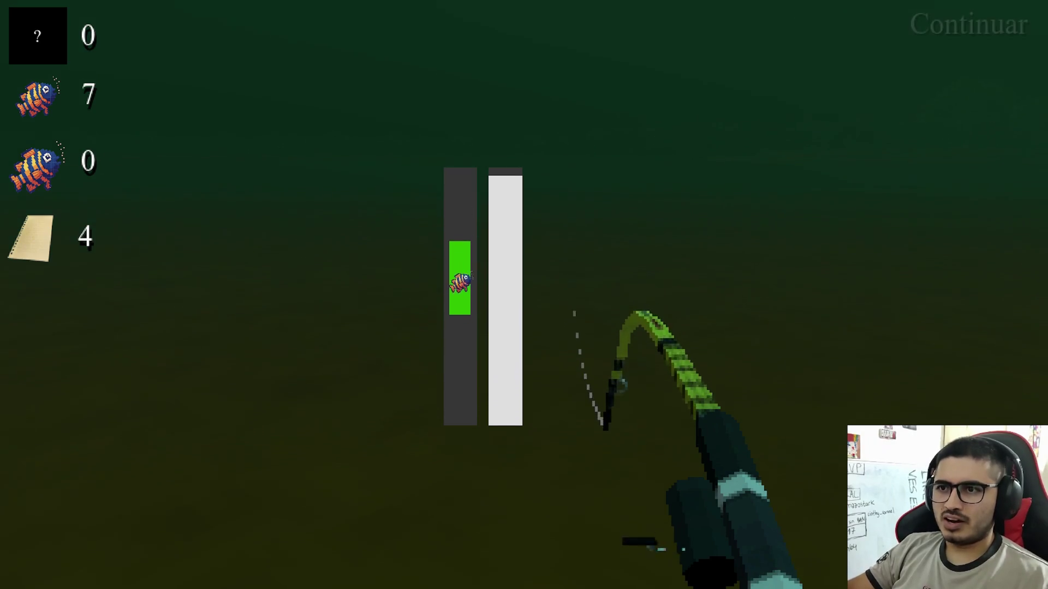
pyautogui.press('space')
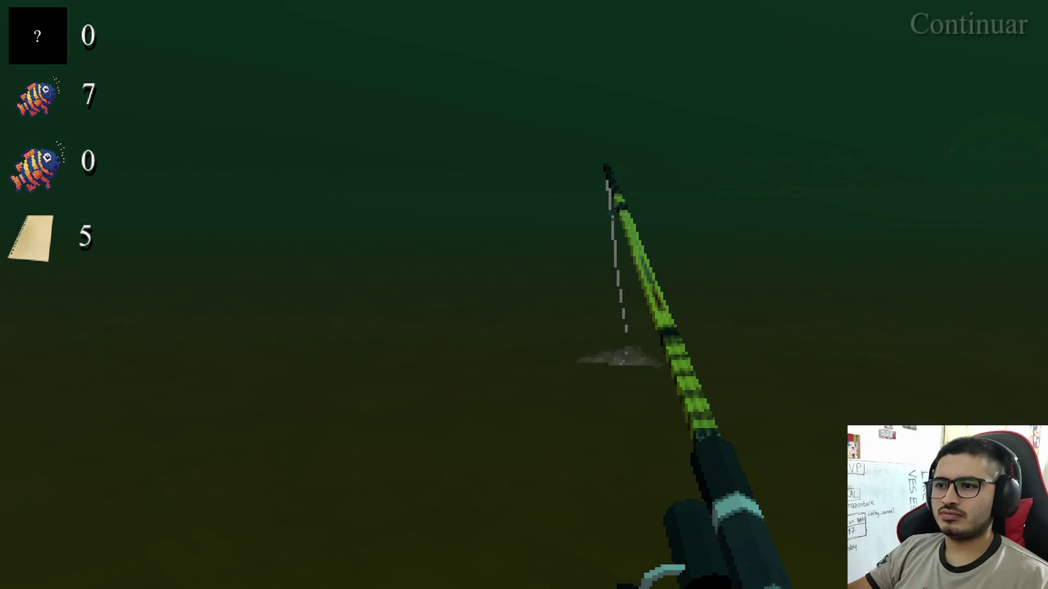
pyautogui.press('space')
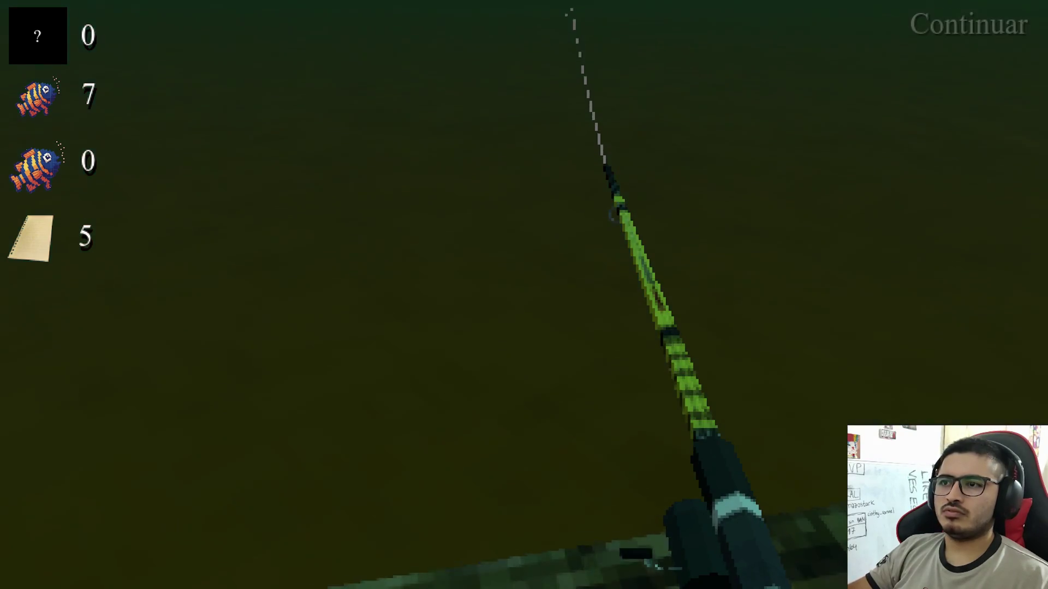
pyautogui.press('space')
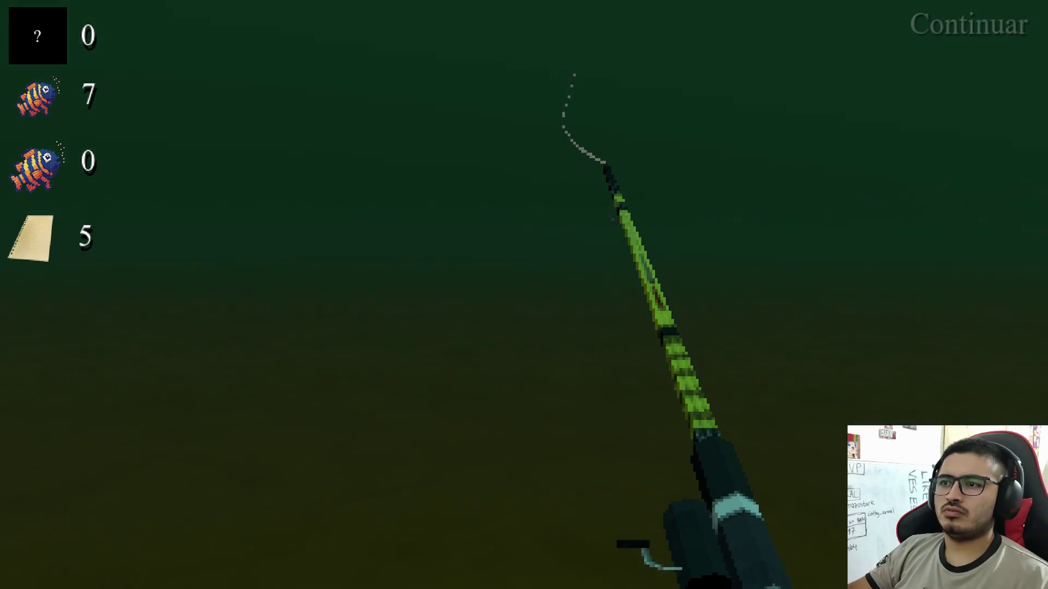
# Keep recasting and reeling the line back in
pyautogui.press('space')
pyautogui.press('space')
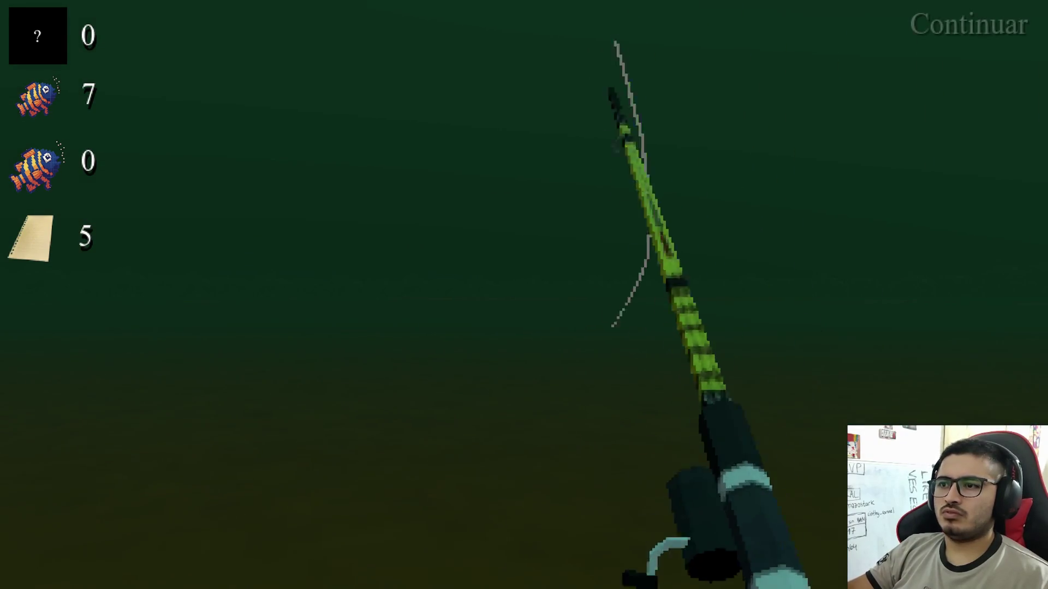
pyautogui.press('space')
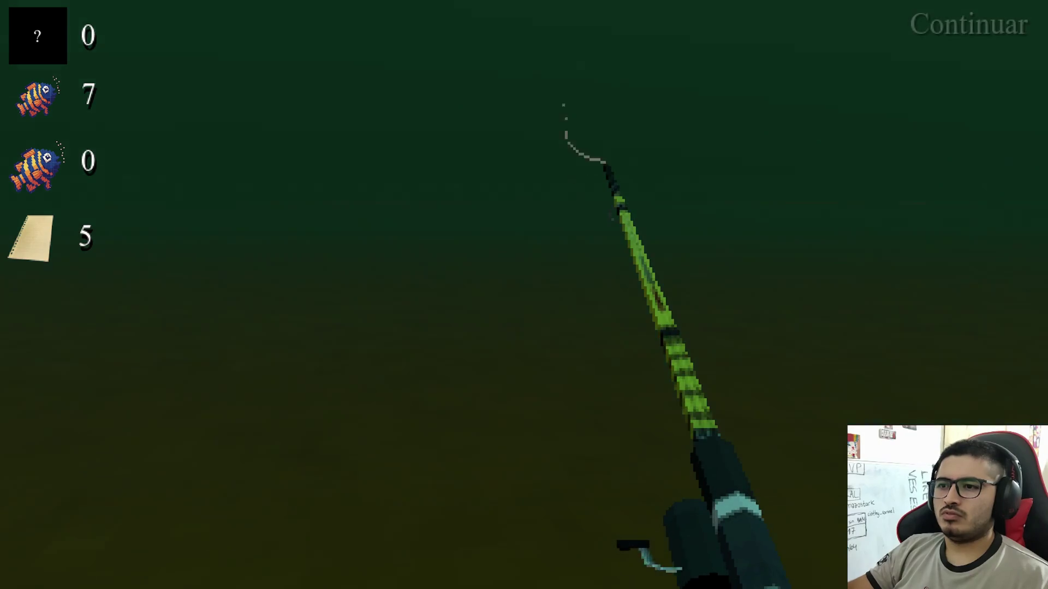
pyautogui.press('space')
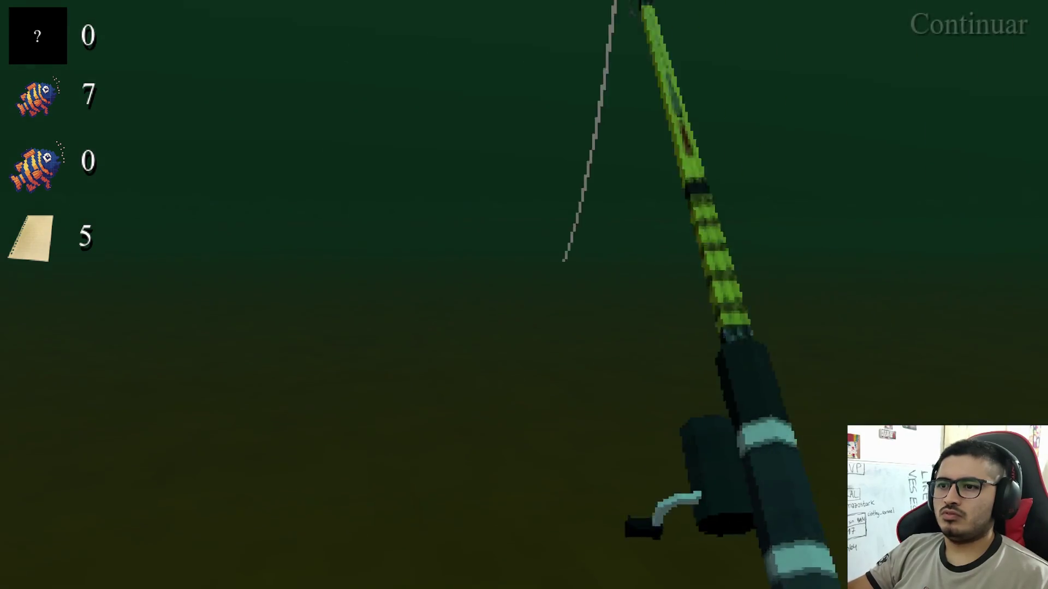
pyautogui.press('space')
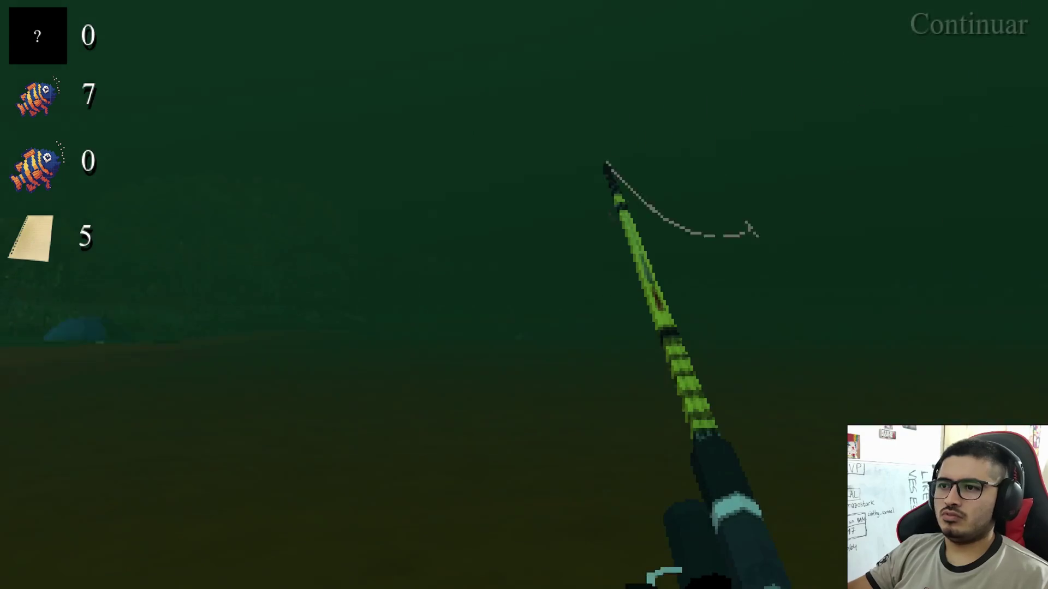
pyautogui.press('space')
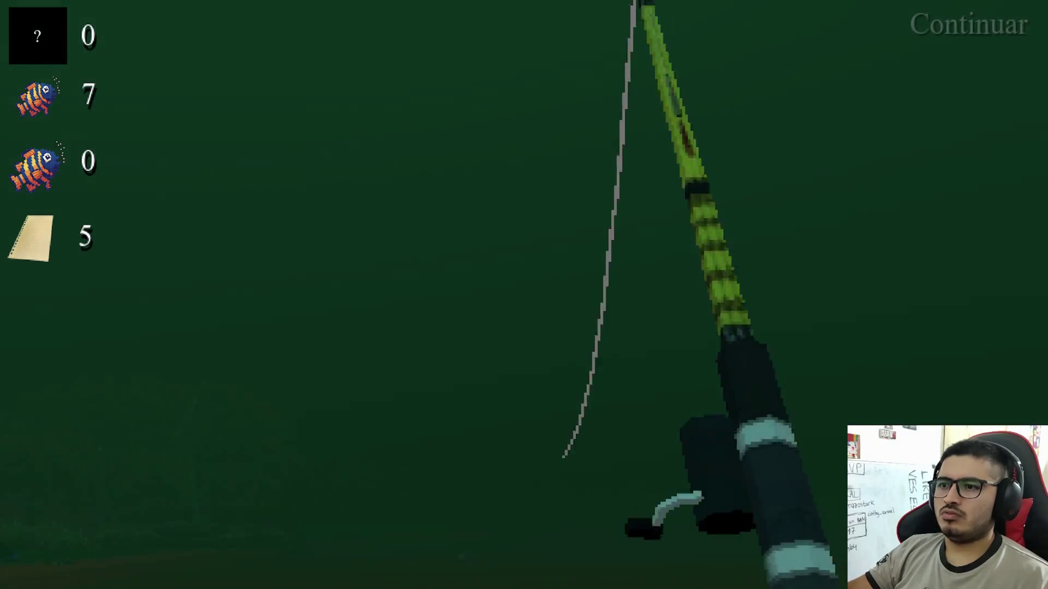
pyautogui.press('space')
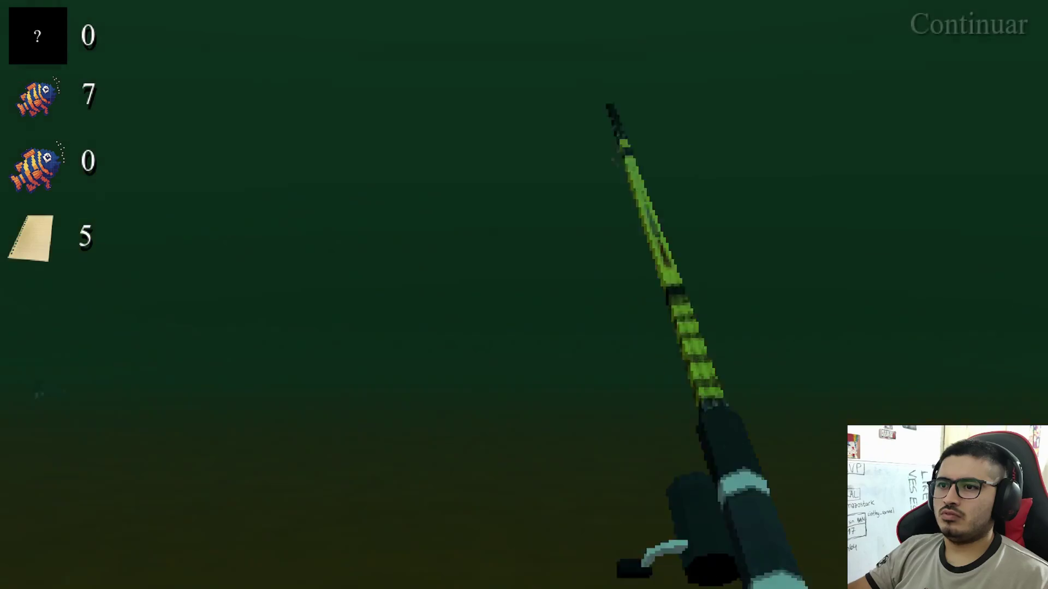
pyautogui.press('space')
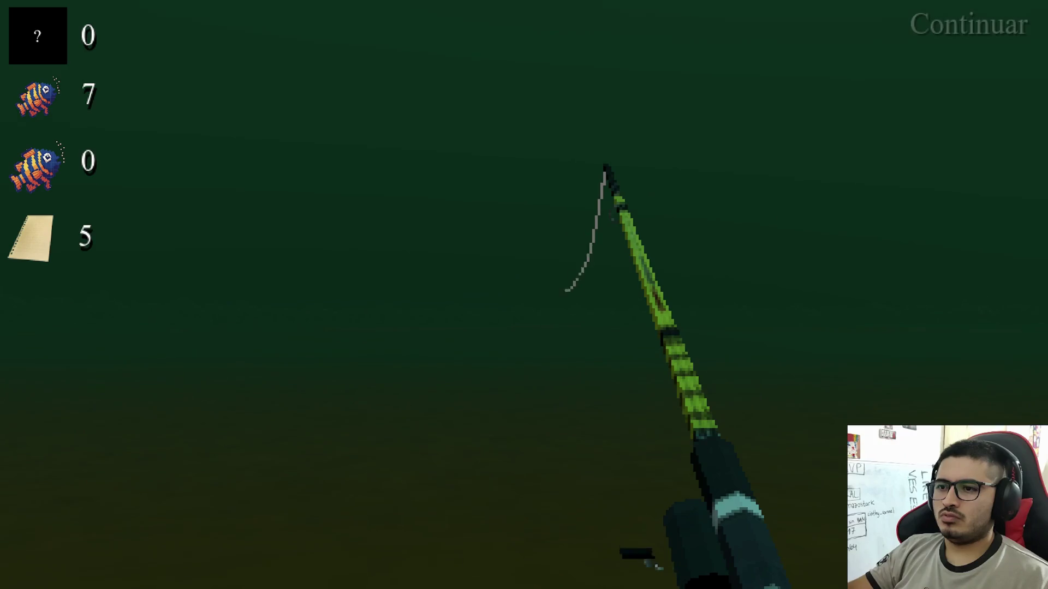
pyautogui.press('space')
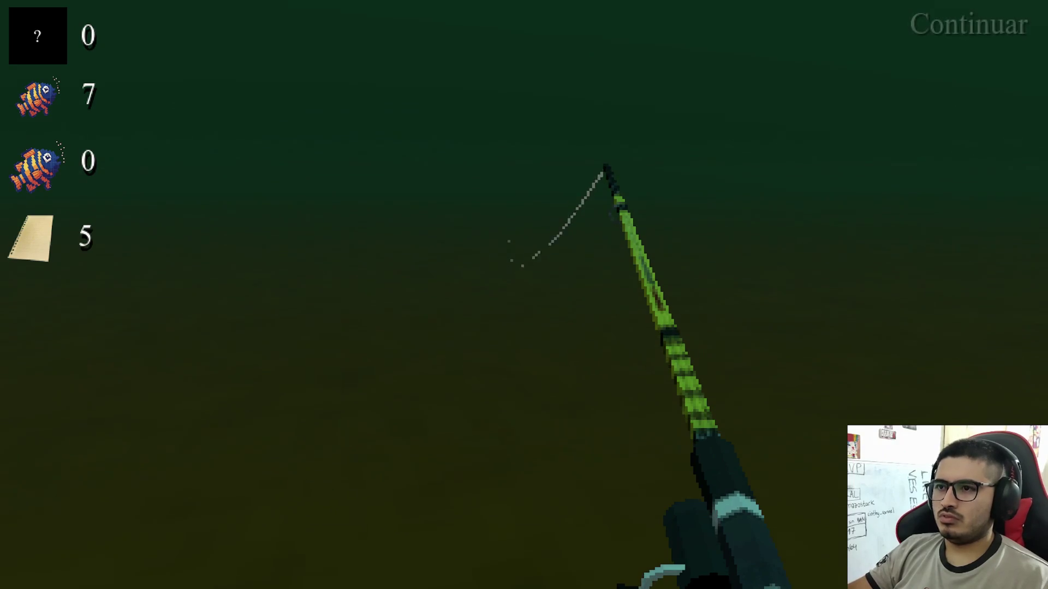
pyautogui.press('space')
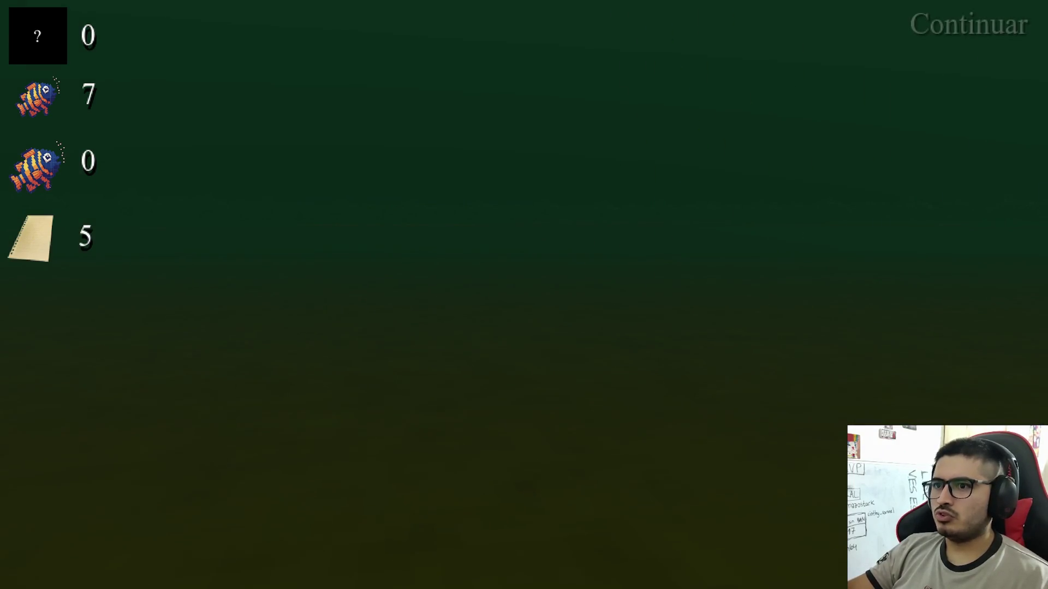
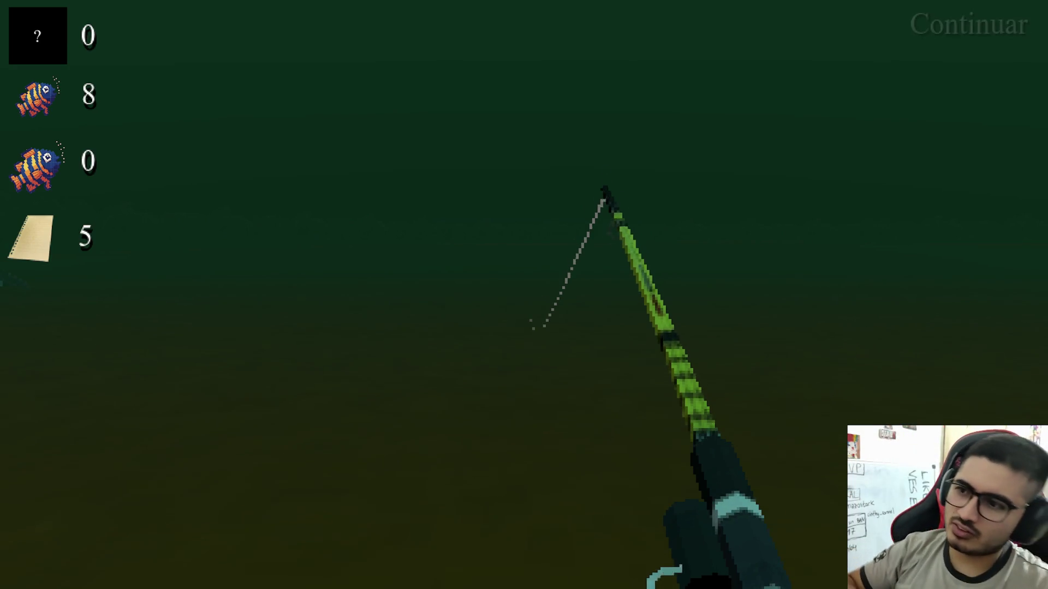
# Keep the green catch bar over the small fish until it's caught, raising the count to 9
pyautogui.press('space')
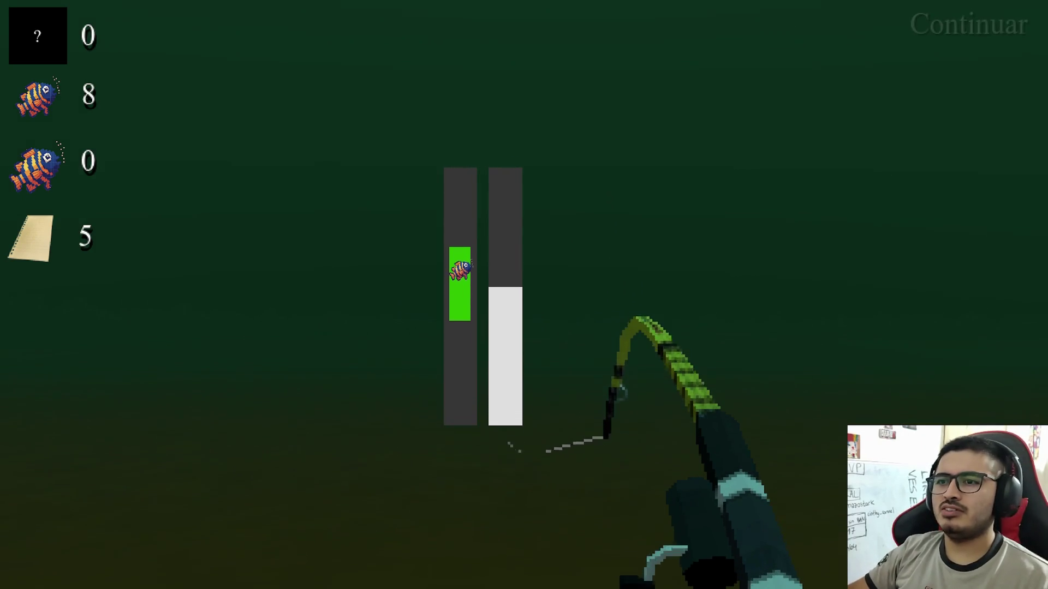
pyautogui.press('space')
pyautogui.press('space')
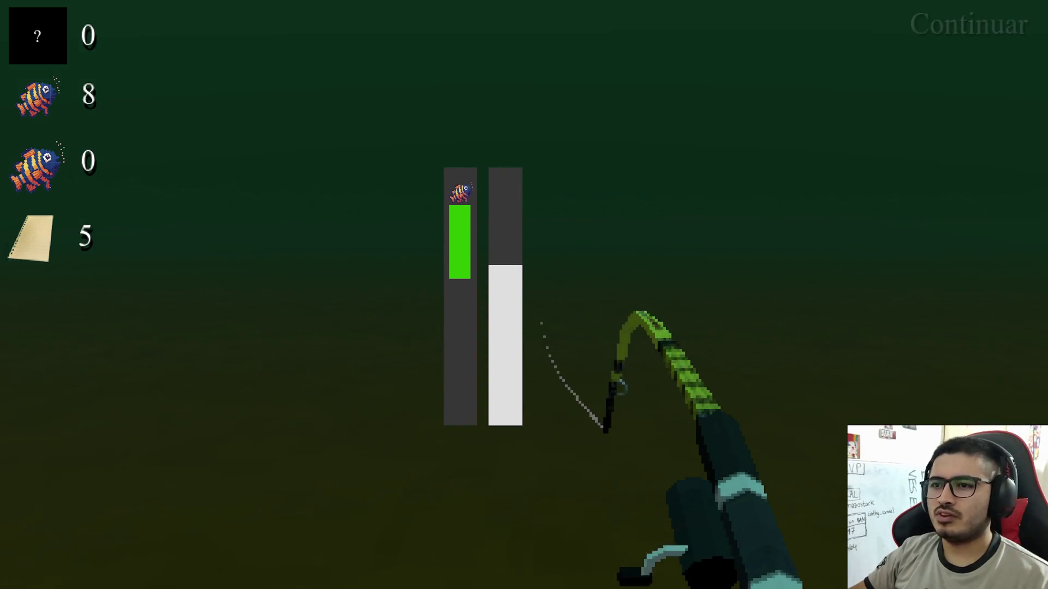
pyautogui.press('space')
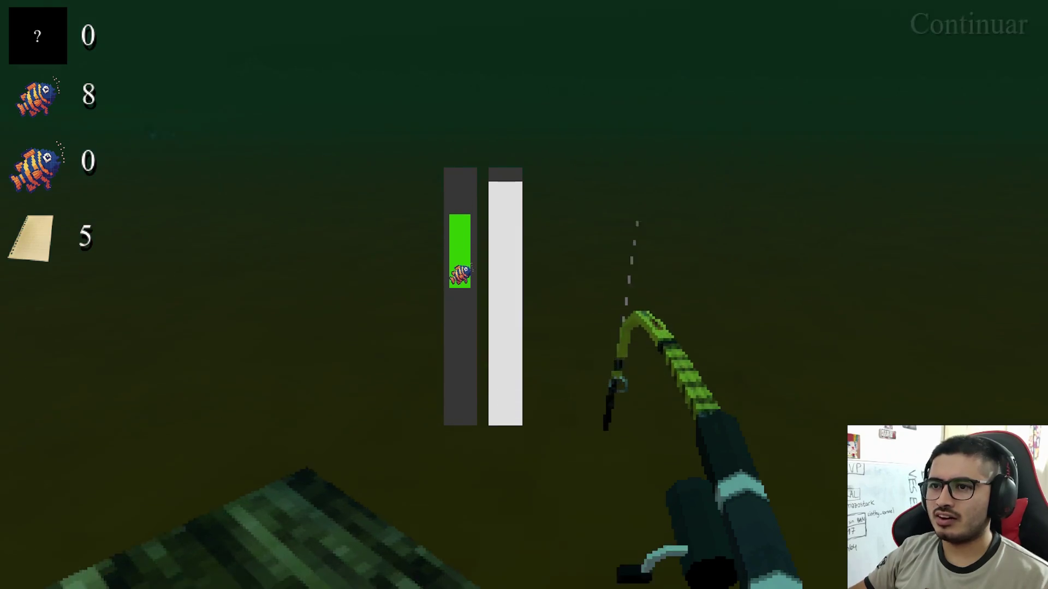
pyautogui.press('space')
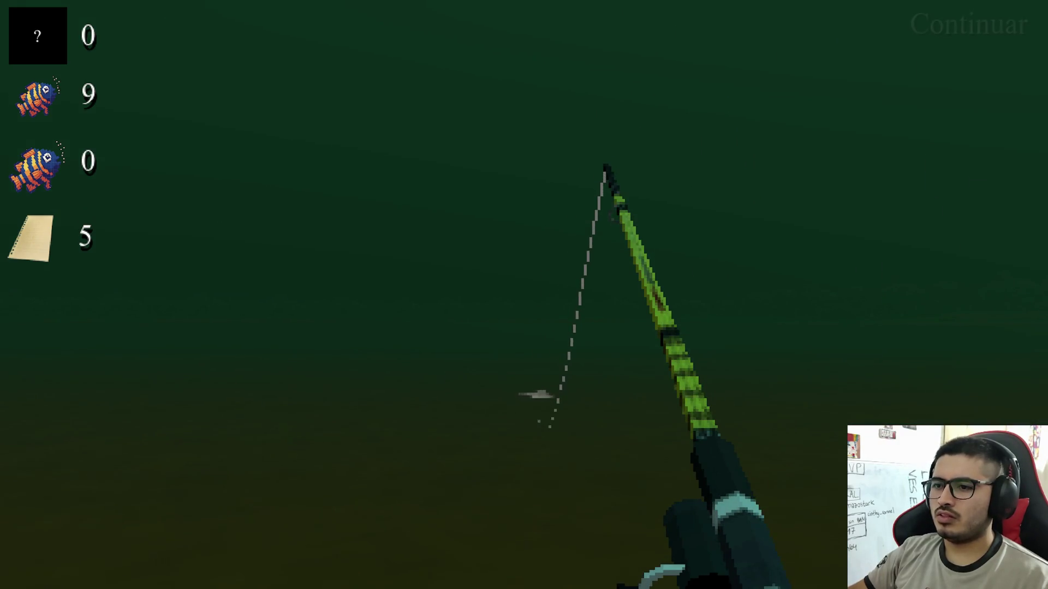
# Continue past the catch and quit the game with Salir al escritorio
pyautogui.press('space')
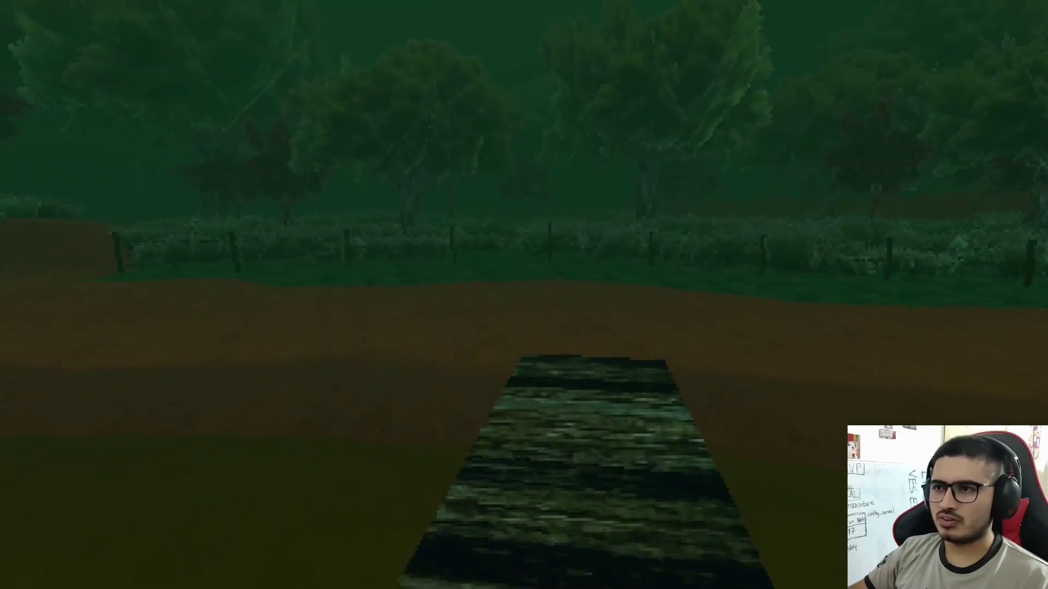
pyautogui.press('Escape')
pyautogui.click(546, 440)
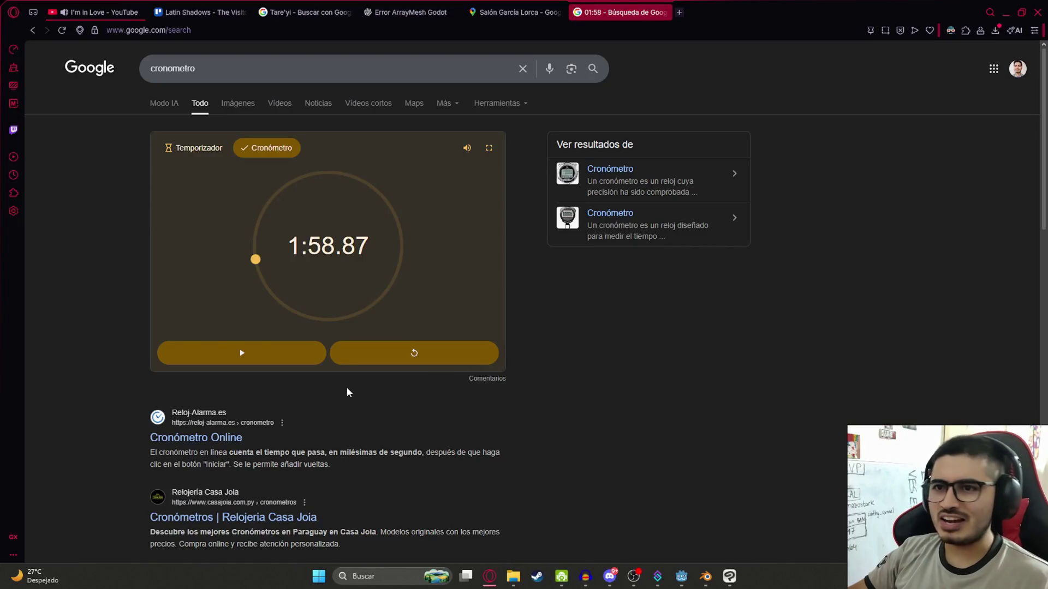
# Open the juegoterror1 folder under Mis Videojuegos and launch cmd from its address bar
pyautogui.click(518, 577)
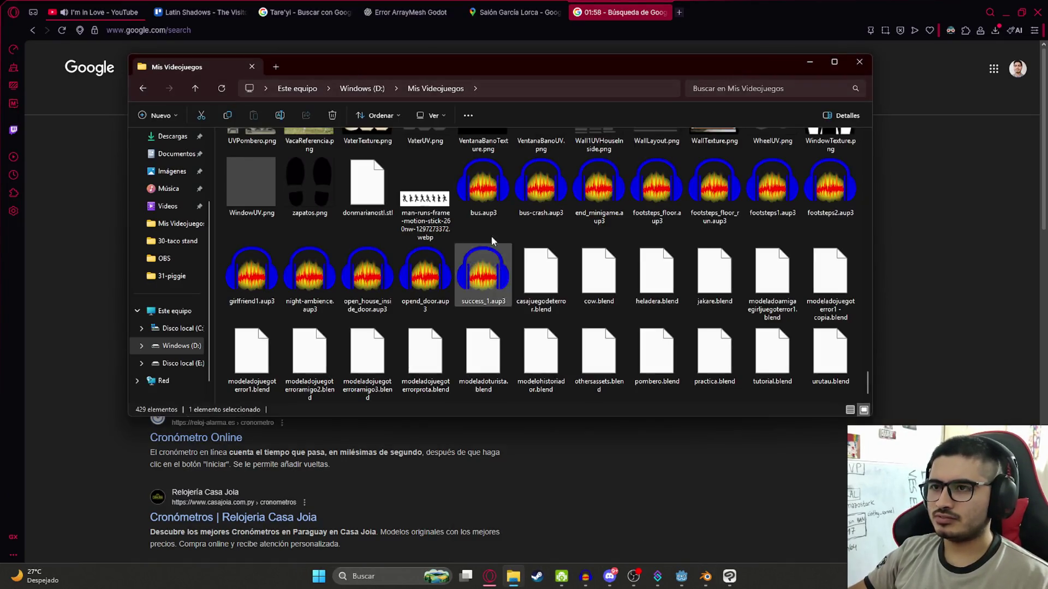
pyautogui.scroll(20, 656, 194)
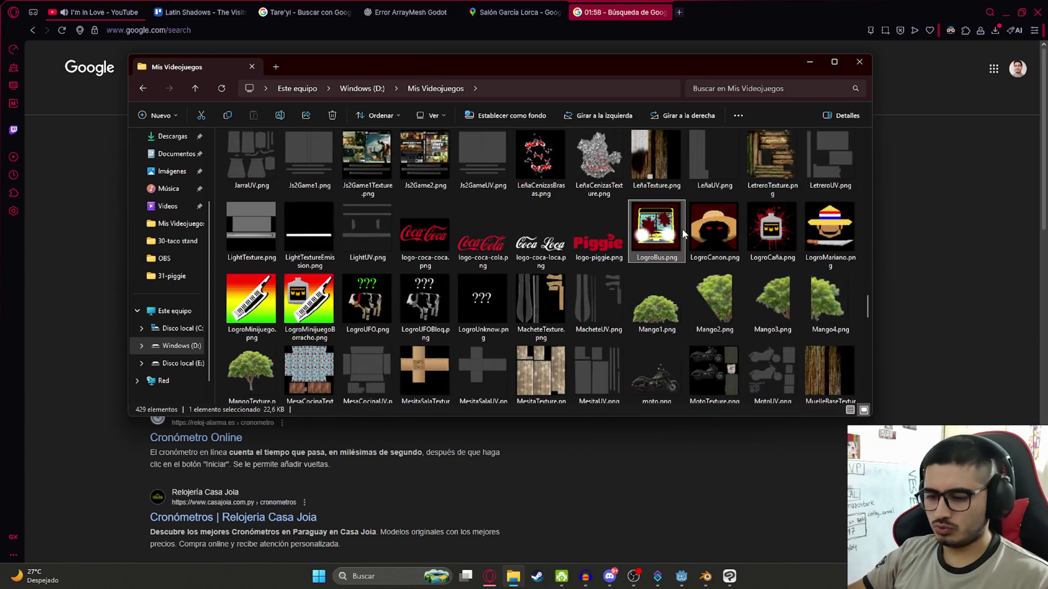
pyautogui.doubleClick(666, 169)
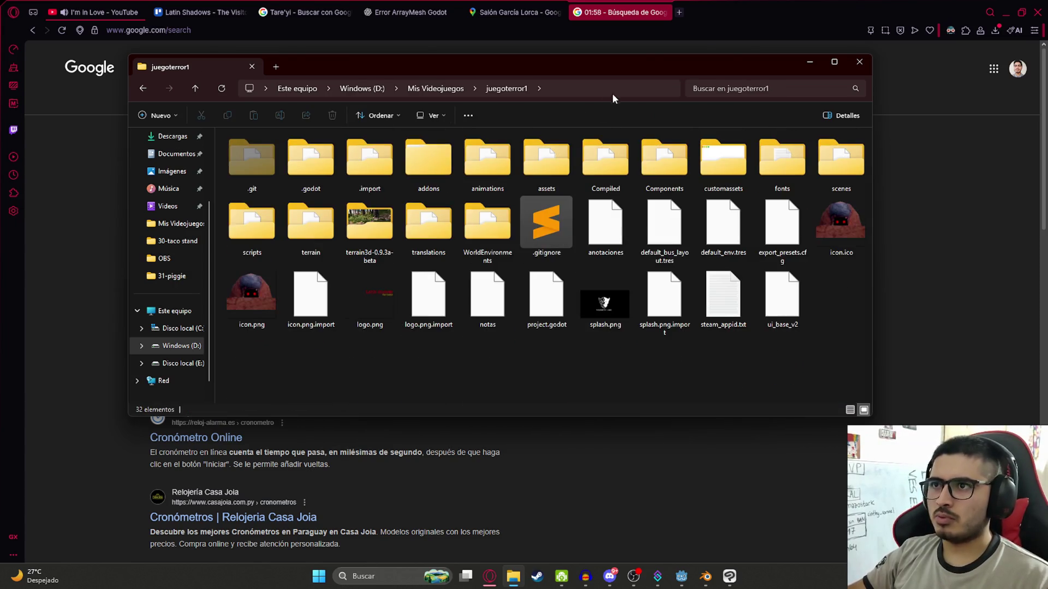
pyautogui.click(612, 92)
pyautogui.write('cmd')
pyautogui.press('Return')
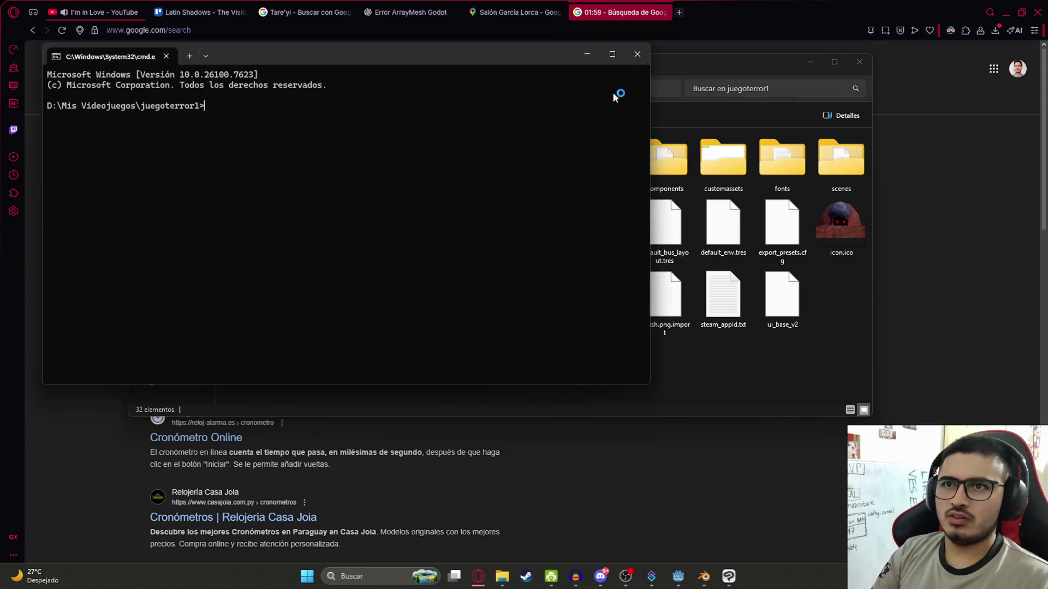
# Stage all files with git add . and commit them as "feat: Modelo de pez chico…"
pyautogui.write('git ')
pyautogui.write('git add .')
pyautogui.press('Return')
pyautogui.write('git commit -m')
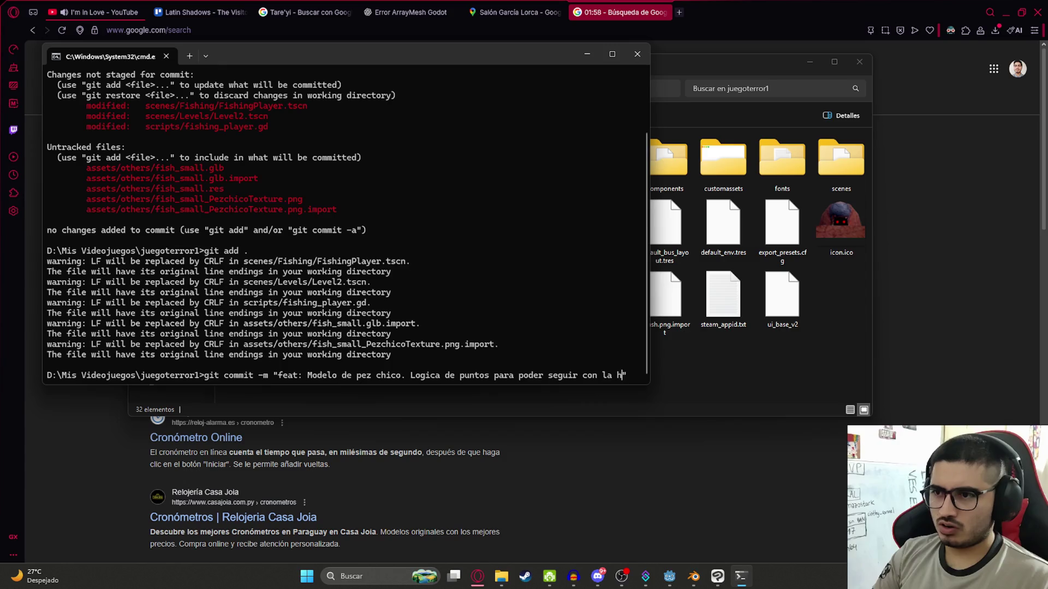
pyautogui.write('istoria.')
pyautogui.press('Return')
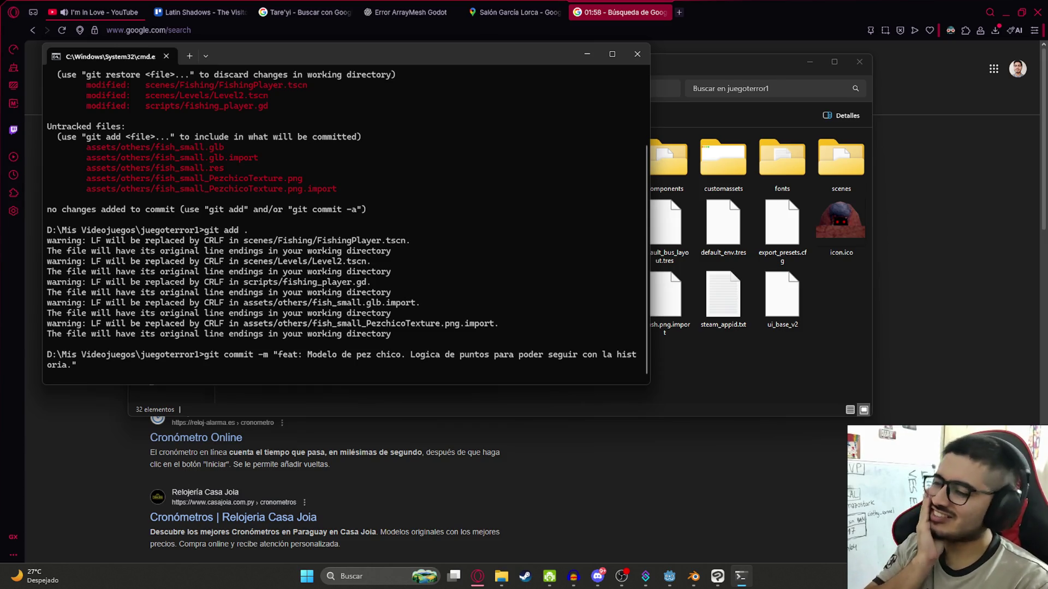
# Push the commit to the remote v2 branch and clear the terminal
pyautogui.write('git push')
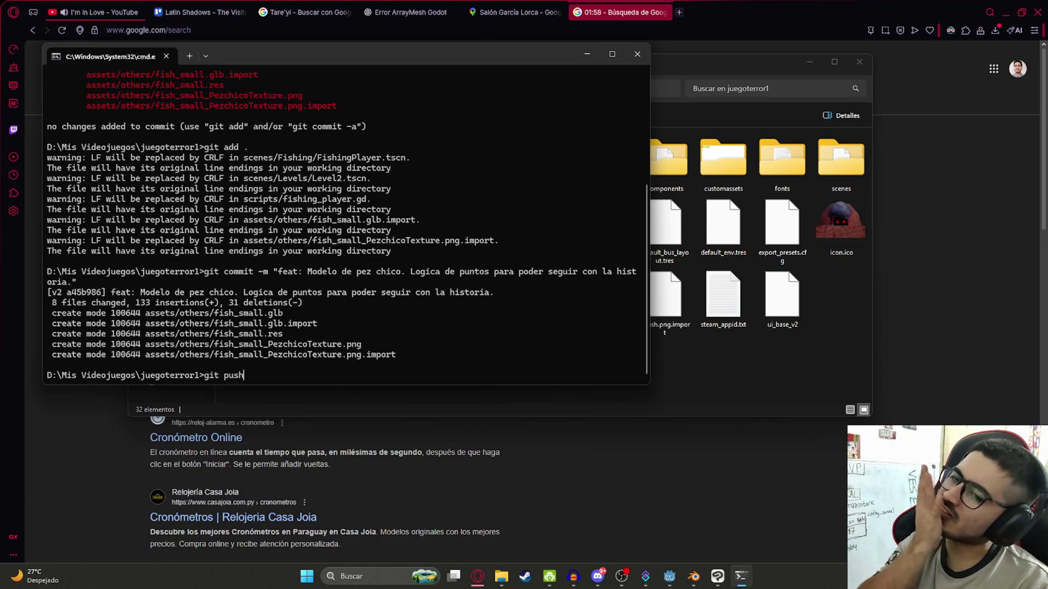
pyautogui.press('Return')
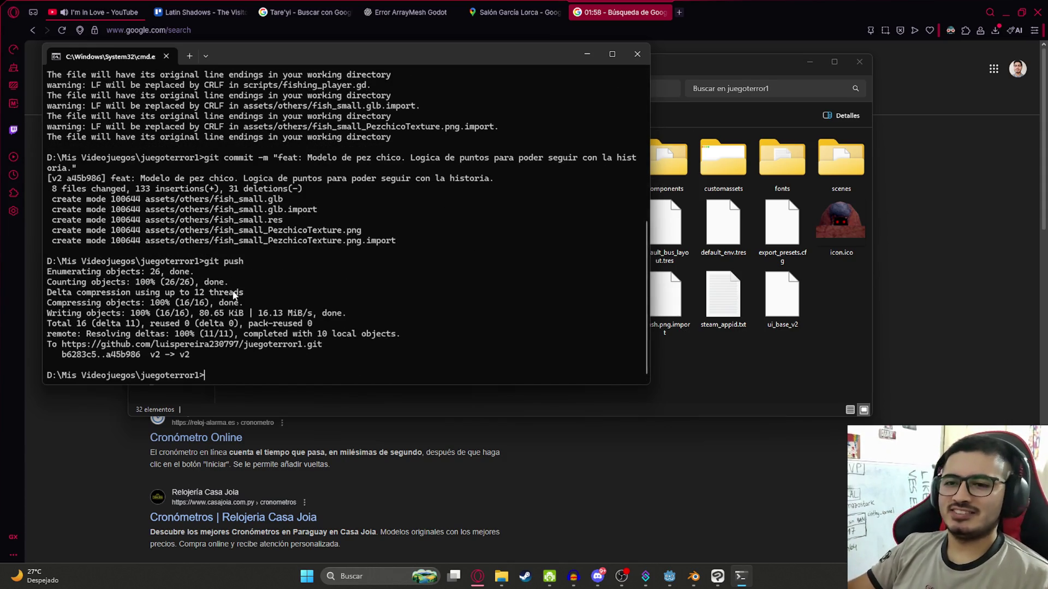
pyautogui.write('cls')
pyautogui.press('Return')
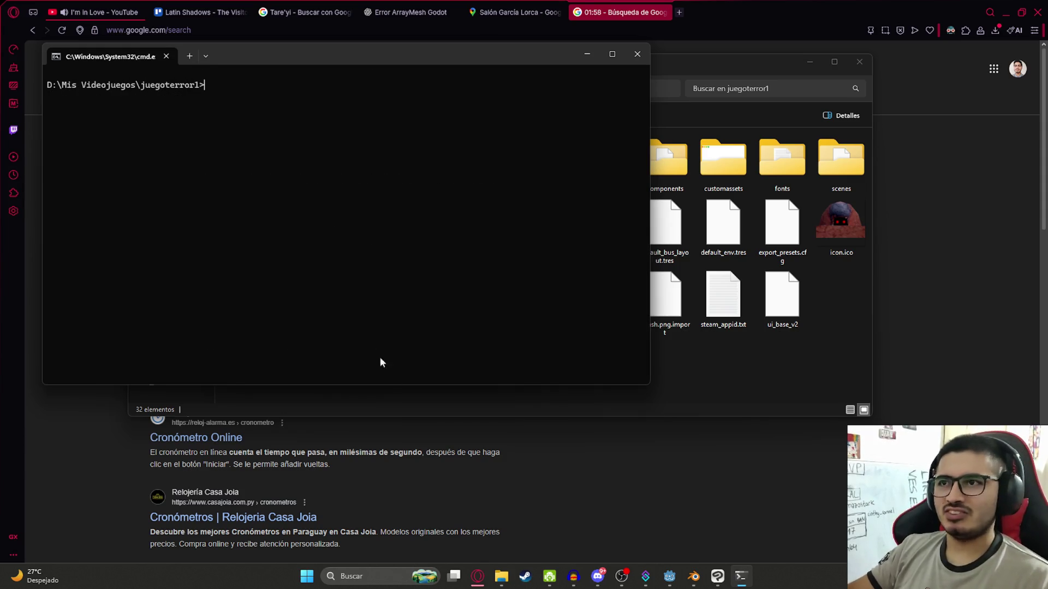
pyautogui.click(691, 453)
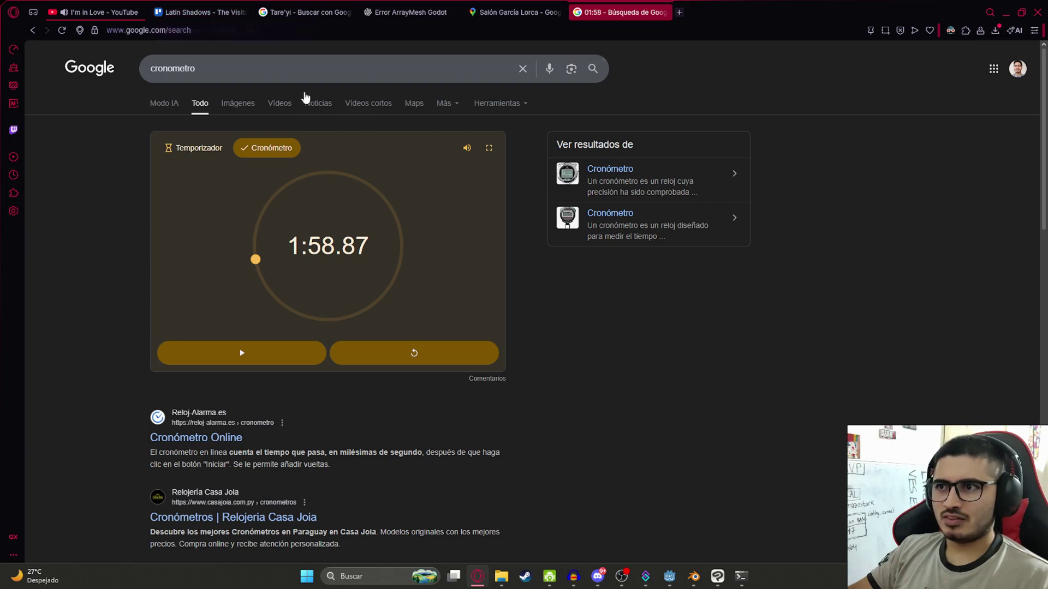
# Check off the rod-pulling timing, rod-stretching and catch-probability items on the Mecánica Pesca card
pyautogui.click(176, 5)
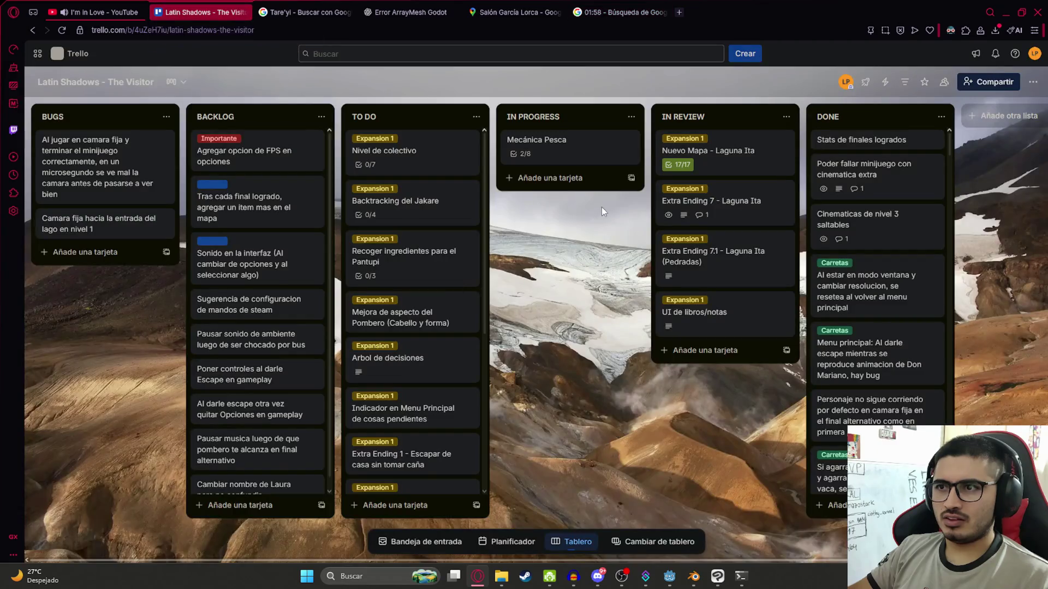
pyautogui.click(573, 143)
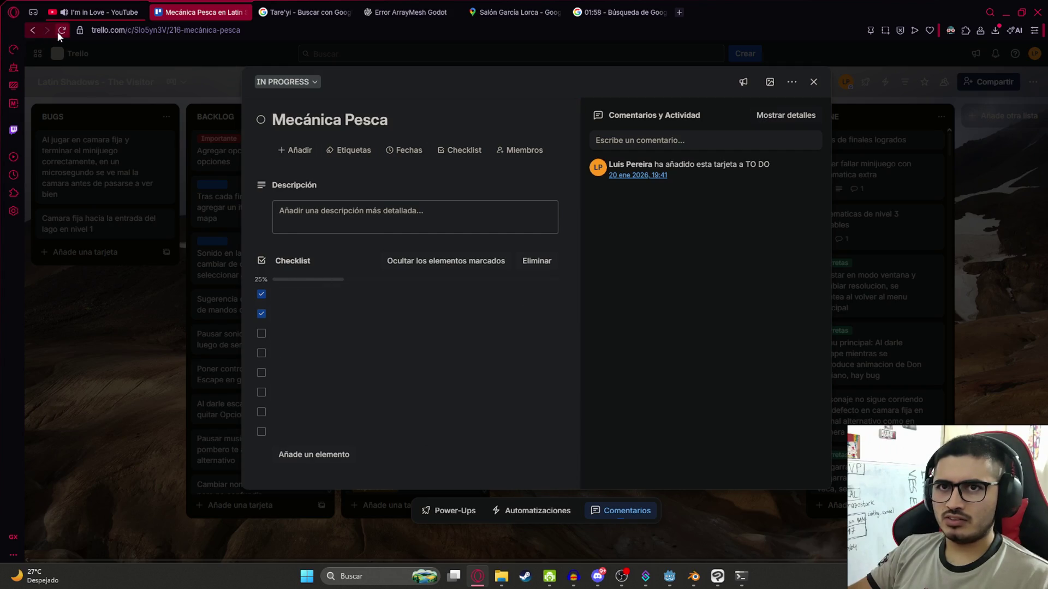
pyautogui.click(146, 374)
pyautogui.click(534, 149)
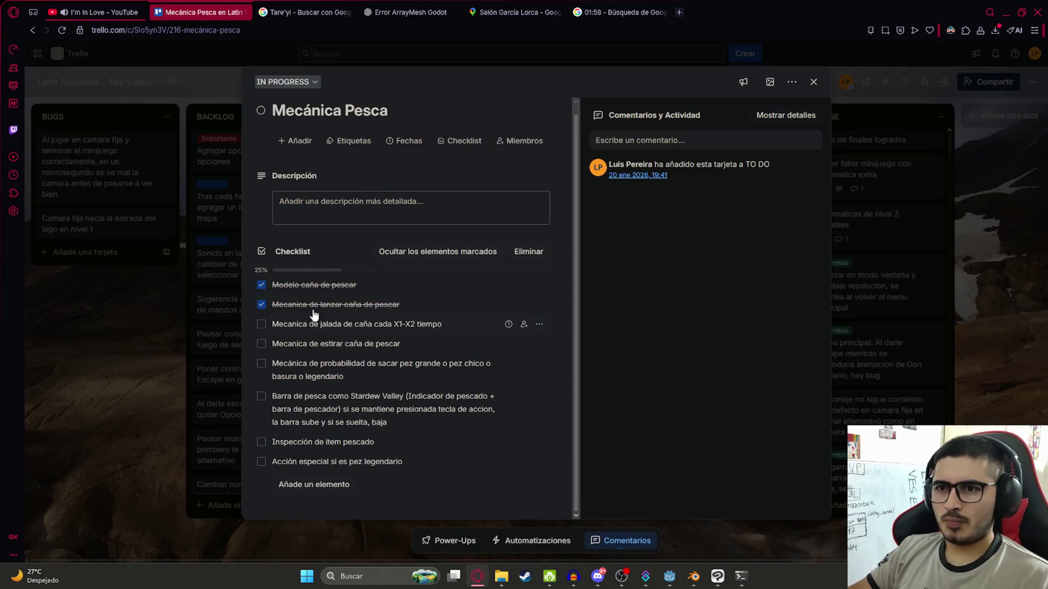
pyautogui.click(264, 326)
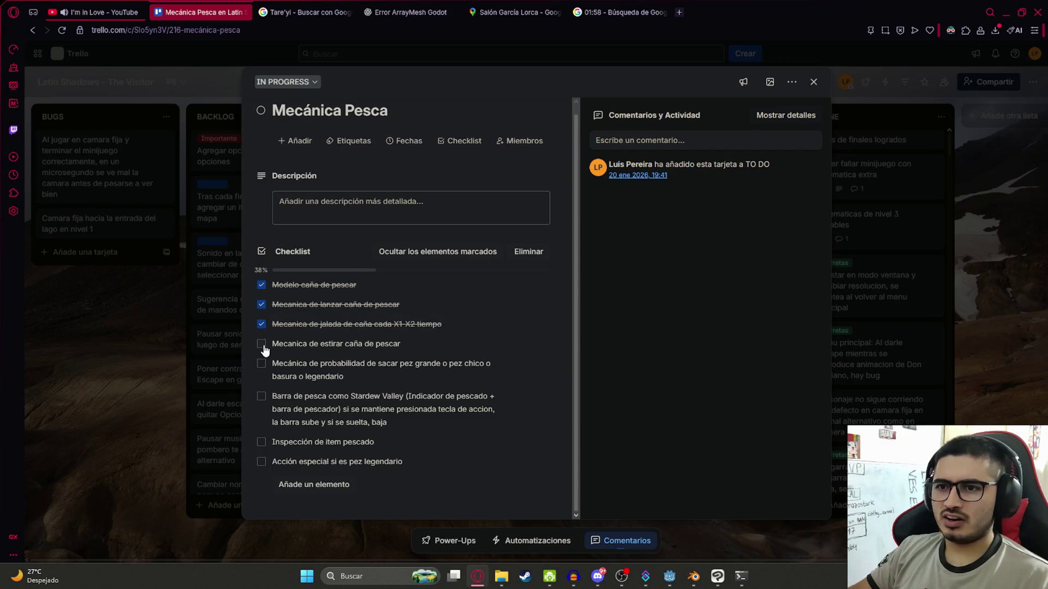
pyautogui.click(263, 345)
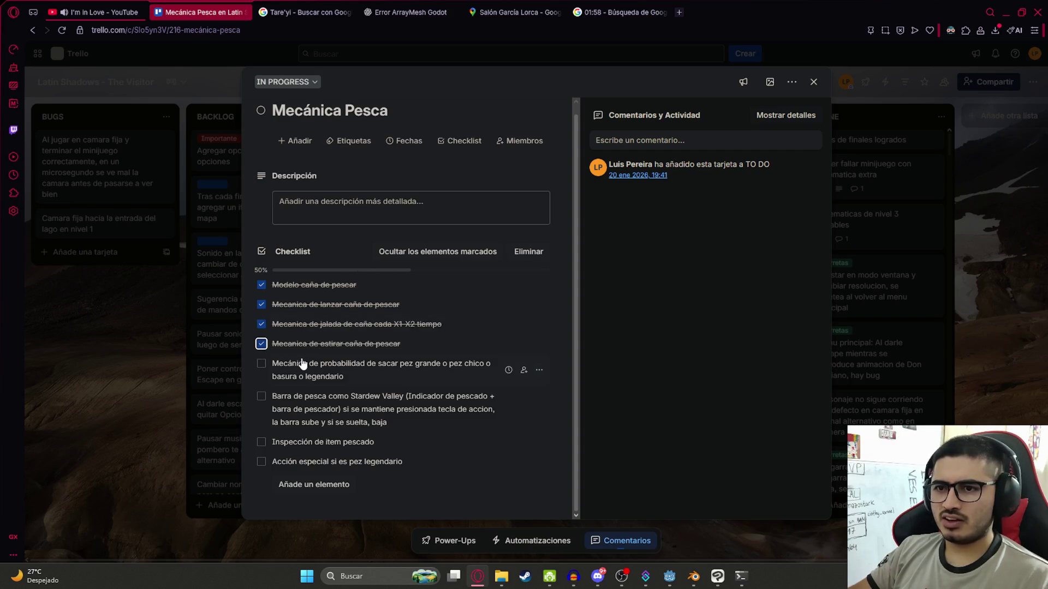
pyautogui.click(262, 364)
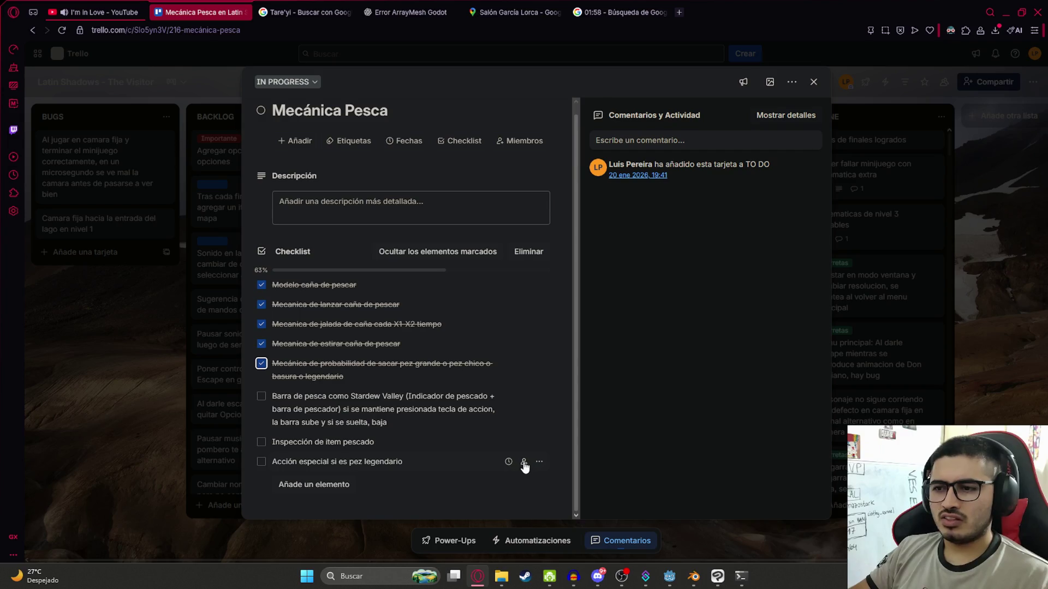
# Delete the legendary-fish special action checklist item and close the card
pyautogui.click(538, 463)
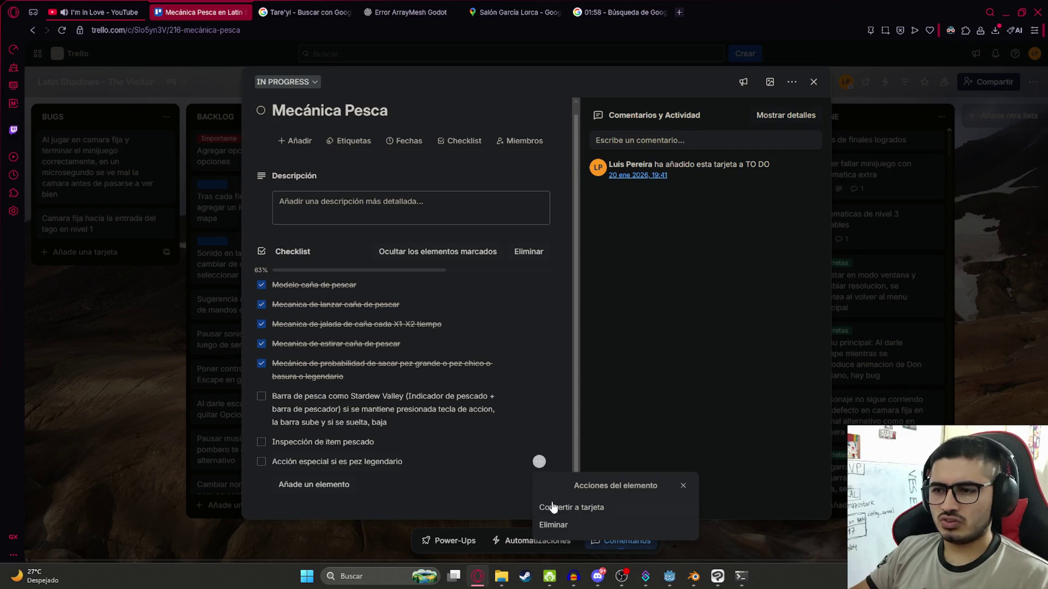
pyautogui.click(553, 525)
pyautogui.click(117, 421)
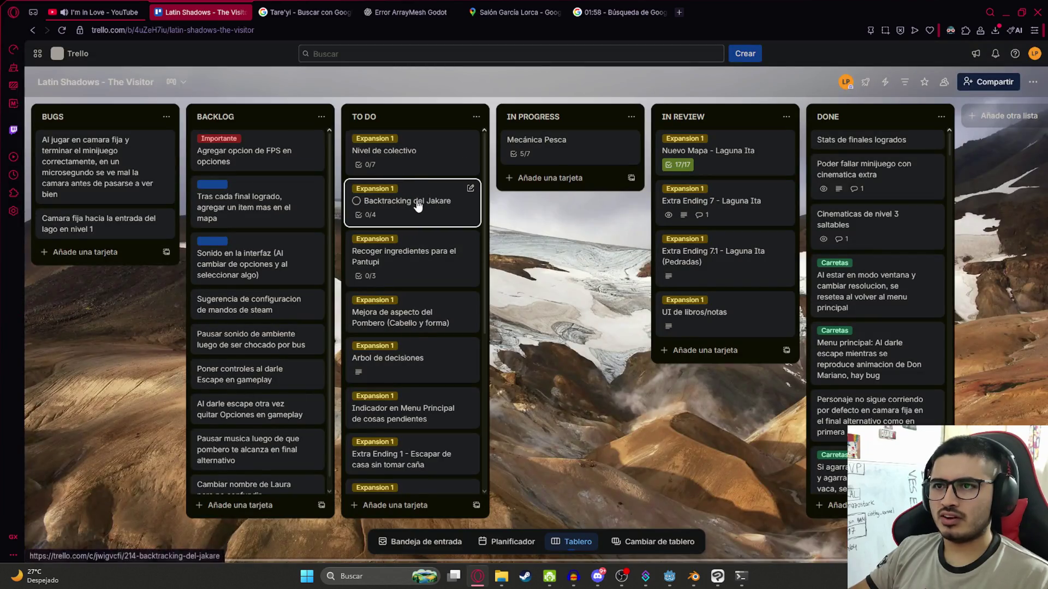
# Review the Backtracking del Jakare card without adding anything to it
pyautogui.click(420, 200)
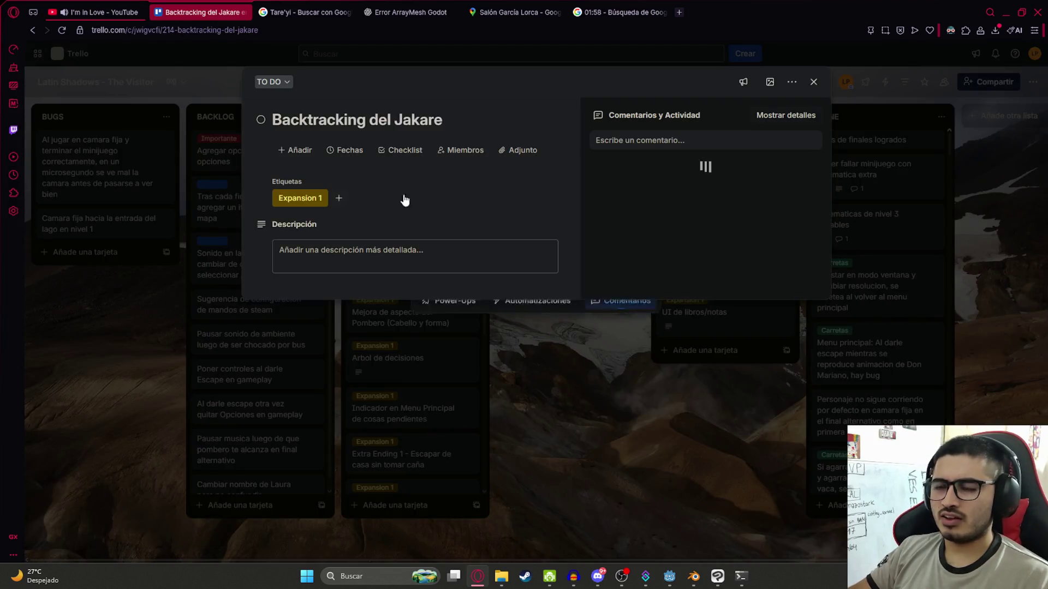
pyautogui.click(295, 150)
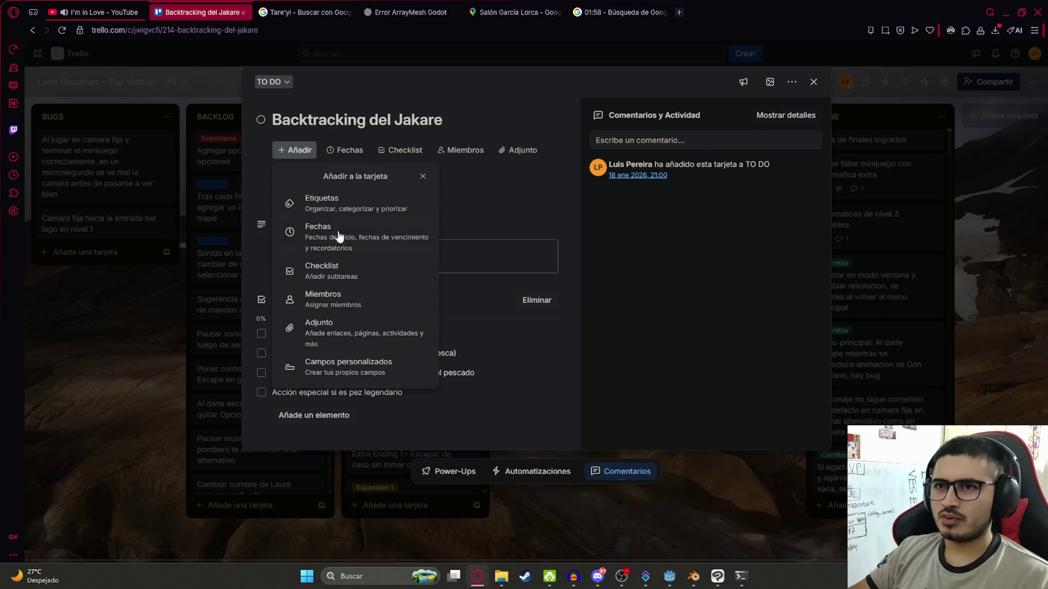
pyautogui.click(673, 315)
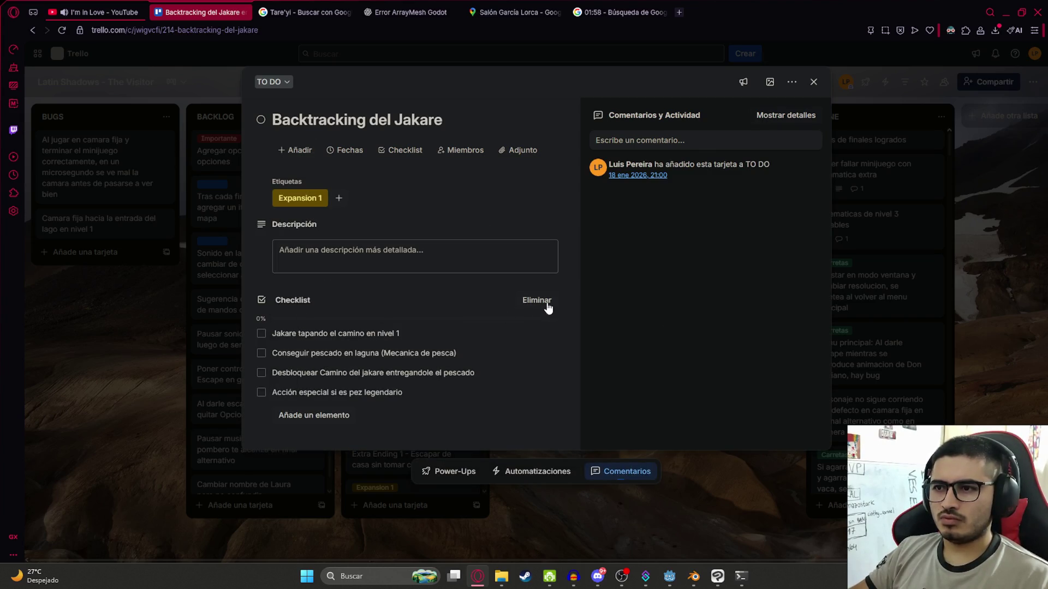
pyautogui.click(322, 415)
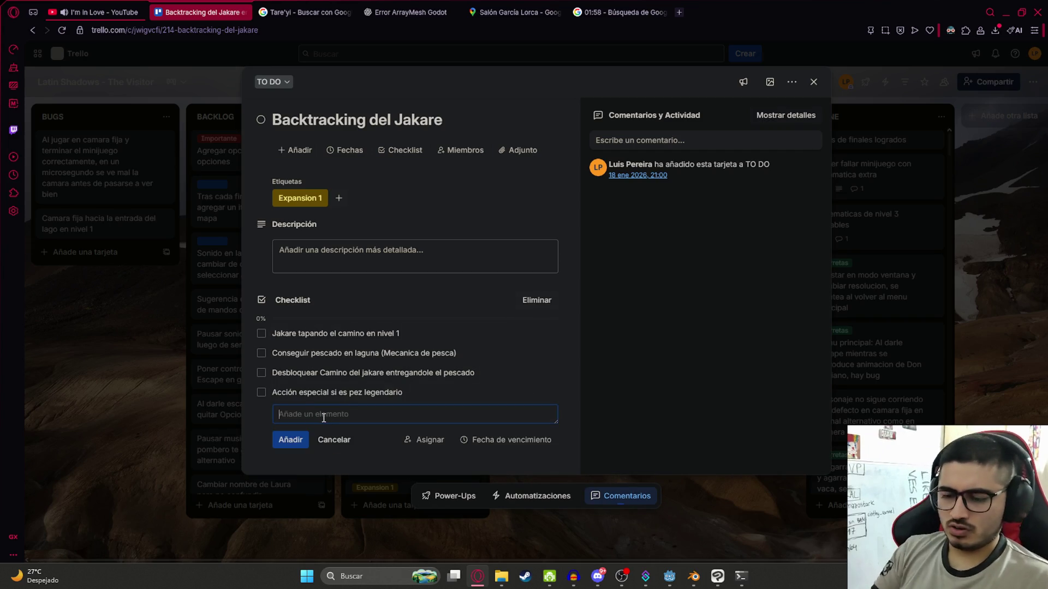
pyautogui.click(611, 375)
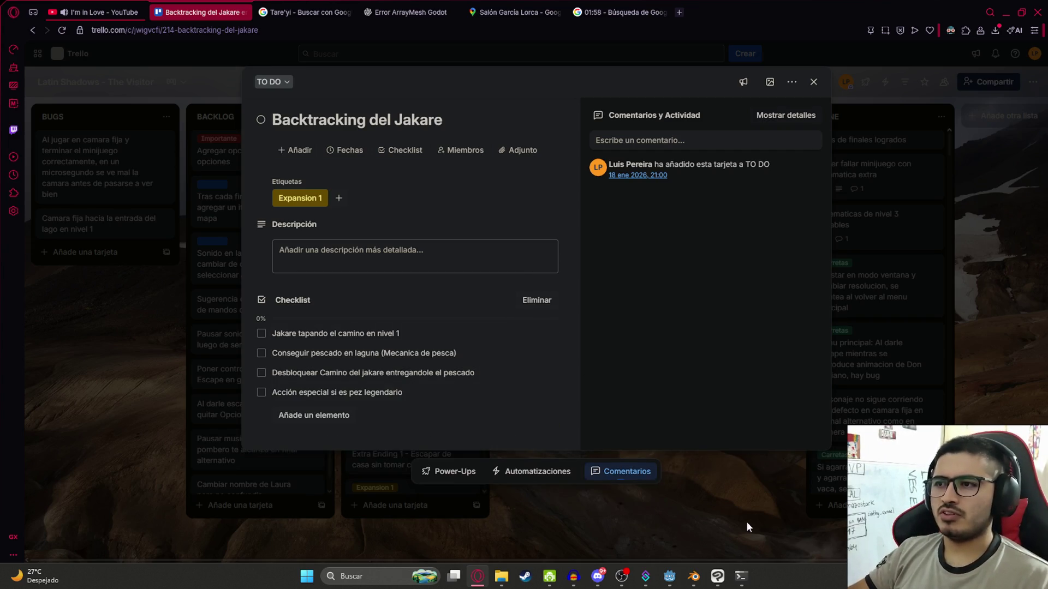
# Recheck the Mecánica Pesca card, then drag Backtracking del Jakare above Nivel de colectivo
pyautogui.click(747, 522)
pyautogui.click(545, 139)
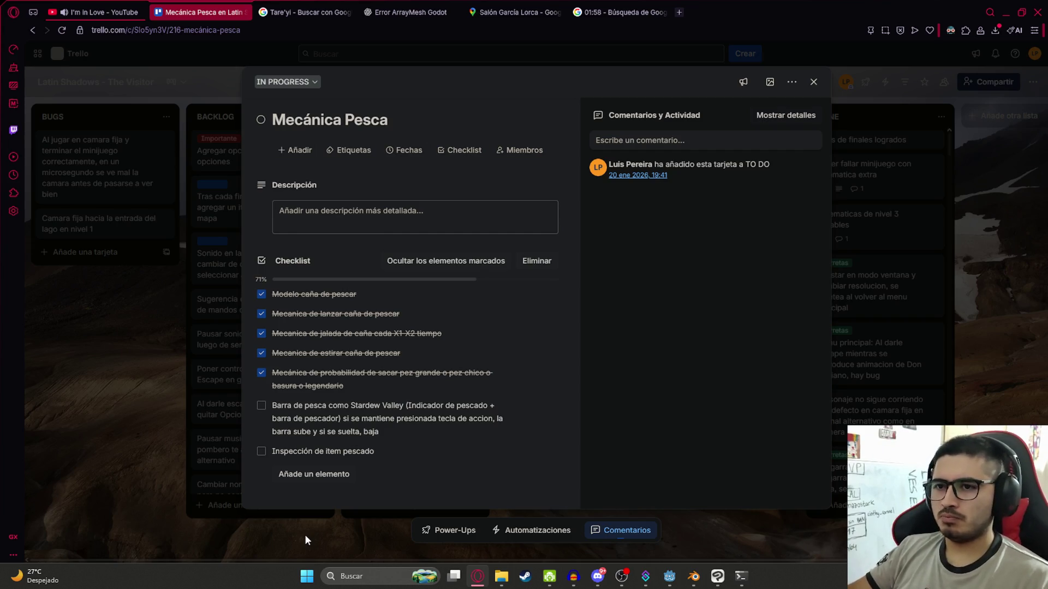
pyautogui.click(305, 534)
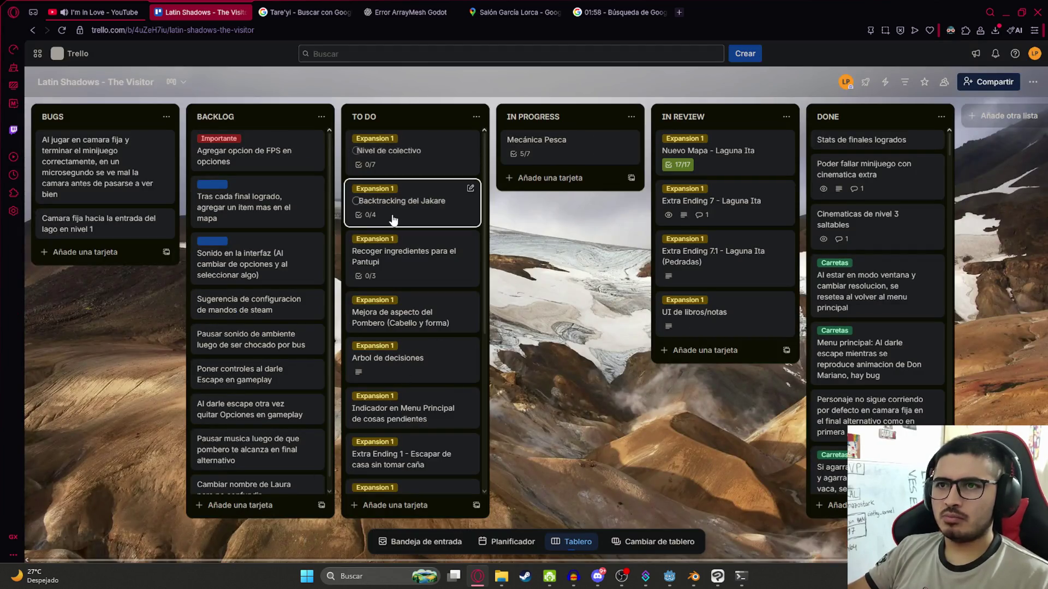
pyautogui.moveTo(410, 209); pyautogui.dragTo(409, 153)
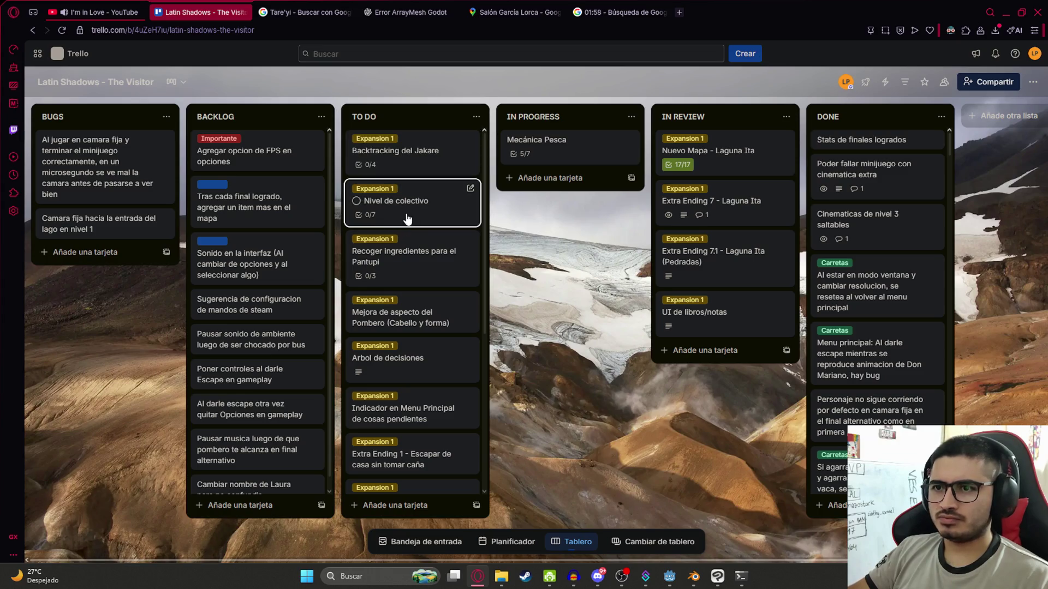